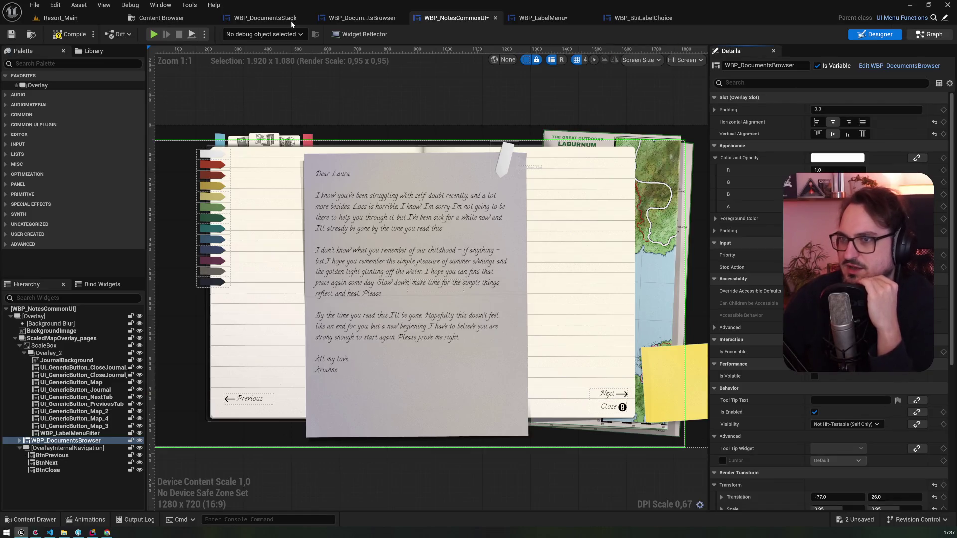
# - Filter WBP_NotesCommonUI's Class Defaults for 'focu', expand Desired Focus Widget, then open WBP_LabelMenu
pyautogui.click(928, 34)
pyautogui.click(279, 34)
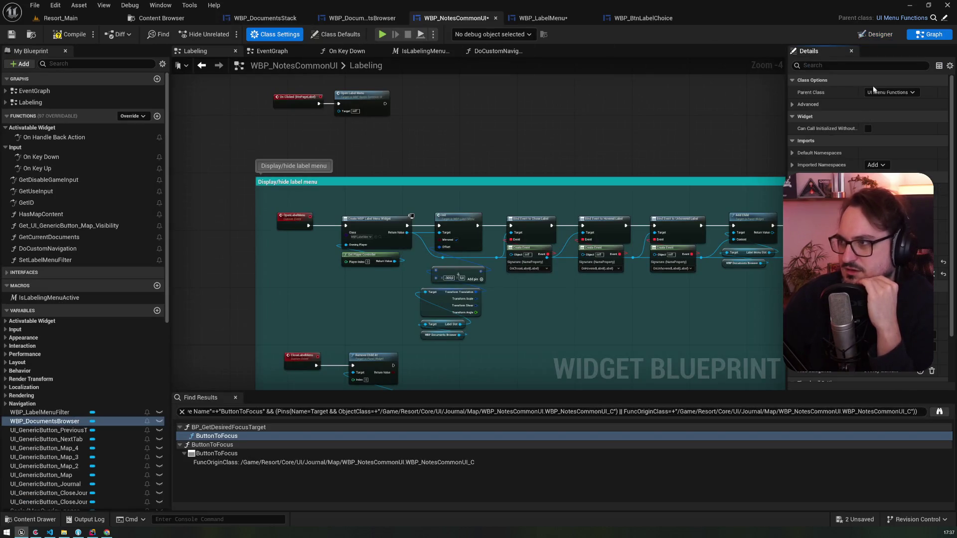
pyautogui.click(838, 68)
pyautogui.write('focu')
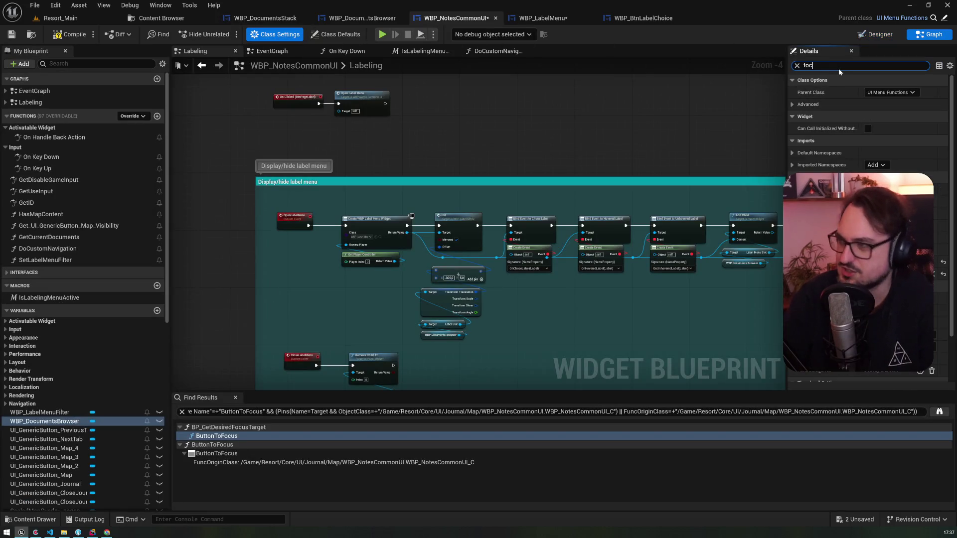
pyautogui.click(346, 36)
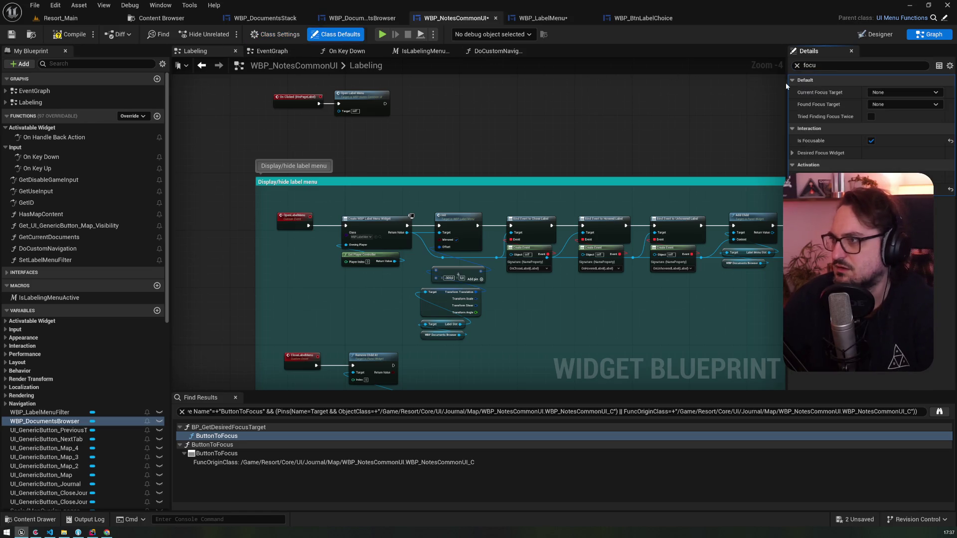
pyautogui.click(877, 153)
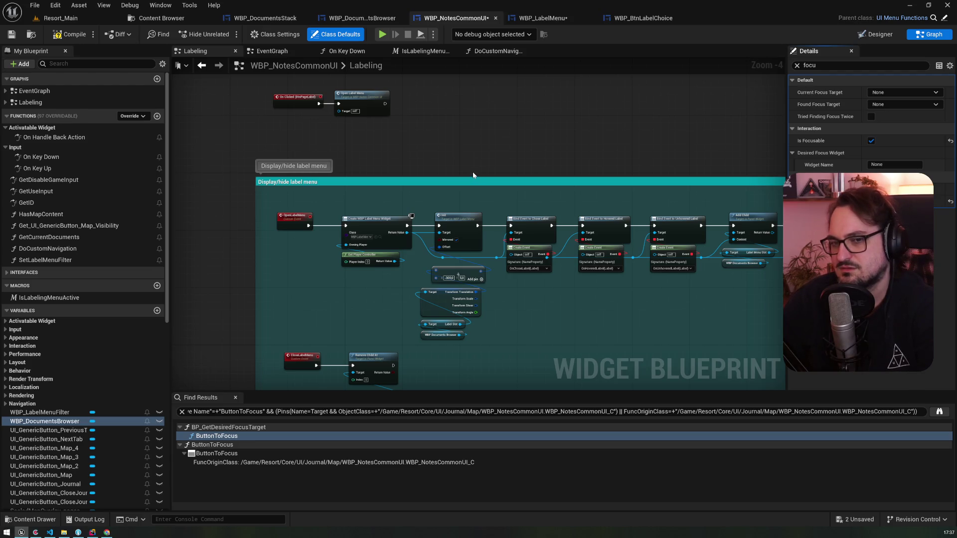
pyautogui.click(563, 19)
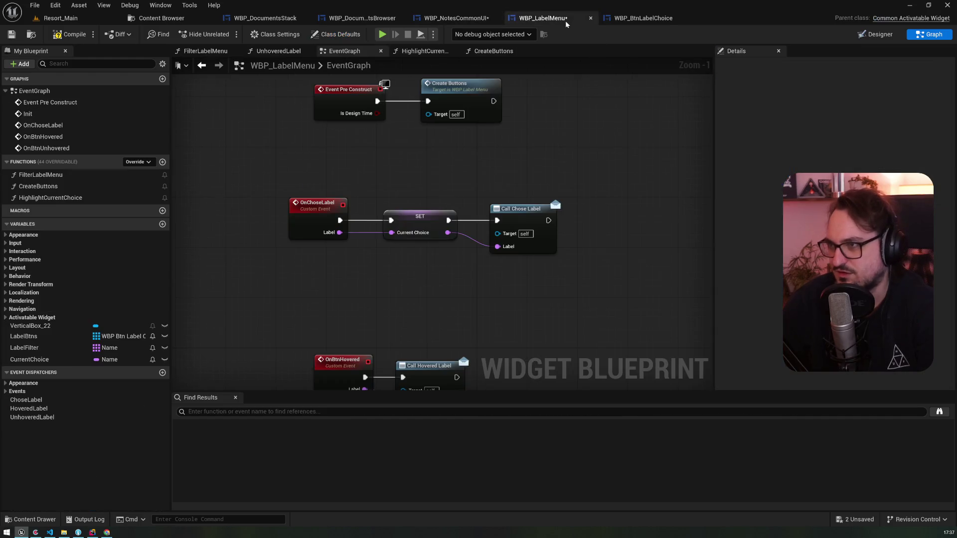
# - Add the overridden On Added to Focus Path event to WBP_LabelMenu's EventGraph via the overrides list
pyautogui.click(642, 20)
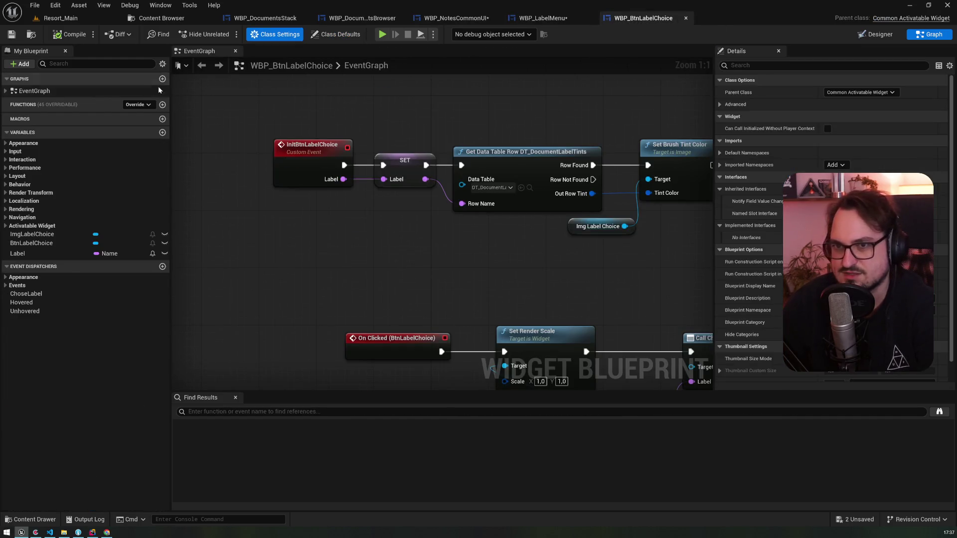
pyautogui.click(543, 18)
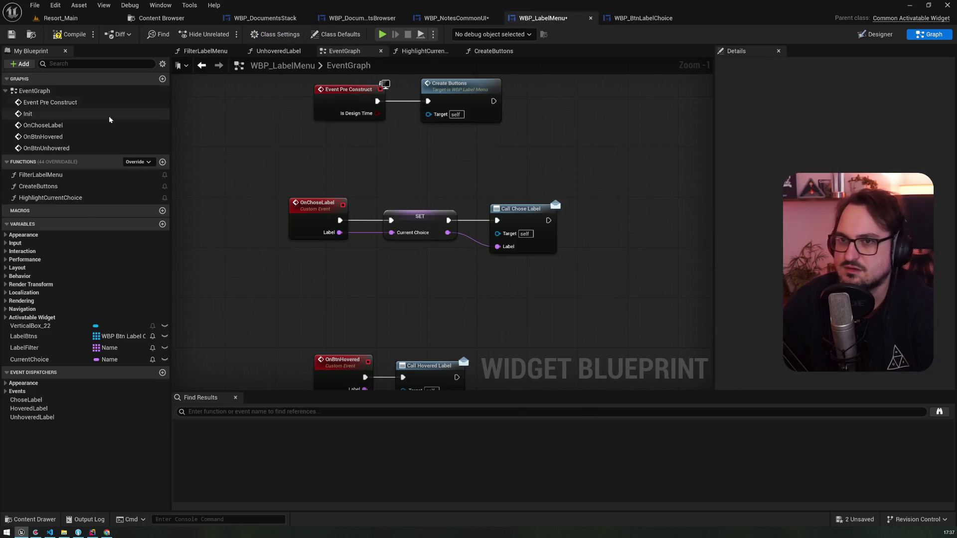
pyautogui.click(137, 162)
pyautogui.write('set')
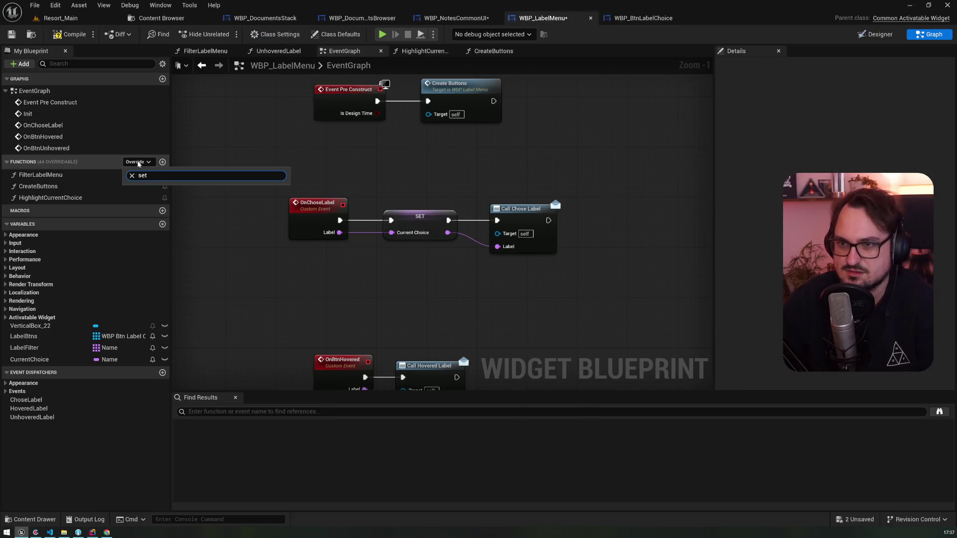
pyautogui.press('BackSpace')
pyautogui.press('BackSpace')
pyautogui.press('BackSpace')
pyautogui.write('desi')
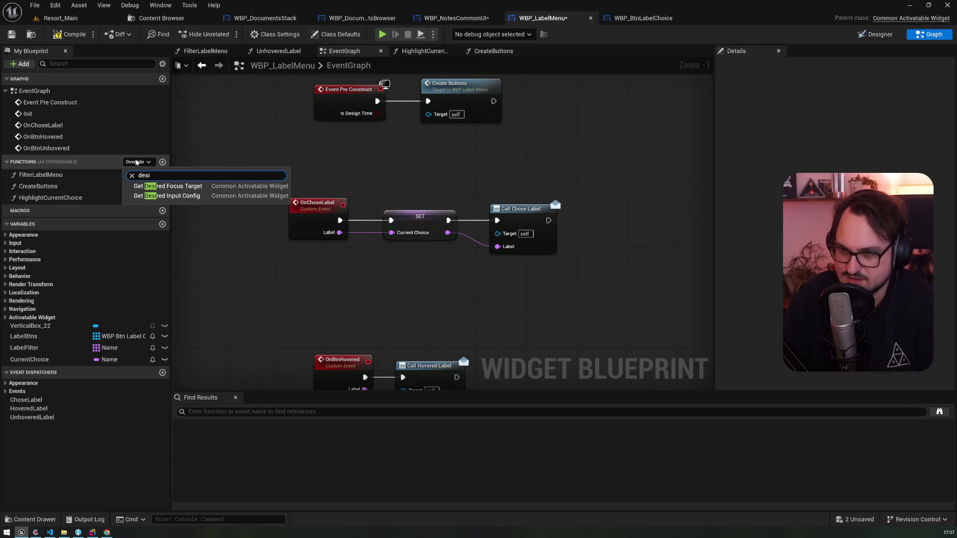
pyautogui.write('focus')
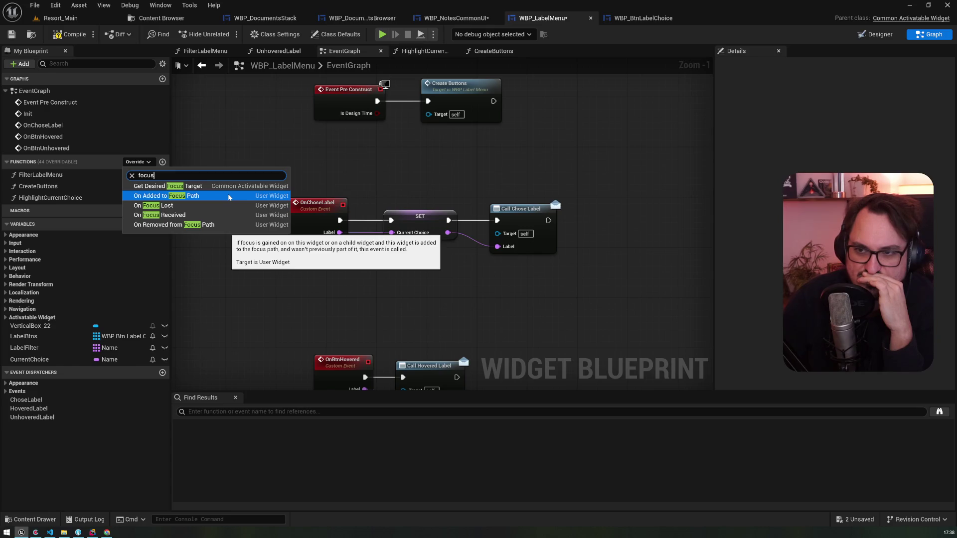
pyautogui.click(228, 196)
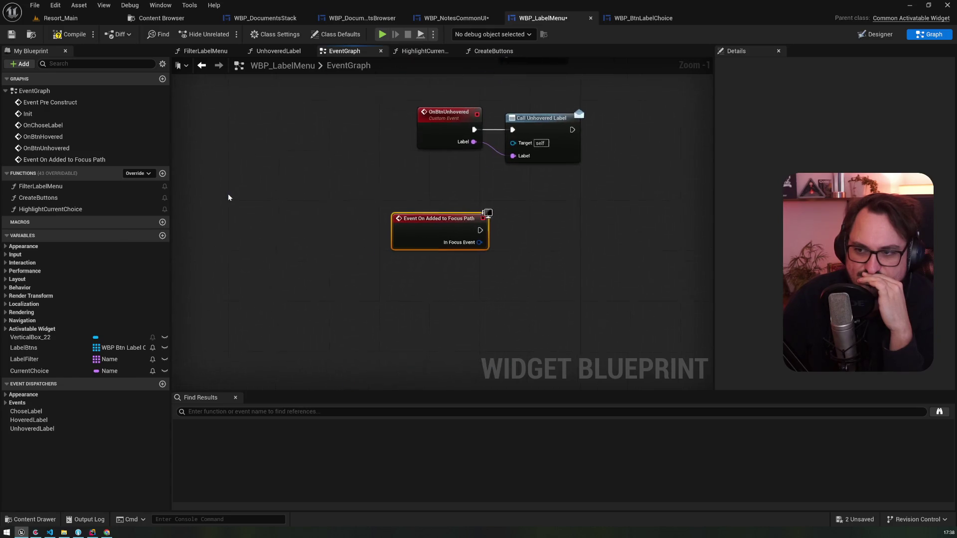
# - Override On Focus Received and insert a Print String node after it
pyautogui.click(150, 174)
pyautogui.write('foc')
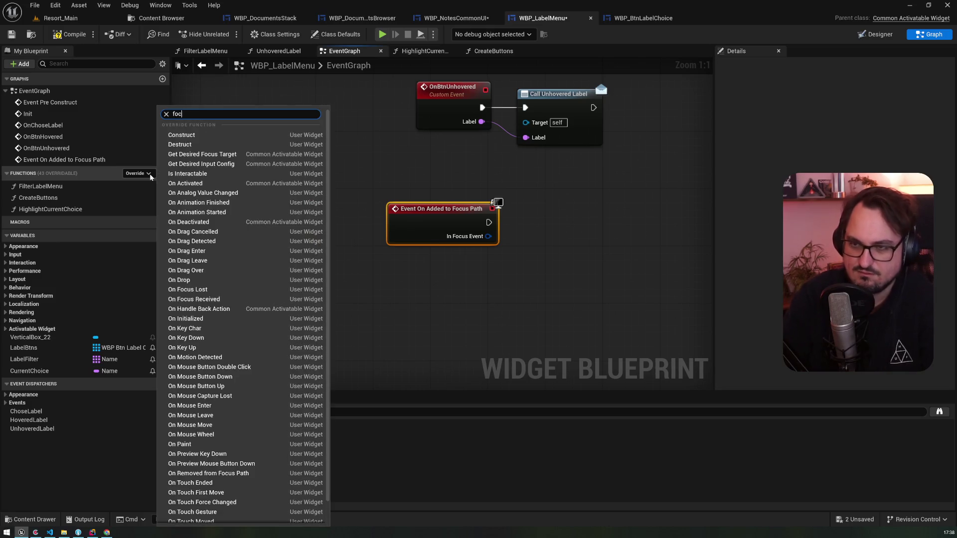
pyautogui.write('us')
pyautogui.click(199, 215)
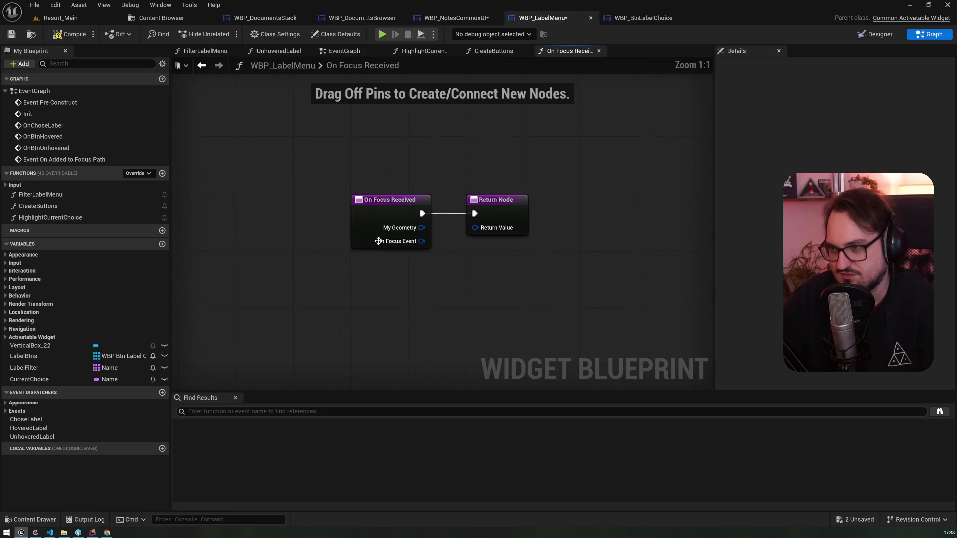
pyautogui.moveTo(518, 201); pyautogui.dragTo(590, 201)
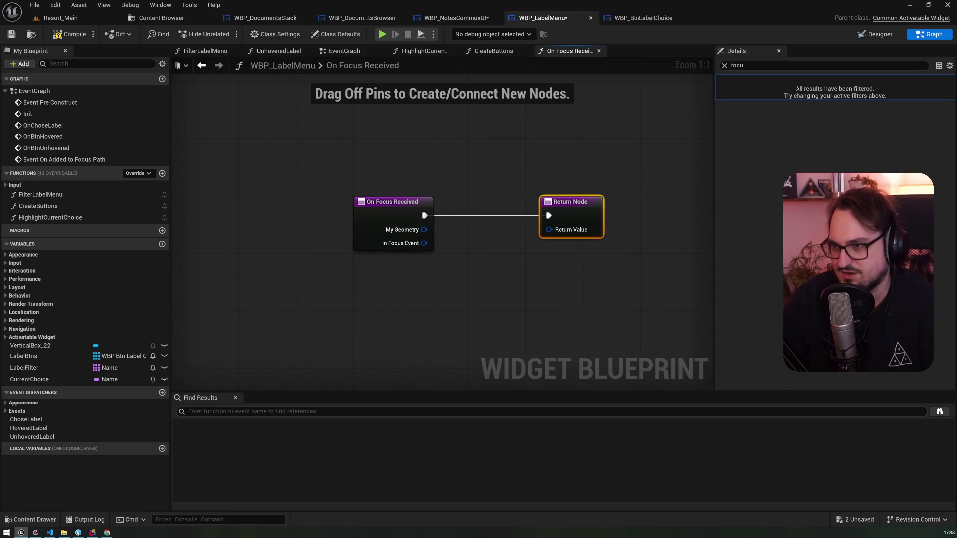
pyautogui.moveTo(425, 215); pyautogui.dragTo(438, 144)
pyautogui.write('print')
pyautogui.press('Return')
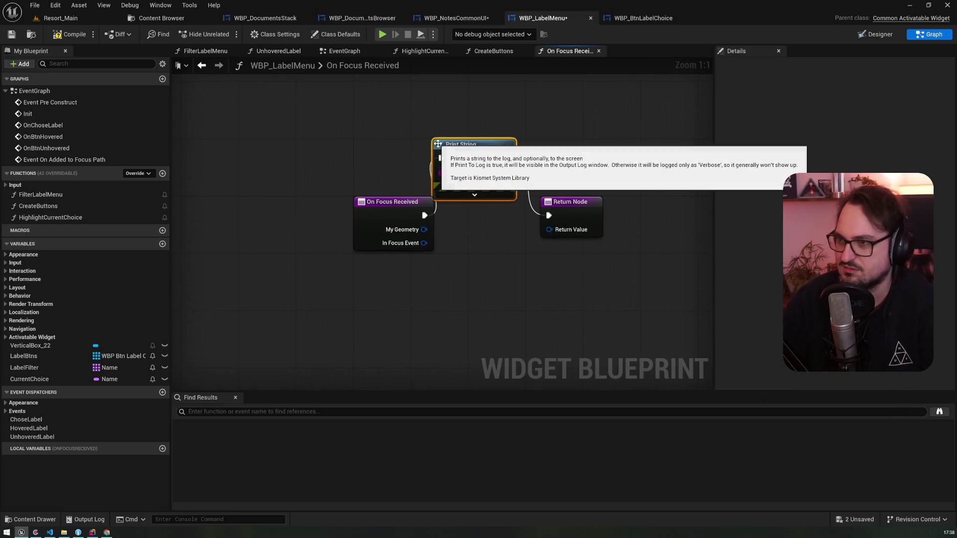
pyautogui.click(397, 146)
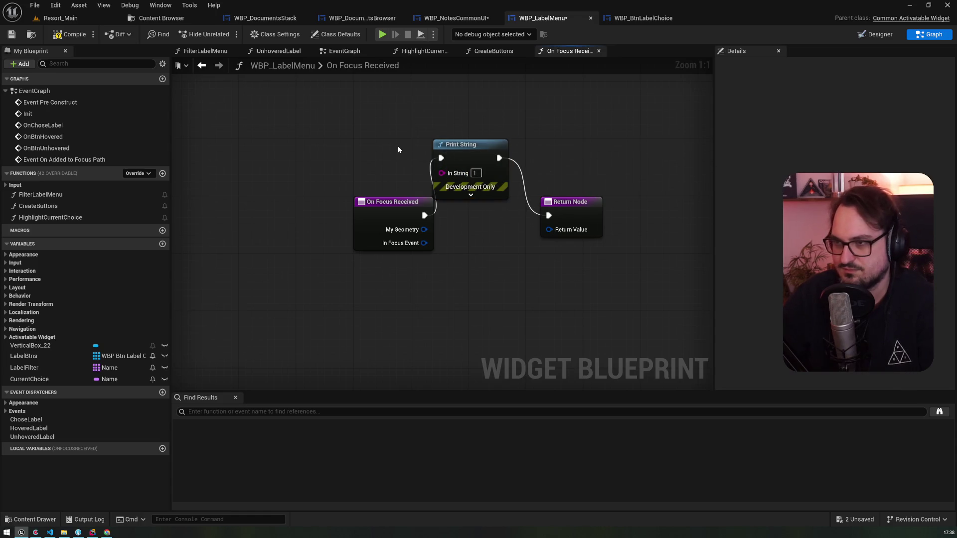
# - Wire a Print String '2' after On Added to Focus Path, compile, save, and launch a play preview
pyautogui.doubleClick(64, 159)
pyautogui.moveTo(488, 223); pyautogui.dragTo(548, 218)
pyautogui.write('print')
pyautogui.press('Return')
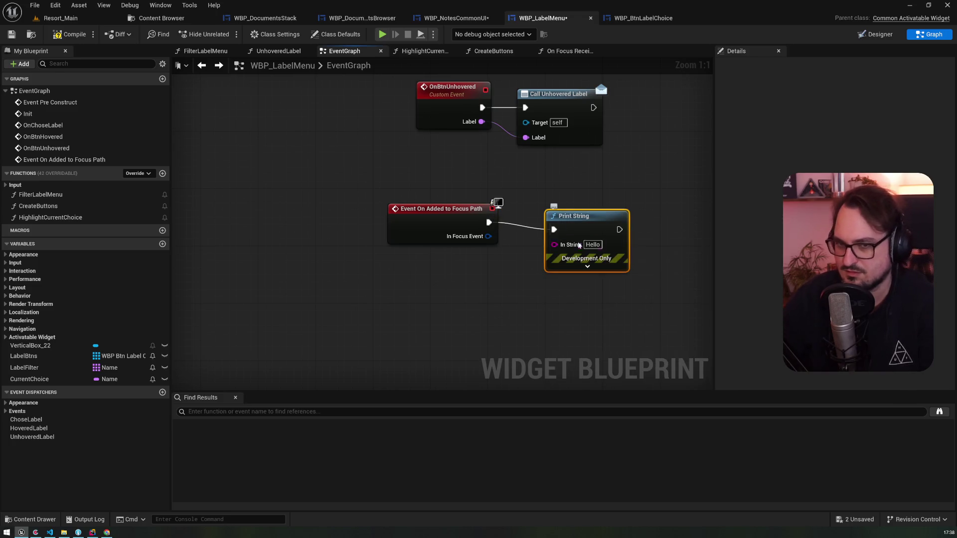
pyautogui.click(592, 245)
pyautogui.write('2')
pyautogui.click(373, 156)
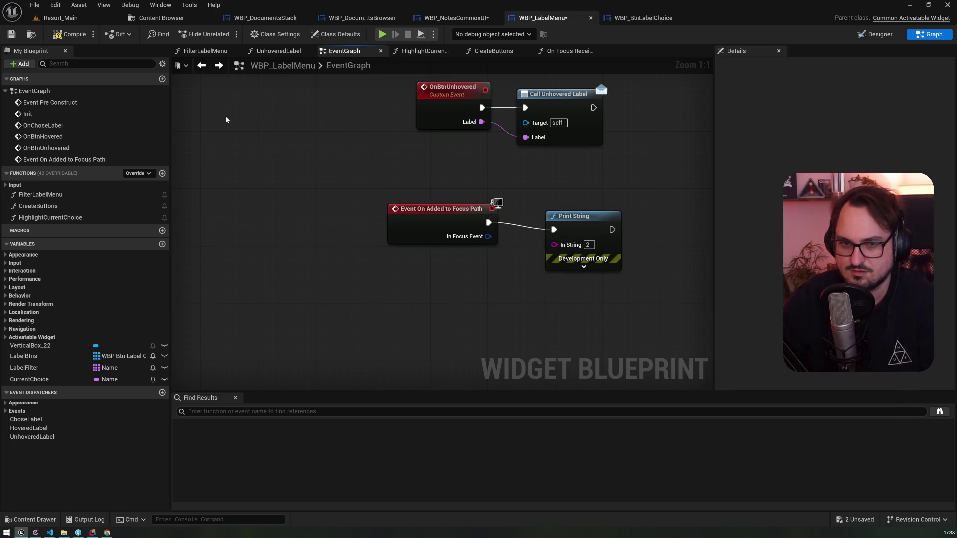
pyautogui.hotkey('ctrl', 'shift', 's')
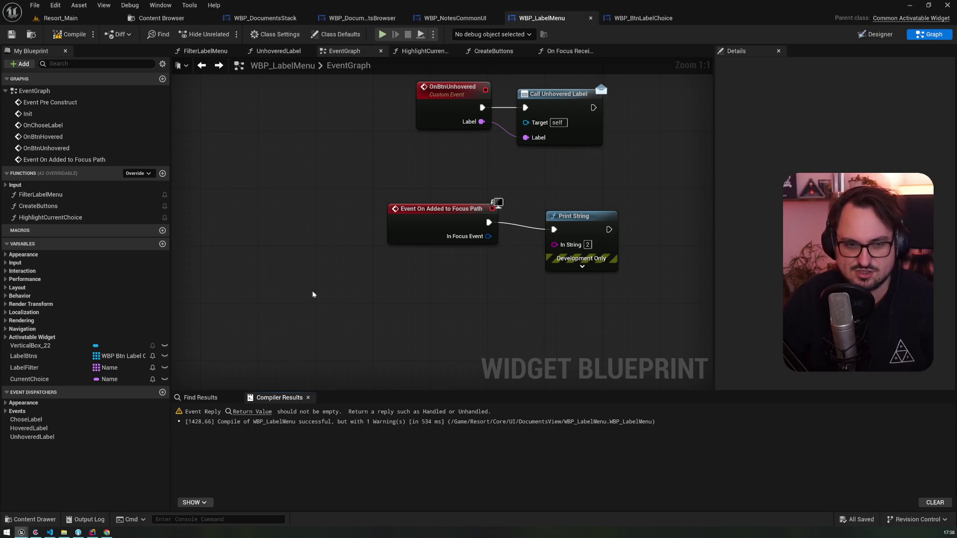
pyautogui.hotkey('alt', 'p')
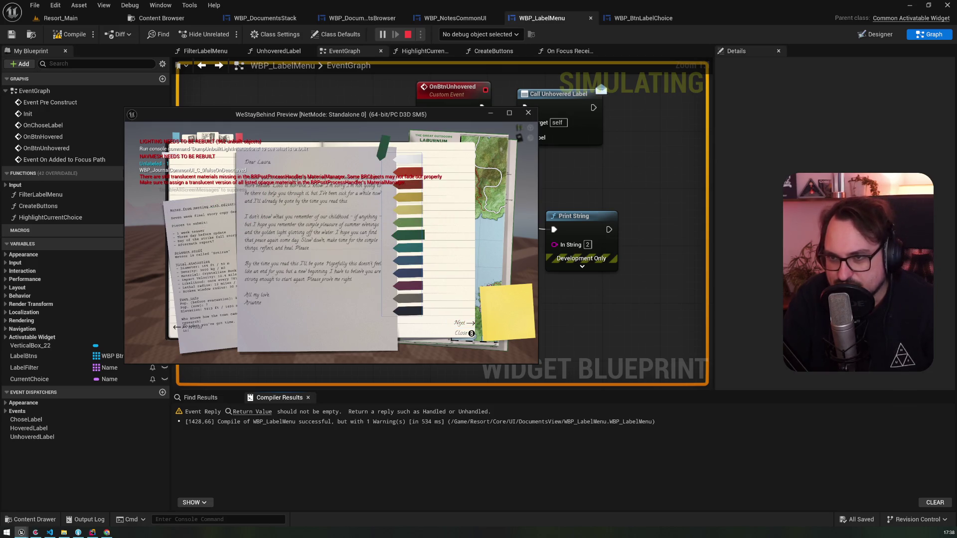
# - Hide and reopen the label menu in the running game, then stop the preview
pyautogui.press('Escape')
pyautogui.press('Up')
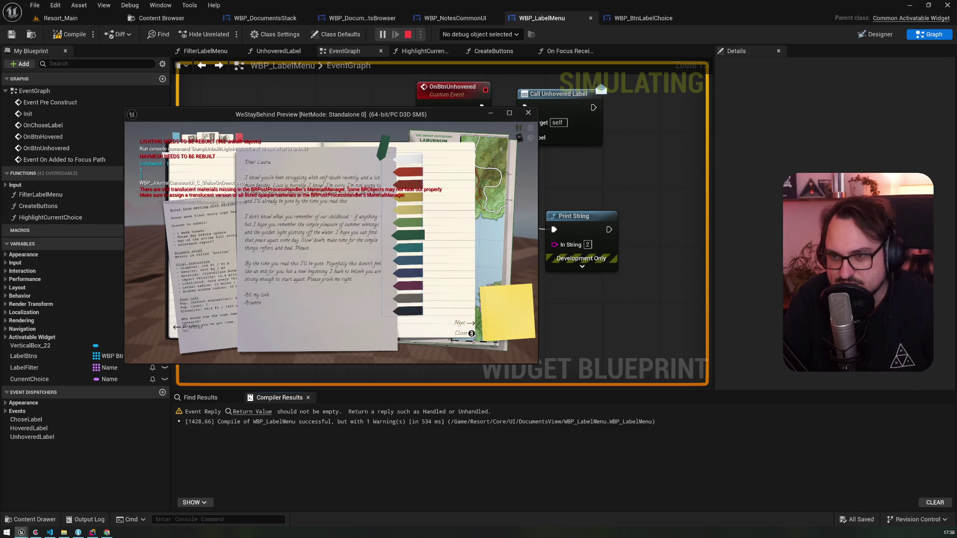
pyautogui.press('Escape')
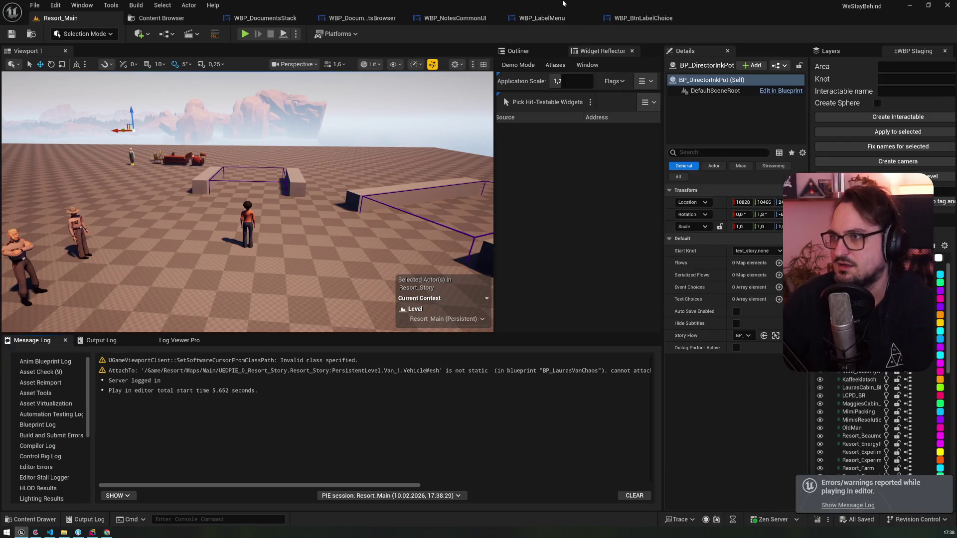
# - Move WBP_LabelMenu's On Added to Focus Path node left and down, and expand the Input functions
pyautogui.click(643, 18)
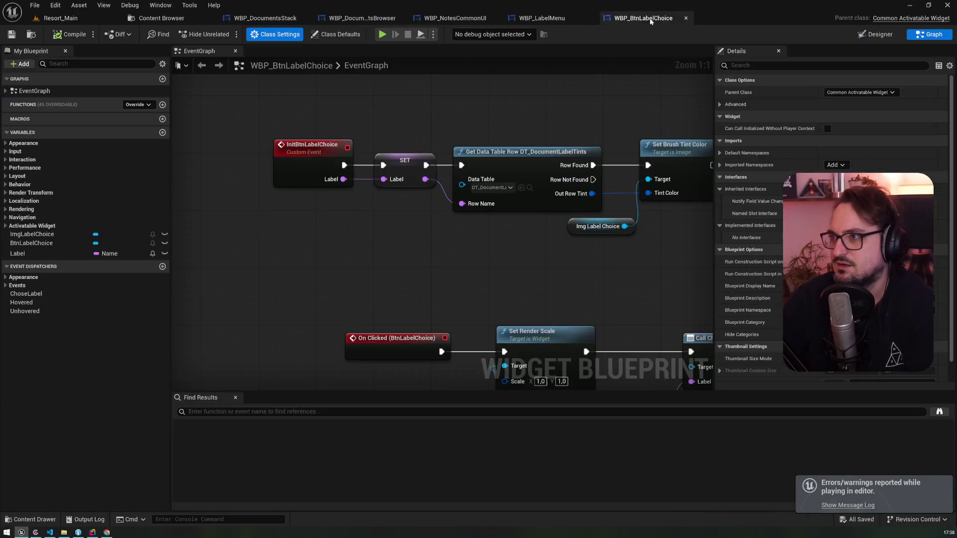
pyautogui.click(520, 19)
pyautogui.moveTo(440, 211)
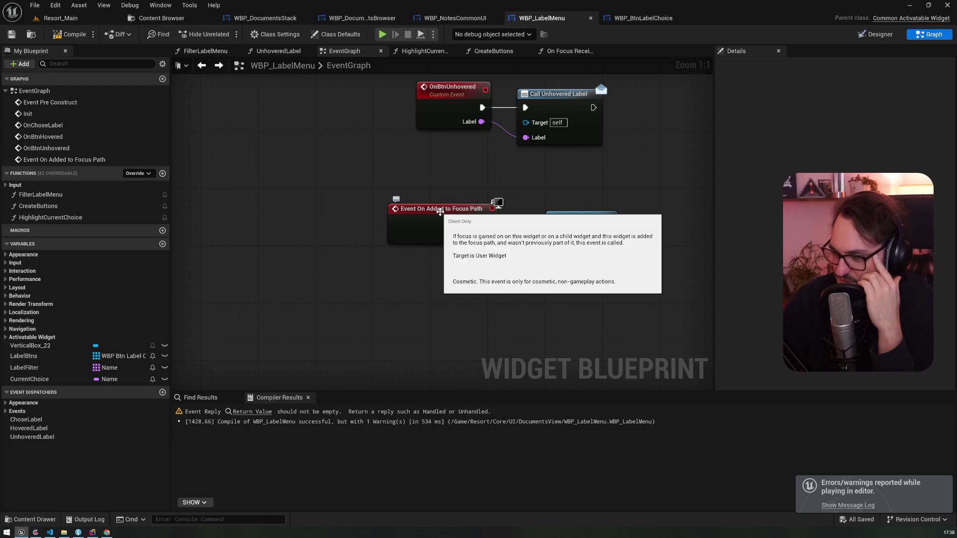
pyautogui.click(440, 211)
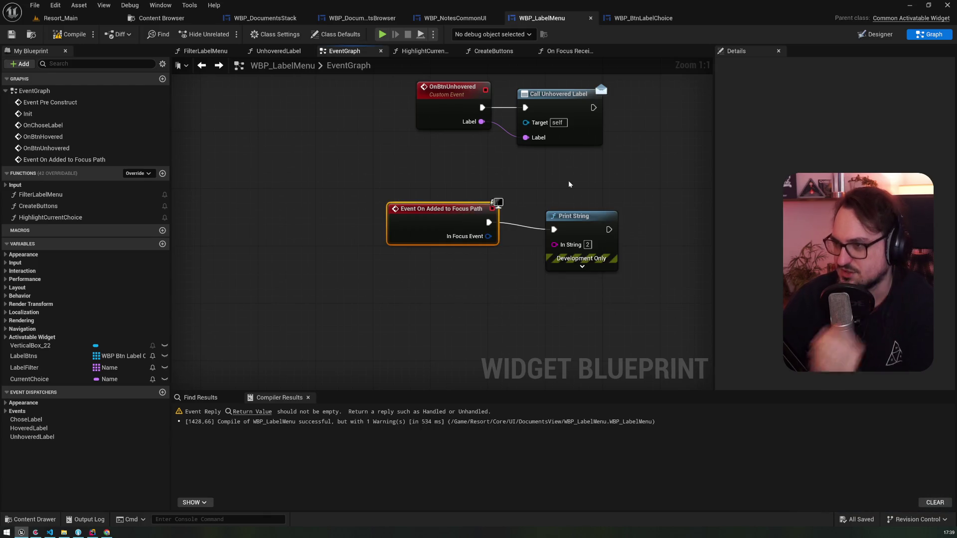
pyautogui.moveTo(448, 219); pyautogui.dragTo(377, 255)
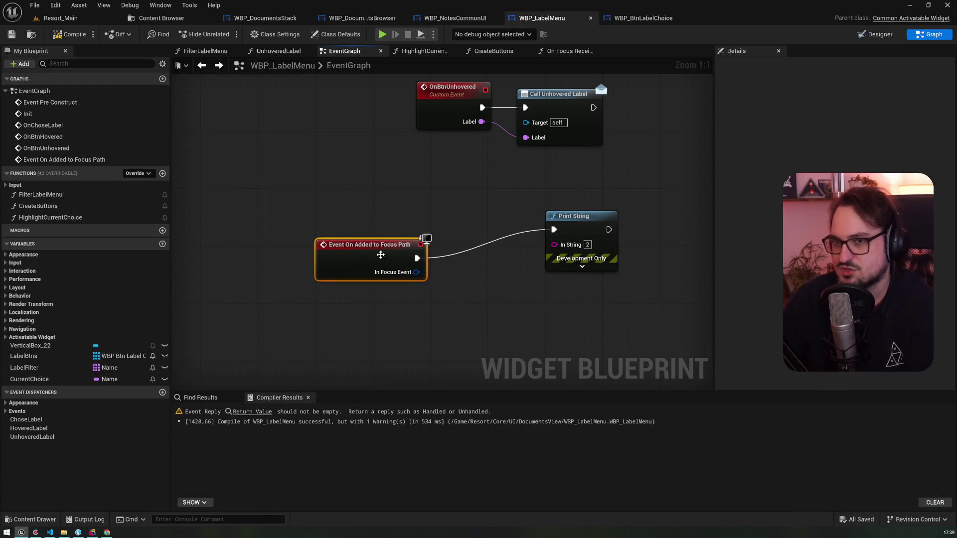
pyautogui.click(13, 186)
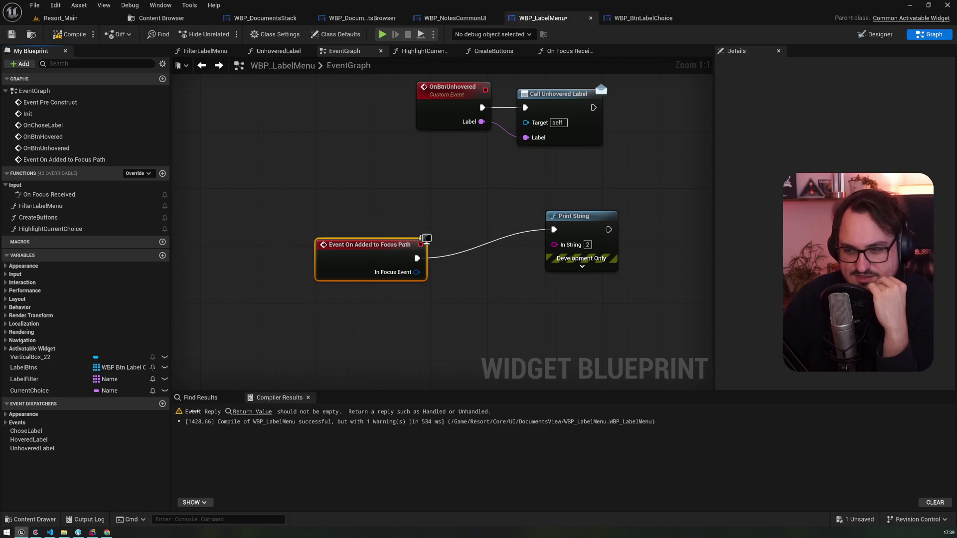
# - Look up 'bubble' on dict.cc in the browser at 150% zoom, then return to Unreal
pyautogui.click(106, 533)
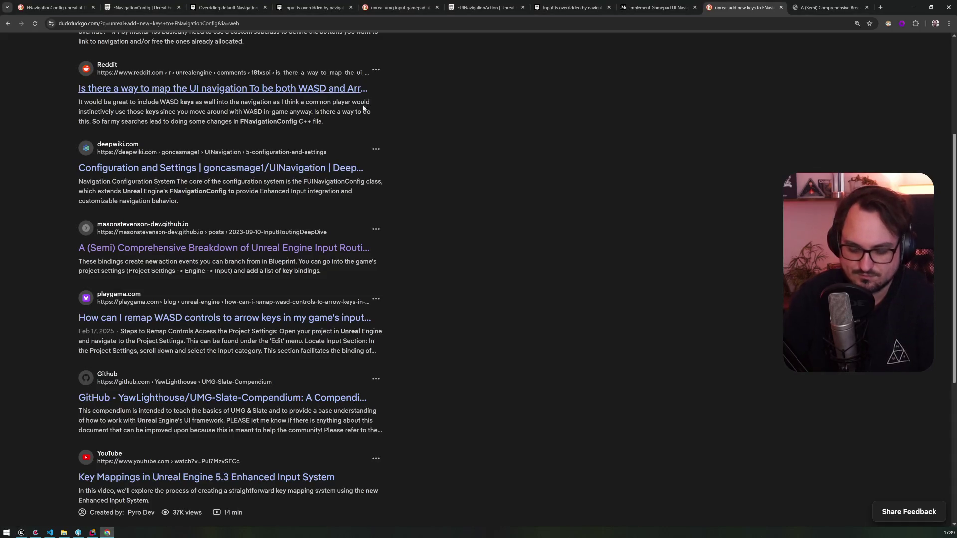
pyautogui.hotkey('ctrl', 't')
pyautogui.write('dict.cc')
pyautogui.press('Return')
pyautogui.write('bubble')
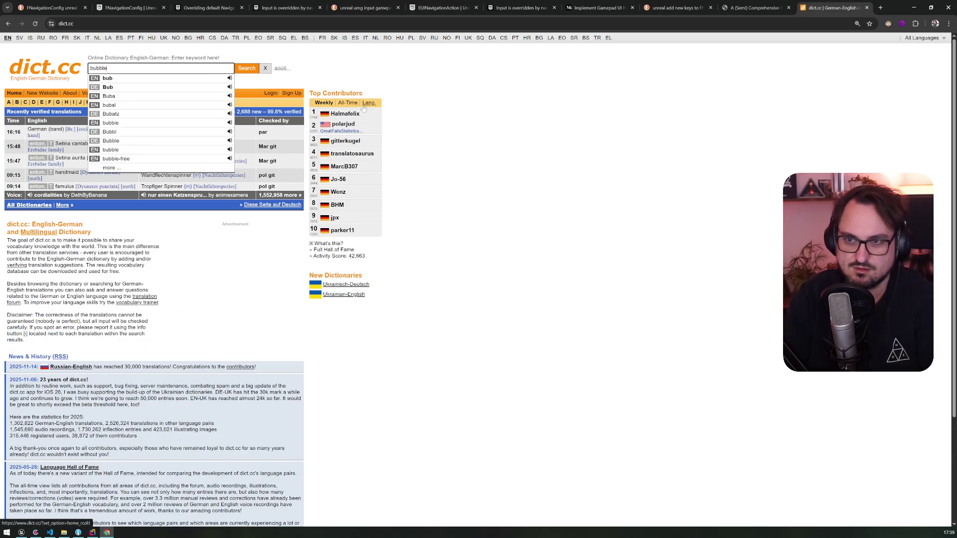
pyautogui.press('Return')
pyautogui.hotkey('ctrl', '+')
pyautogui.hotkey('ctrl', '+')
pyautogui.hotkey('ctrl', '+')
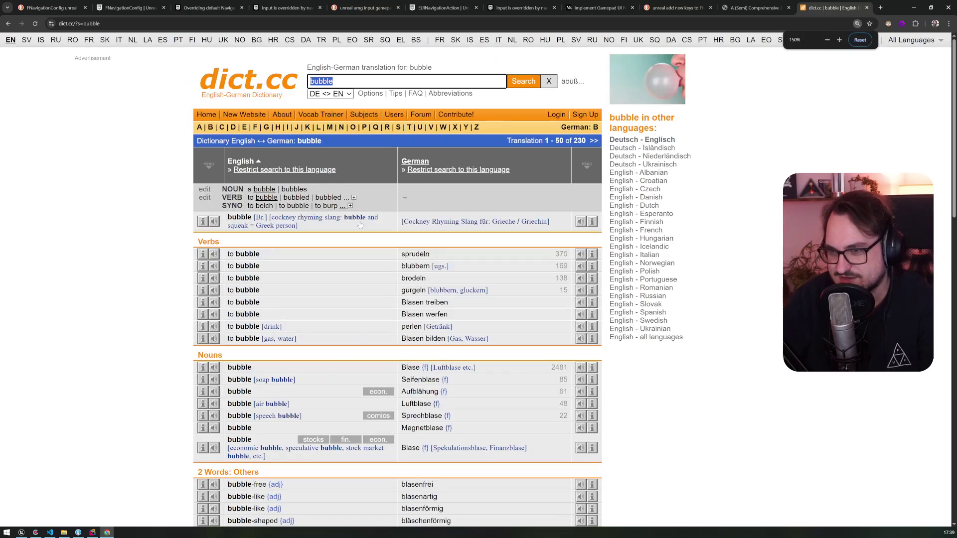
pyautogui.hotkey('alt', 'Tab')
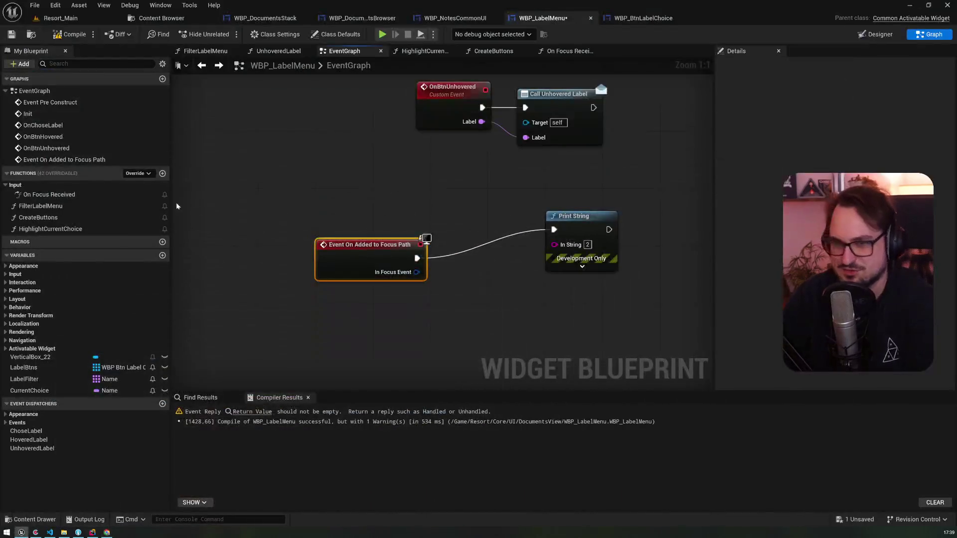
# - Delete the On Focus Received override and the old Print String node
pyautogui.click(57, 195)
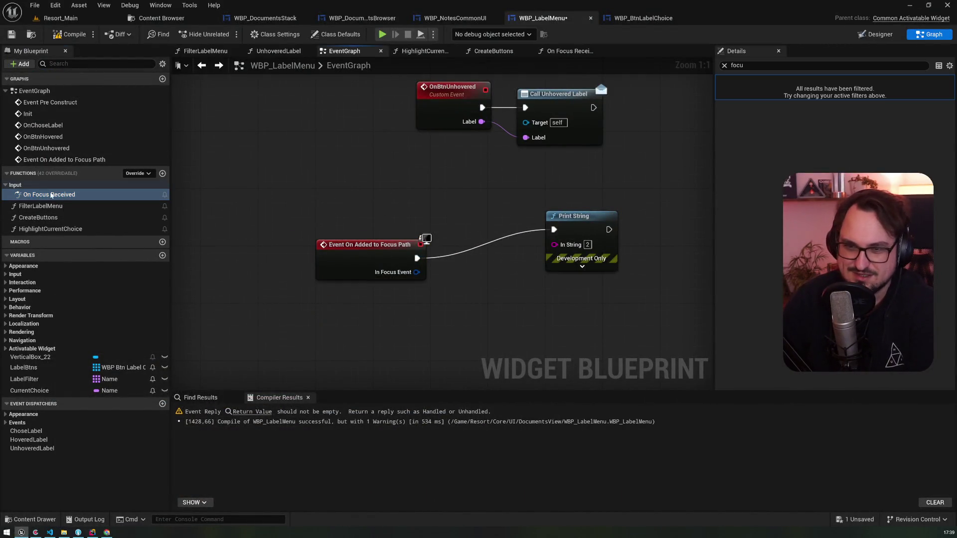
pyautogui.press('Delete')
pyautogui.click(369, 249)
pyautogui.click(578, 220)
pyautogui.press('Delete')
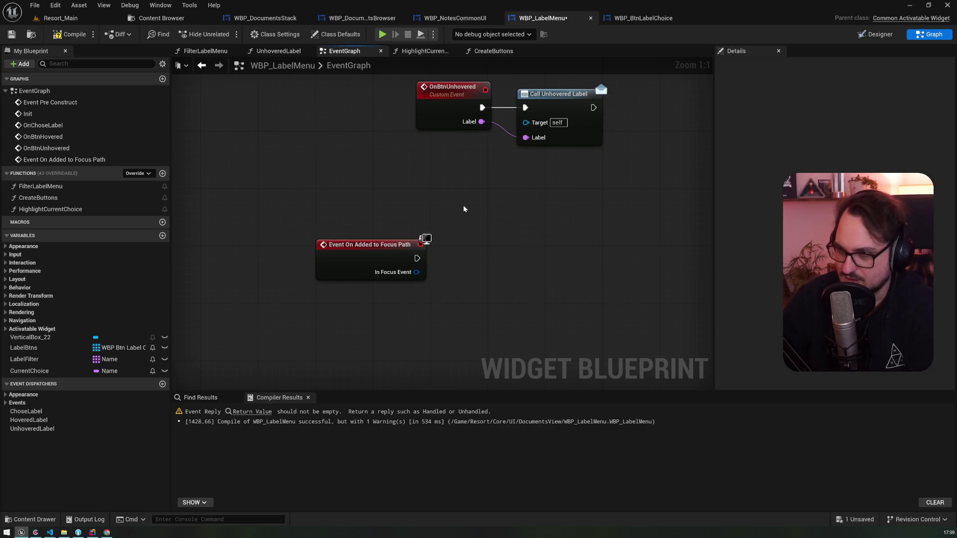
pyautogui.scroll(-2, 454, 188)
pyautogui.moveTo(372, 142)
pyautogui.mouseDown()
pyautogui.moveTo(337, 281)
pyautogui.moveTo(315, 318)
pyautogui.moveTo(385, 126)
pyautogui.mouseUp()
pyautogui.scroll(-3, 315, 320)
pyautogui.scroll(5, 381, 258)
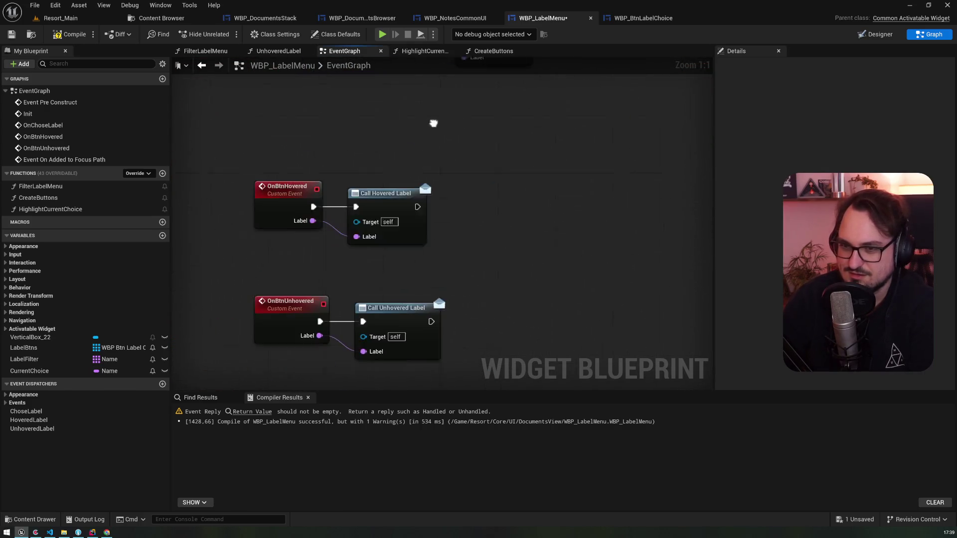
# - Run Set Desired Focus Widget with LabelBtns Get(0) from the On Added to Focus Path event
pyautogui.moveTo(24, 347)
pyautogui.mouseDown()
pyautogui.moveTo(347, 279)
pyautogui.moveTo(366, 286)
pyautogui.moveTo(427, 260)
pyautogui.mouseUp()
pyautogui.write('get')
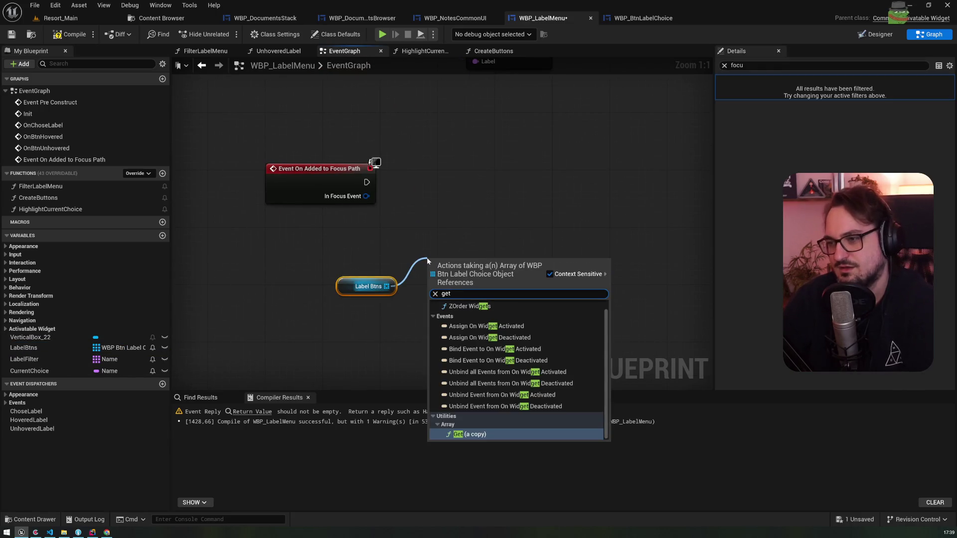
pyautogui.press('Return')
pyautogui.moveTo(496, 272); pyautogui.dragTo(518, 193)
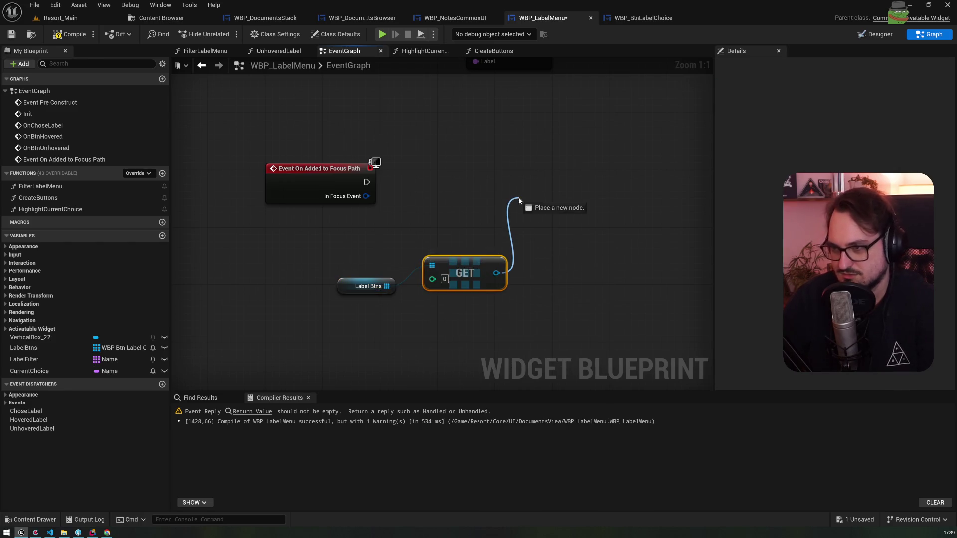
pyautogui.write('set desired focus')
pyautogui.press('Return')
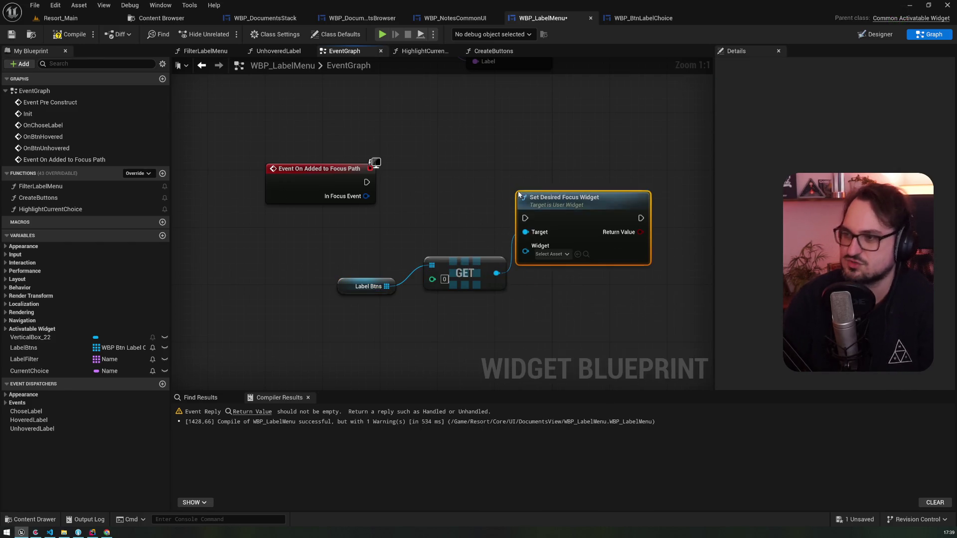
pyautogui.moveTo(525, 232)
pyautogui.mouseDown()
pyautogui.moveTo(522, 250)
pyautogui.moveTo(515, 244)
pyautogui.mouseUp()
pyautogui.moveTo(556, 207); pyautogui.dragTo(571, 177)
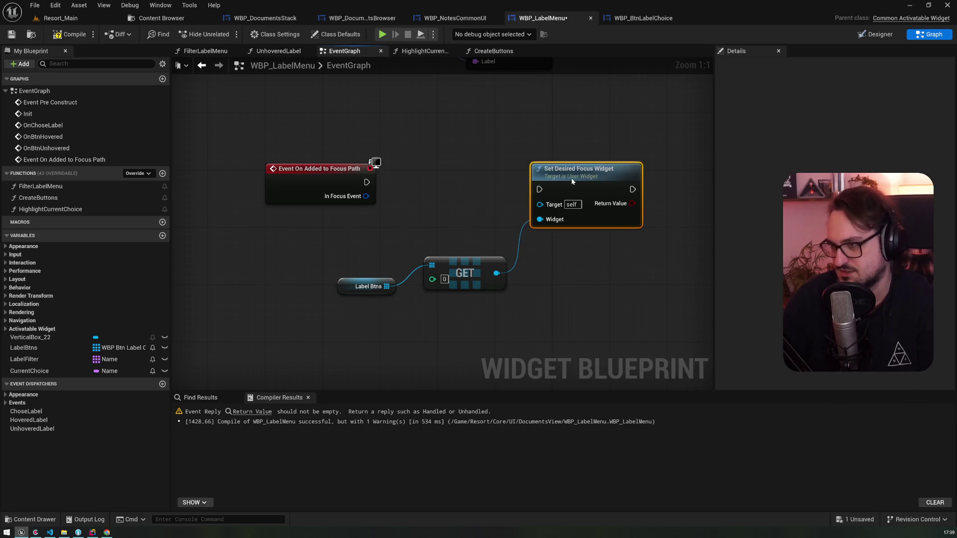
pyautogui.moveTo(367, 181); pyautogui.dragTo(539, 189)
pyautogui.moveTo(626, 186)
pyautogui.mouseDown()
pyautogui.moveTo(386, 157)
pyautogui.moveTo(460, 162)
pyautogui.mouseUp()
# - Print Set Desired Focus Widget's return value with a pink-coloured Print String
pyautogui.write('üpr')
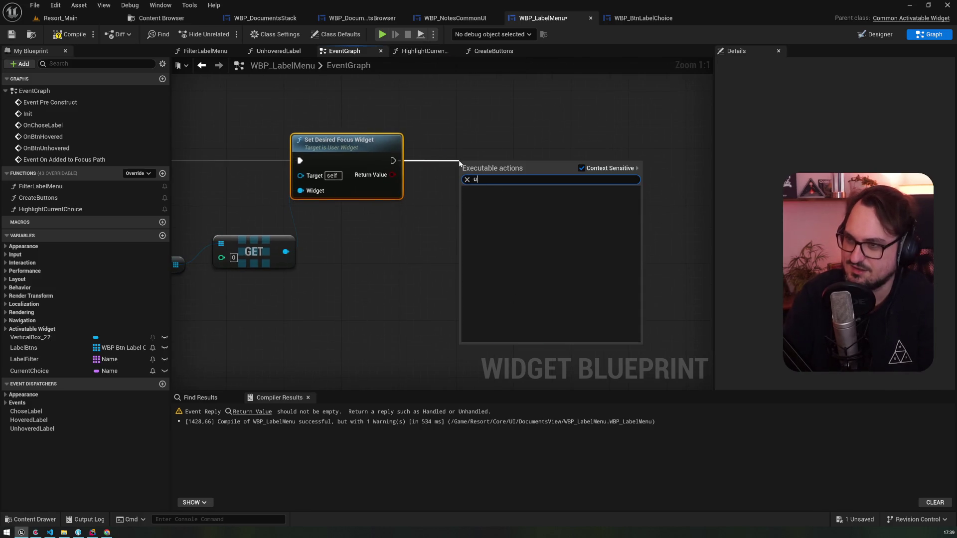
pyautogui.press('BackSpace')
pyautogui.write('print')
pyautogui.press('Return')
pyautogui.moveTo(397, 173)
pyautogui.mouseDown()
pyautogui.moveTo(447, 184)
pyautogui.moveTo(375, 166)
pyautogui.moveTo(466, 190)
pyautogui.moveTo(531, 166)
pyautogui.mouseUp()
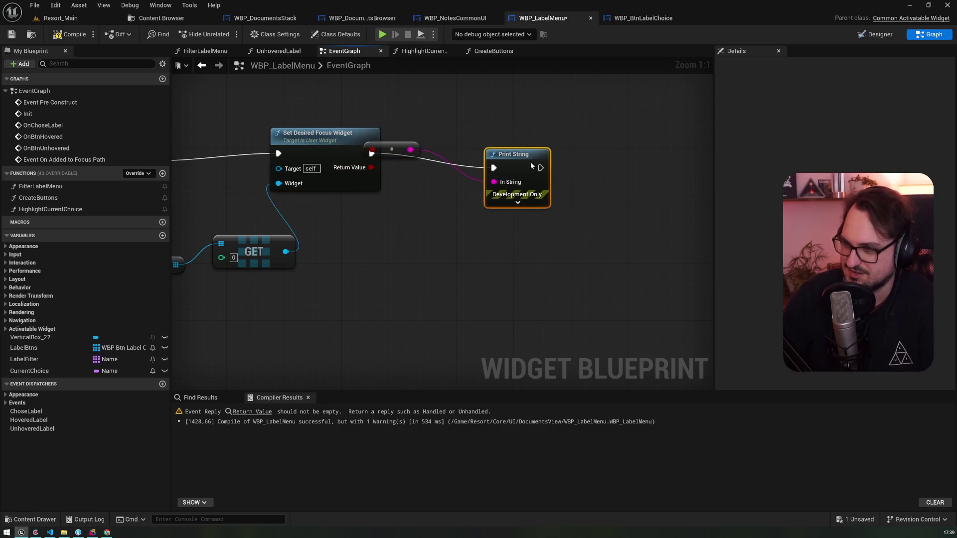
pyautogui.click(518, 202)
pyautogui.click(539, 226)
pyautogui.moveTo(584, 295); pyautogui.dragTo(623, 280)
pyautogui.click(670, 442)
pyautogui.moveTo(392, 149); pyautogui.dragTo(434, 206)
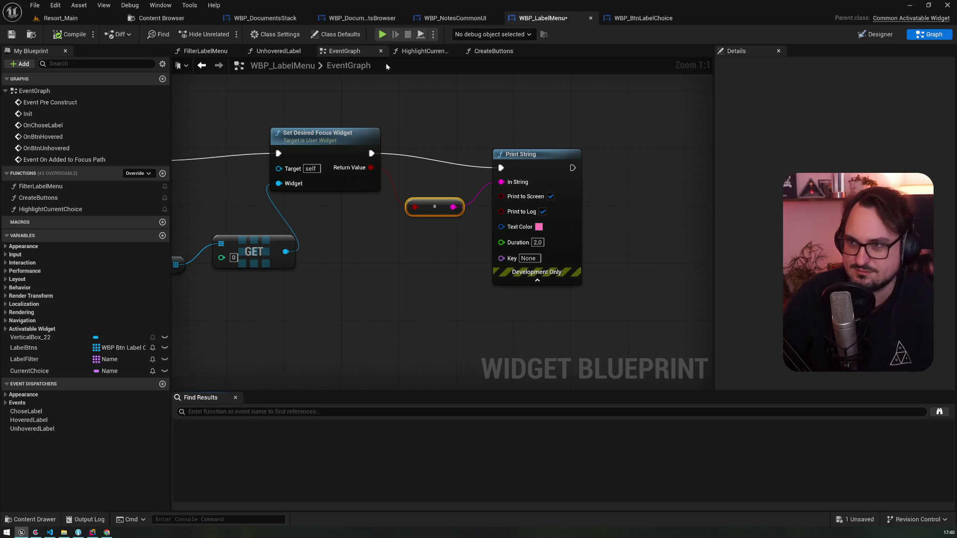
pyautogui.scroll(-4, 345, 232)
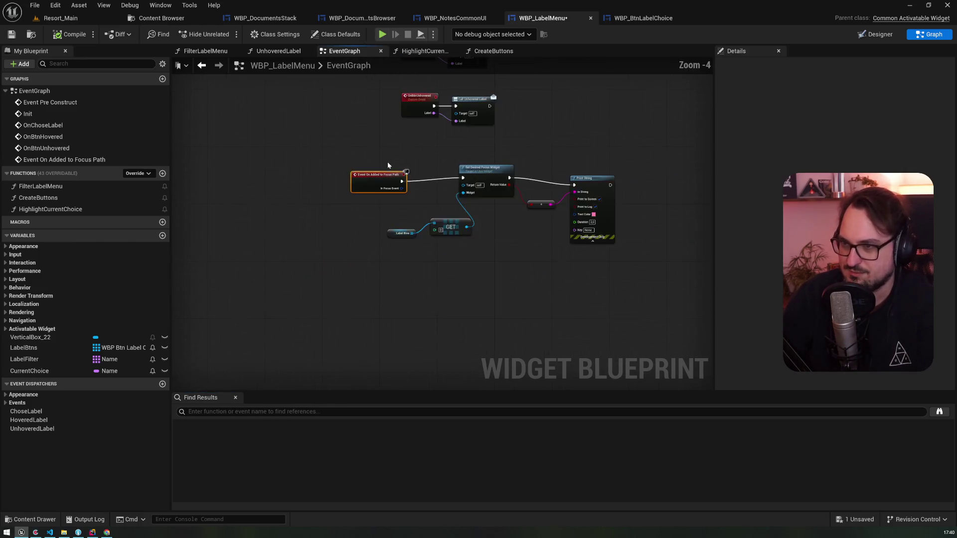
# - Play-test, page the journal right to the letter, open the labeling menu with L, then stop
pyautogui.scroll(4, 349, 216)
pyautogui.click(419, 128)
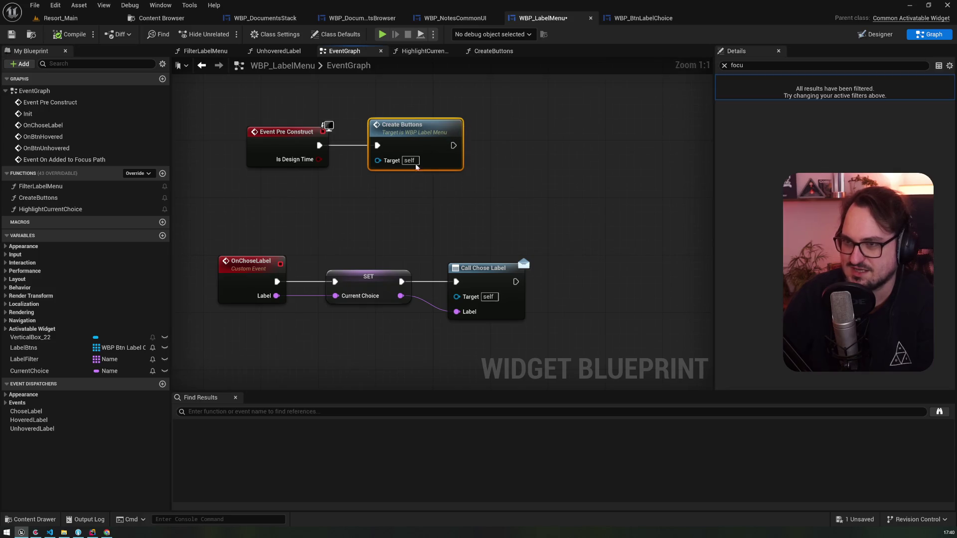
pyautogui.scroll(-5, 405, 336)
pyautogui.moveTo(405, 336); pyautogui.dragTo(360, 103)
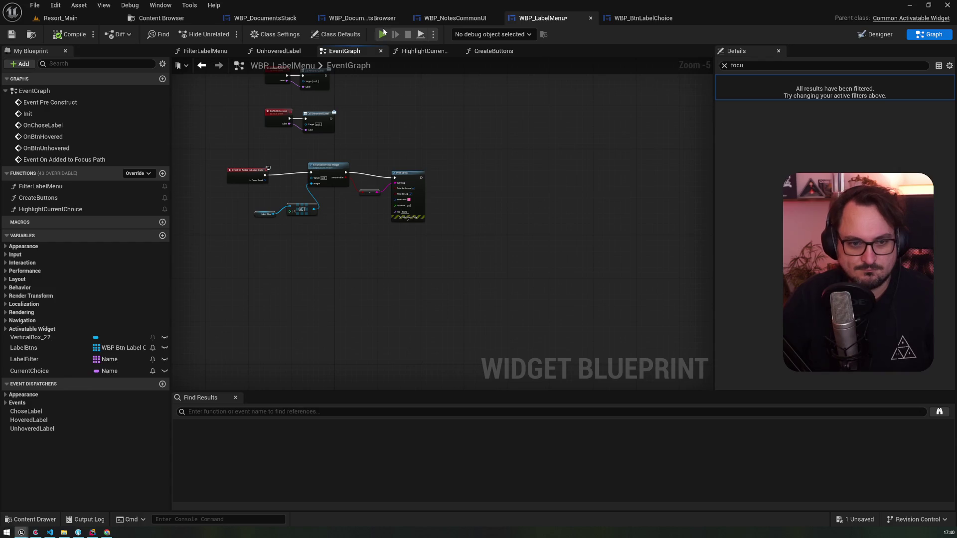
pyautogui.hotkey('alt', 'p')
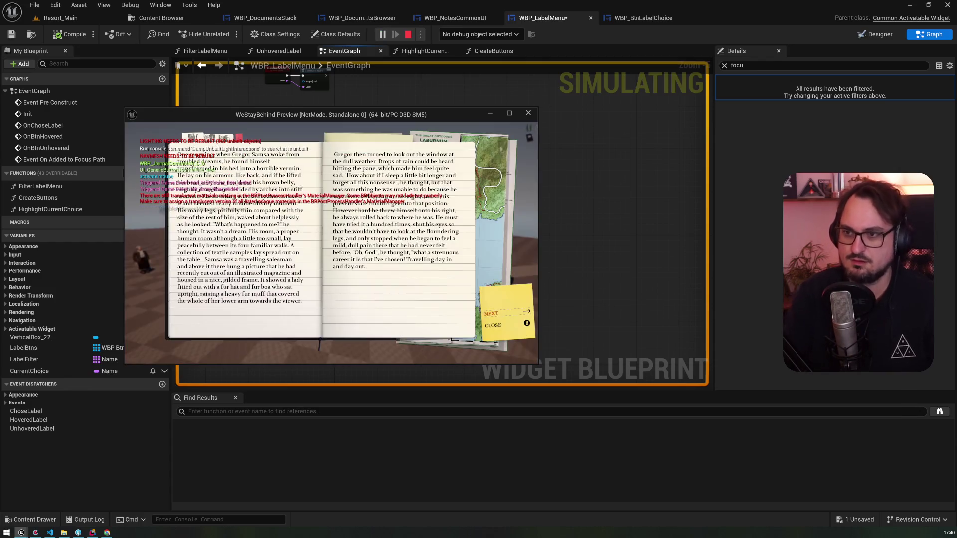
pyautogui.press('Right')
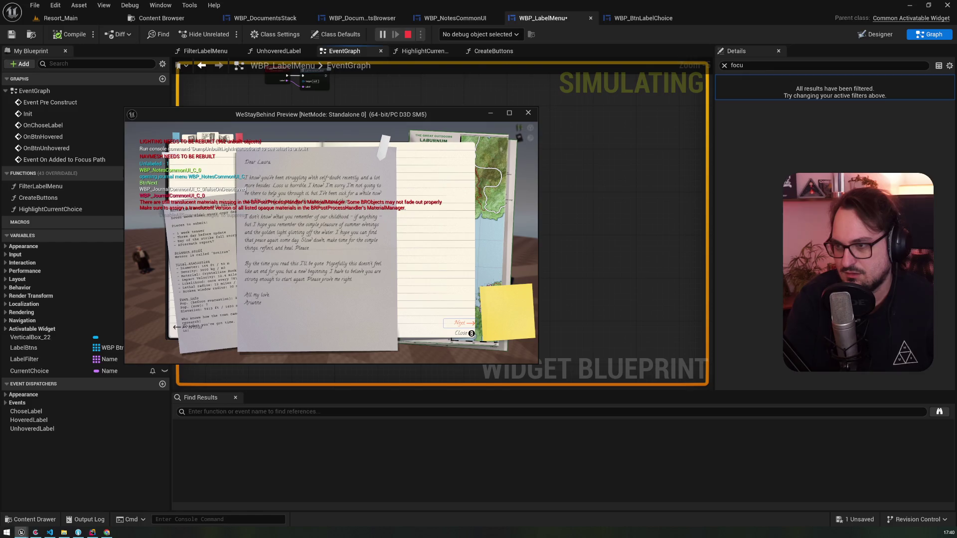
pyautogui.press('l')
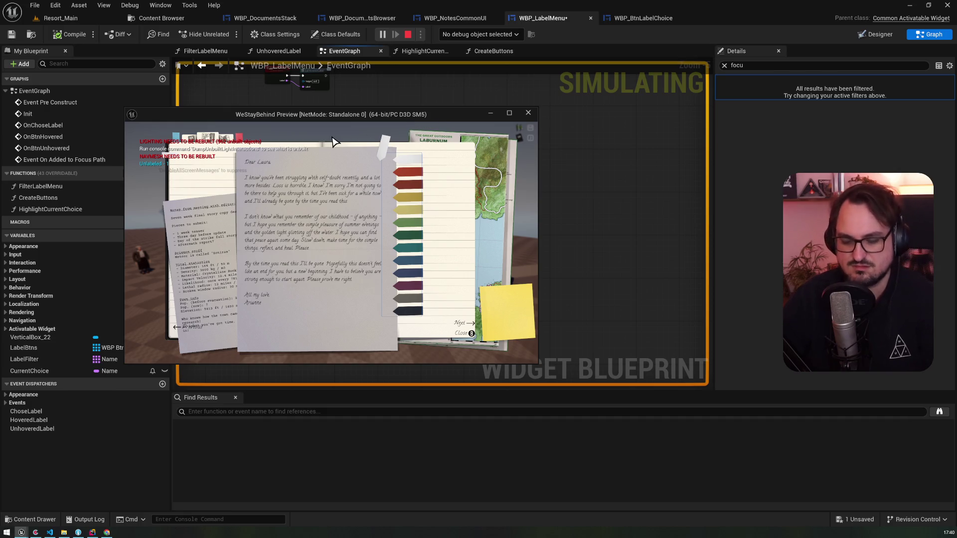
pyautogui.press('Escape')
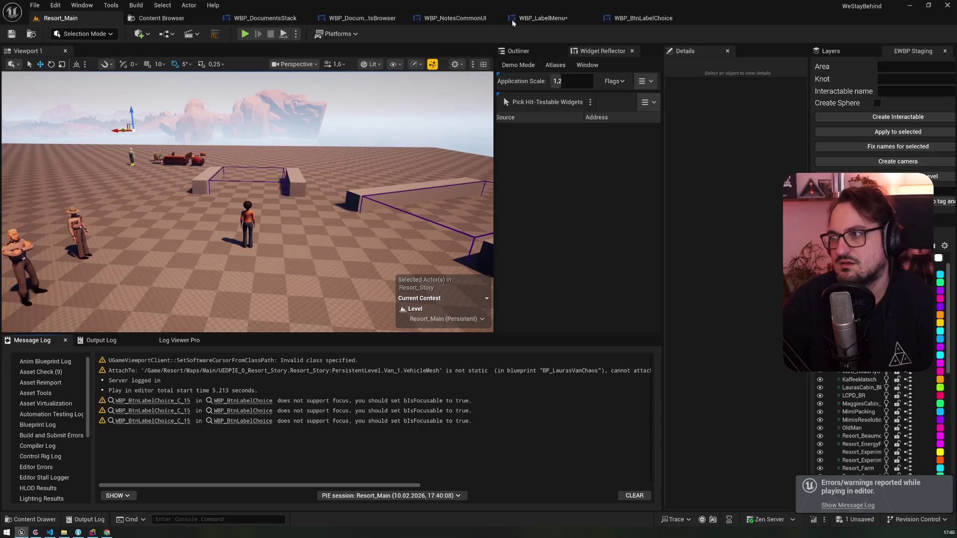
pyautogui.click(643, 18)
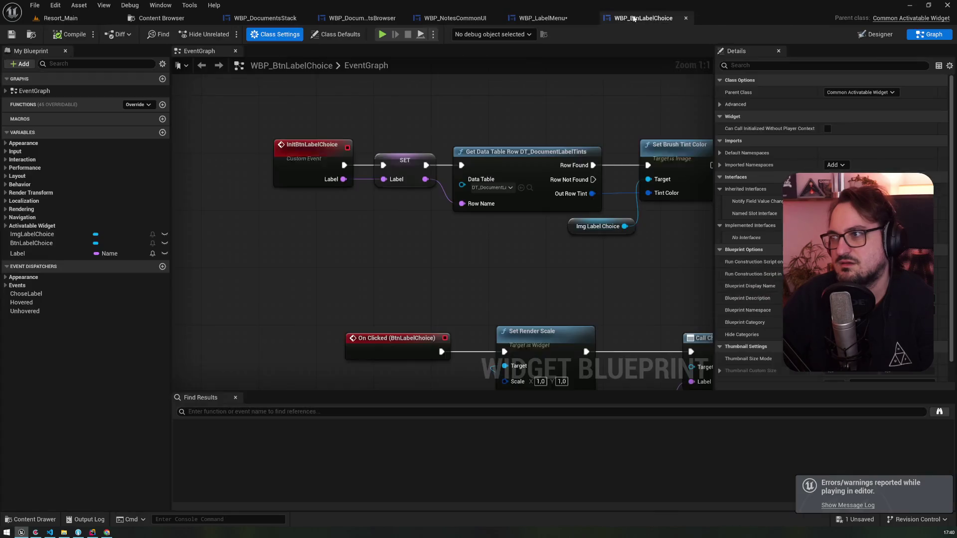
# - Check WBP_BtnLabelChoice's override list and ImgLabelChoice variable, then switch to the Designer view
pyautogui.scroll(-3, 309, 182)
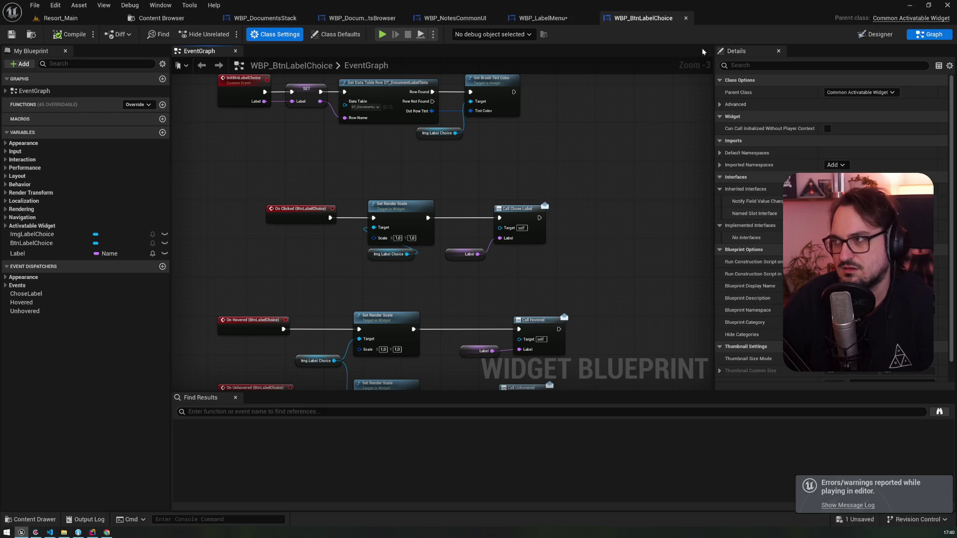
pyautogui.click(148, 106)
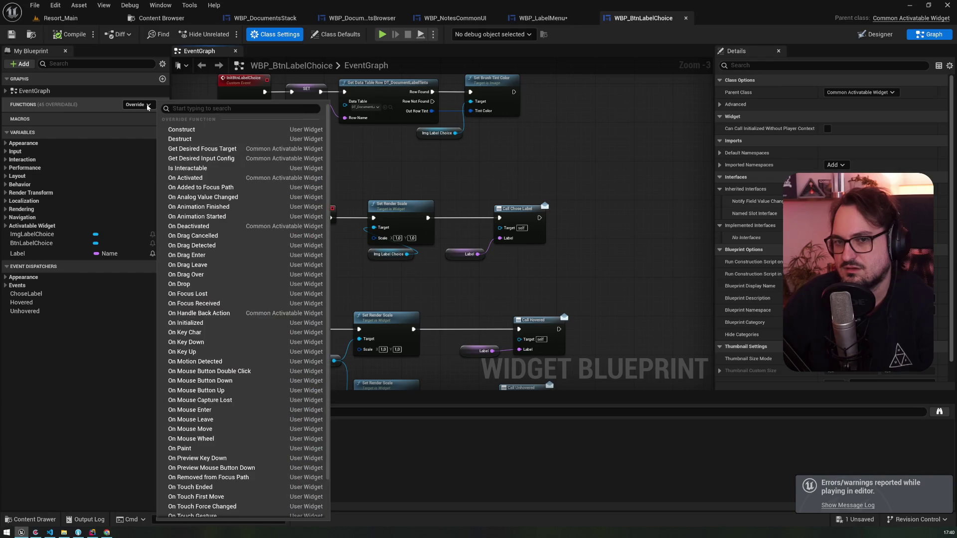
pyautogui.click(368, 151)
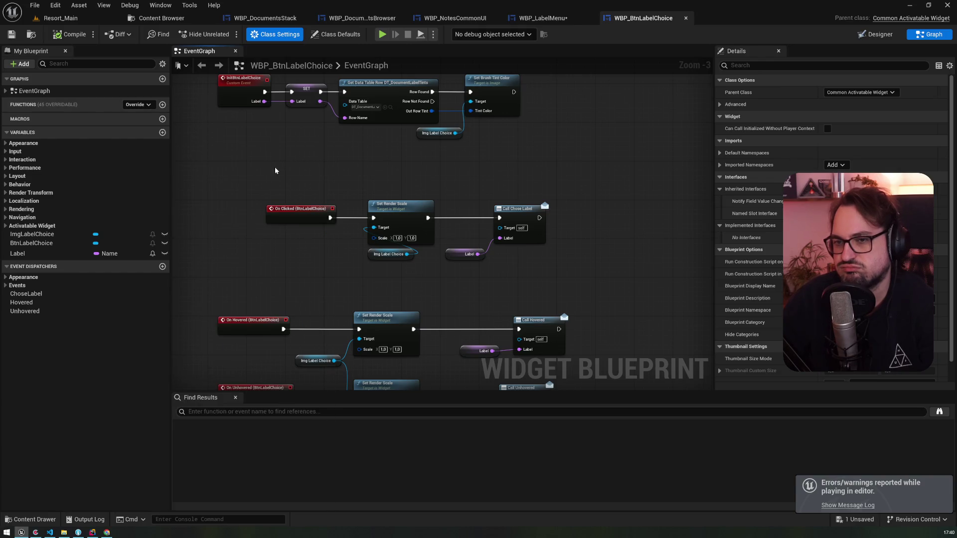
pyautogui.click(46, 235)
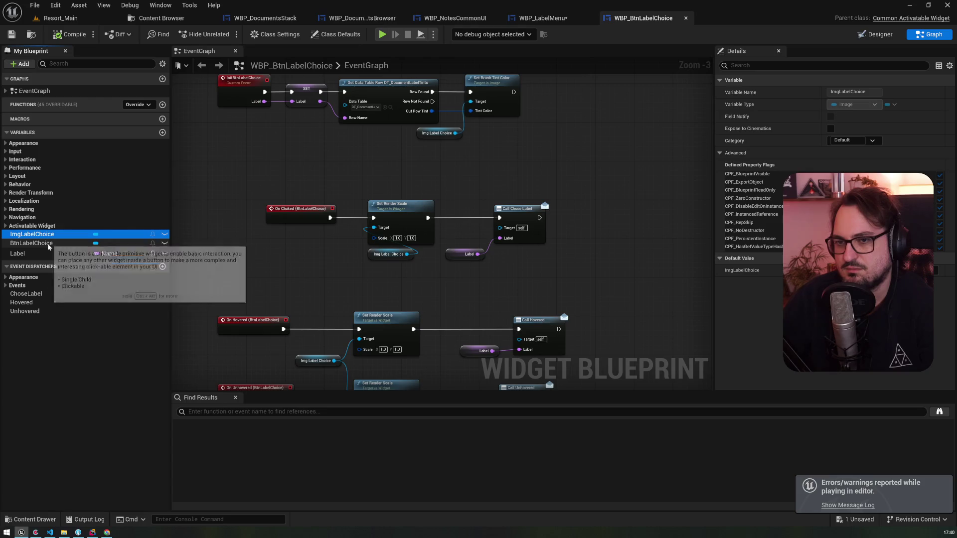
pyautogui.click(874, 34)
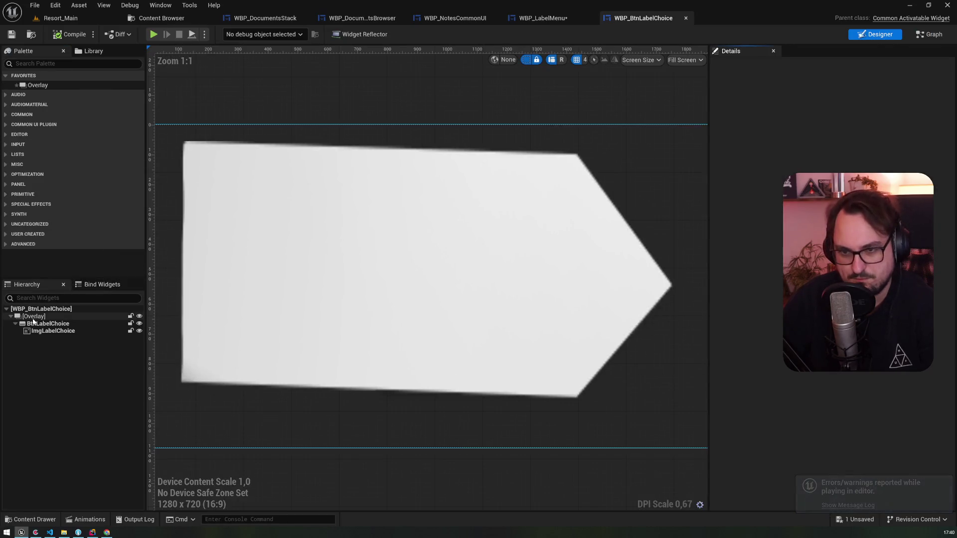
# - Replace the Overlay with its child BtnLabelChoice button, then compile and save
pyautogui.click(34, 324)
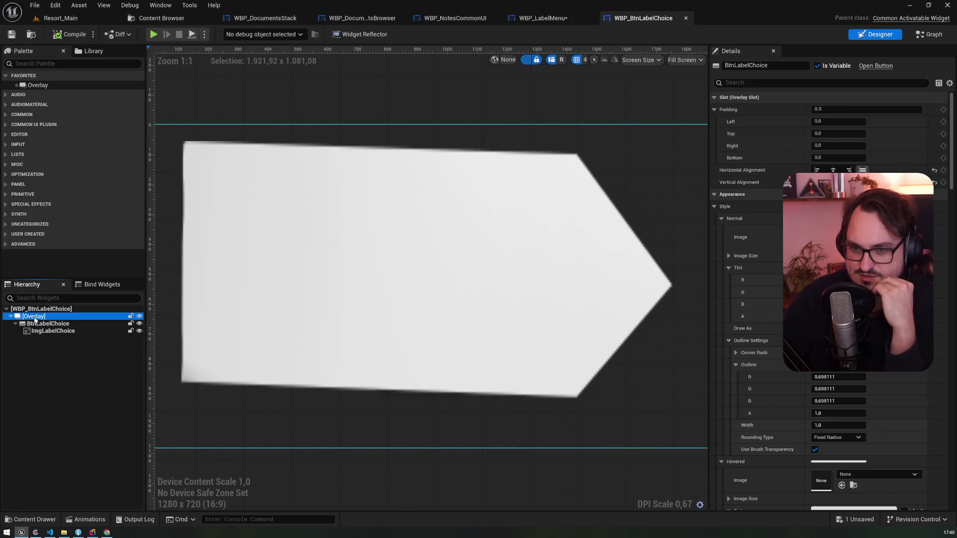
pyautogui.rightClick(33, 317)
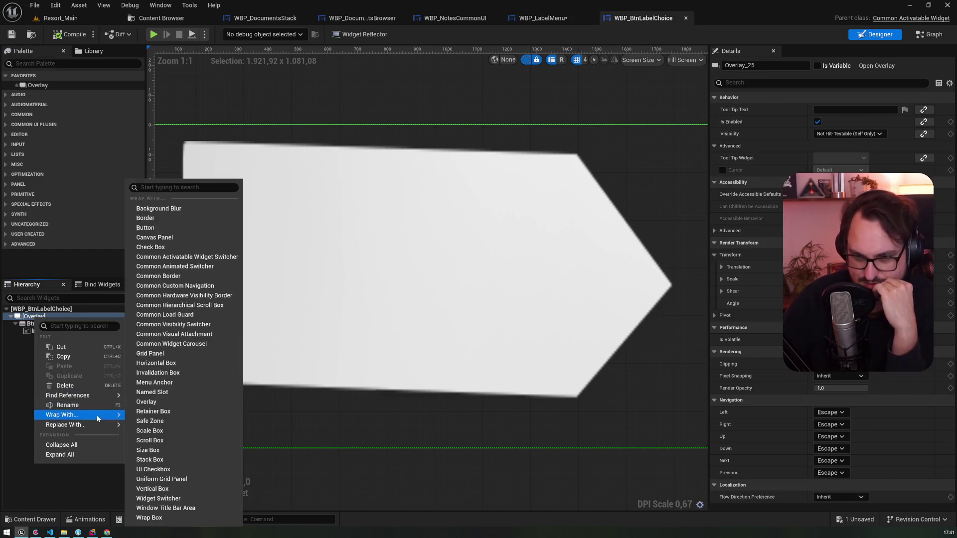
pyautogui.moveTo(99, 425)
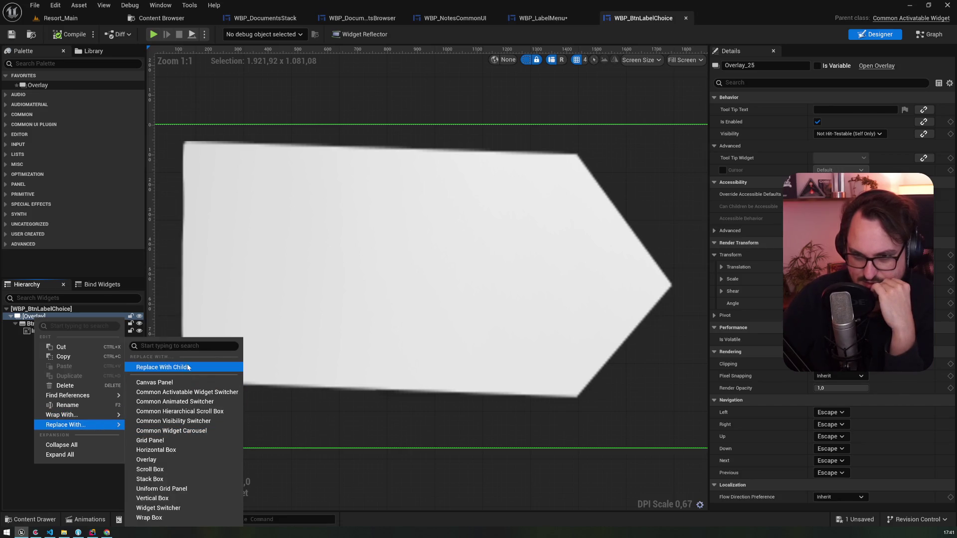
pyautogui.click(188, 368)
pyautogui.click(74, 33)
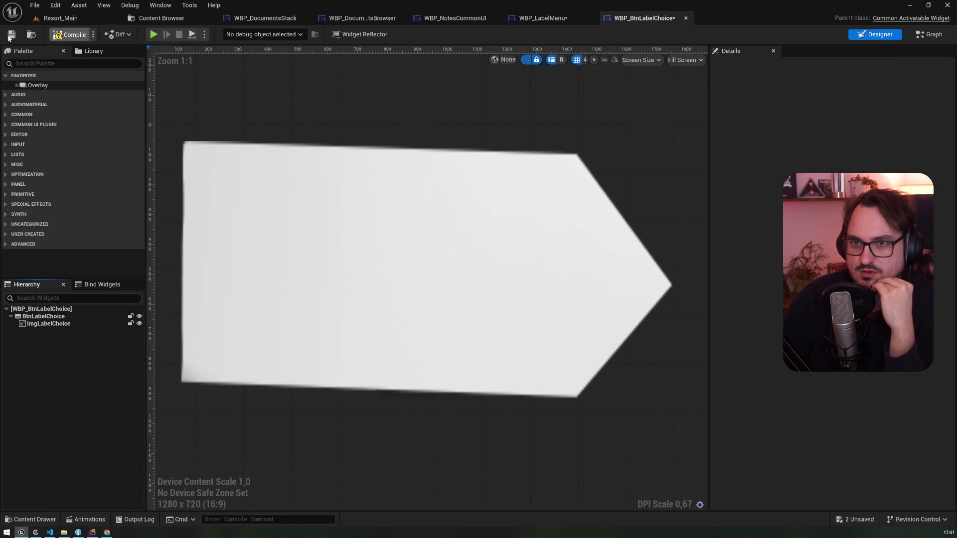
pyautogui.click(11, 35)
# - Search BtnLabelChoice's details for 'focus', then go back to the event graph
pyautogui.click(49, 317)
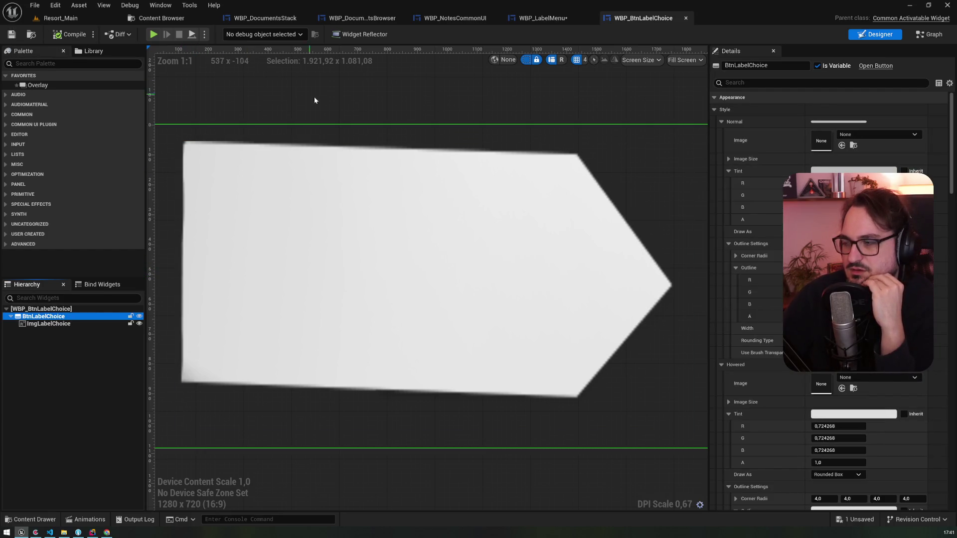
pyautogui.click(772, 83)
pyautogui.write('focus')
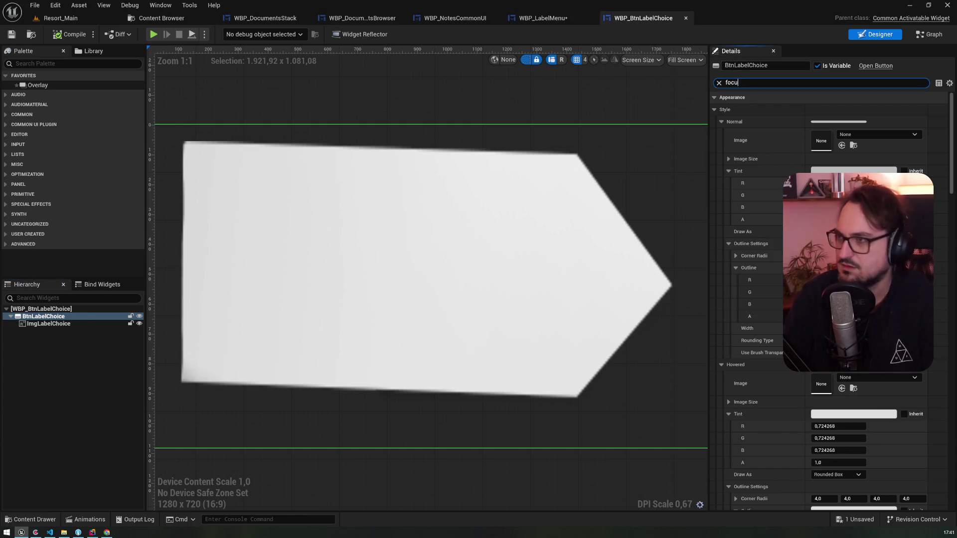
pyautogui.click(931, 34)
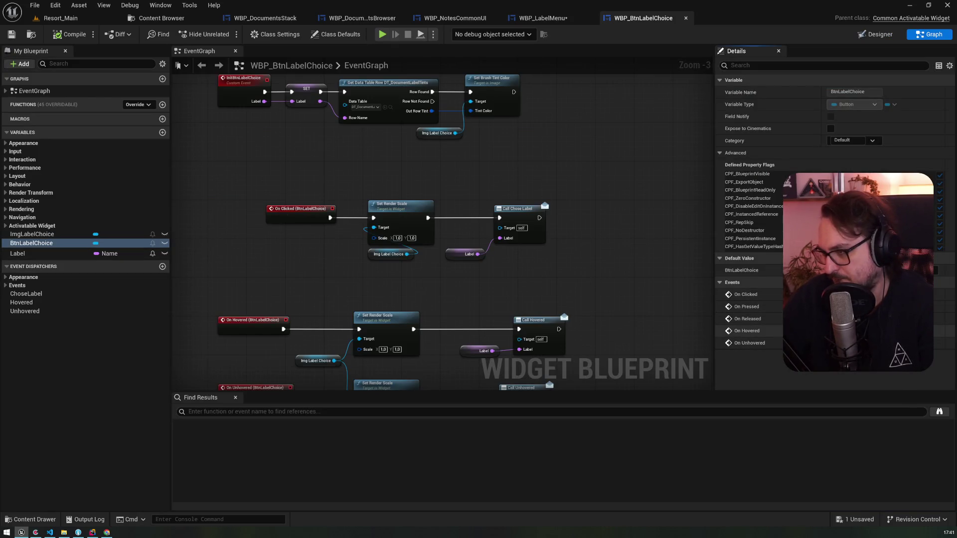
# - Override On Added to Focus Path and wire it to a Print String reading 'btn in fo'
pyautogui.moveTo(340, 303)
pyautogui.mouseDown()
pyautogui.moveTo(394, 202)
pyautogui.moveTo(368, 303)
pyautogui.moveTo(344, 295)
pyautogui.mouseUp()
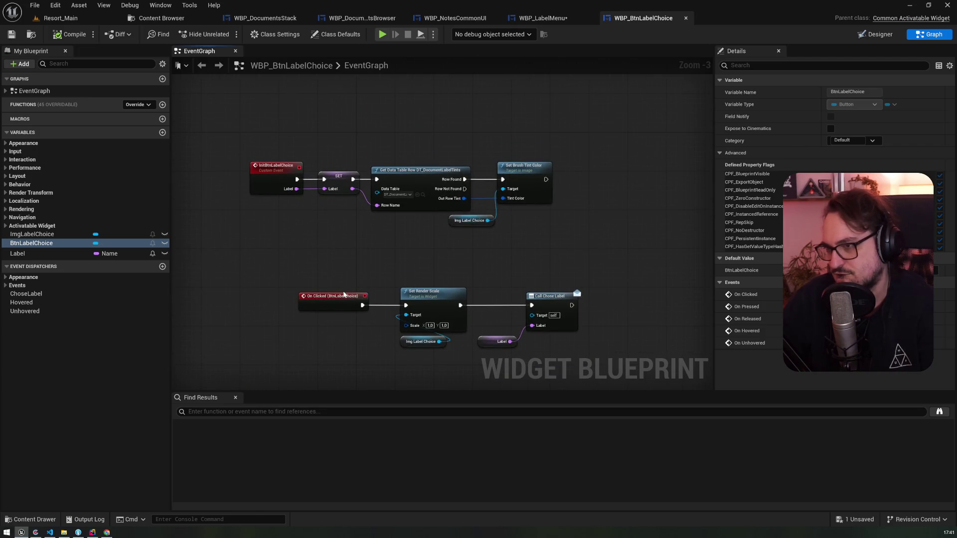
pyautogui.click(140, 105)
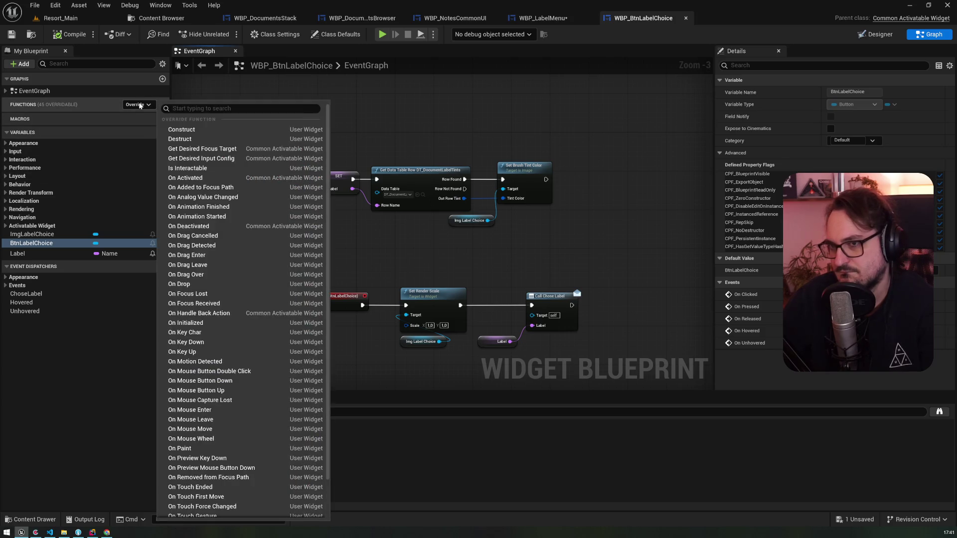
pyautogui.write('focus')
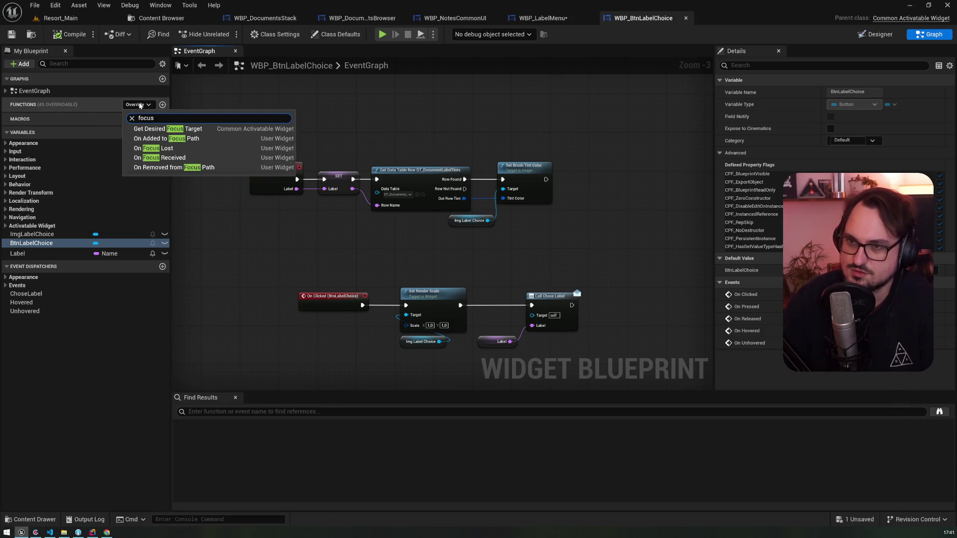
pyautogui.click(167, 139)
pyautogui.moveTo(325, 190); pyautogui.dragTo(384, 198)
pyautogui.write('print')
pyautogui.press('Return')
pyautogui.click(411, 210)
pyautogui.write('btn in fo')
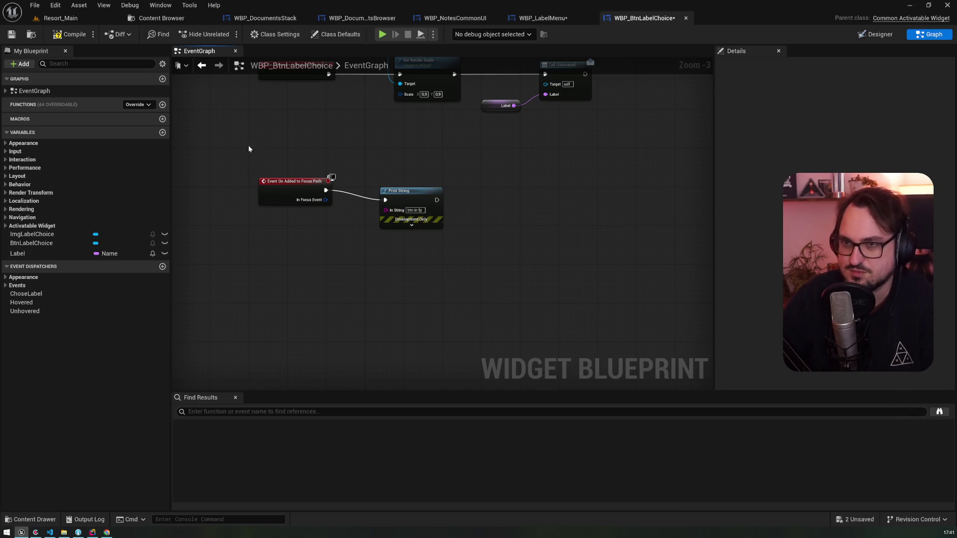
# - Override On Focus Received with a Print String 'btn focus r', compile, and return to Resort_Main
pyautogui.click(138, 105)
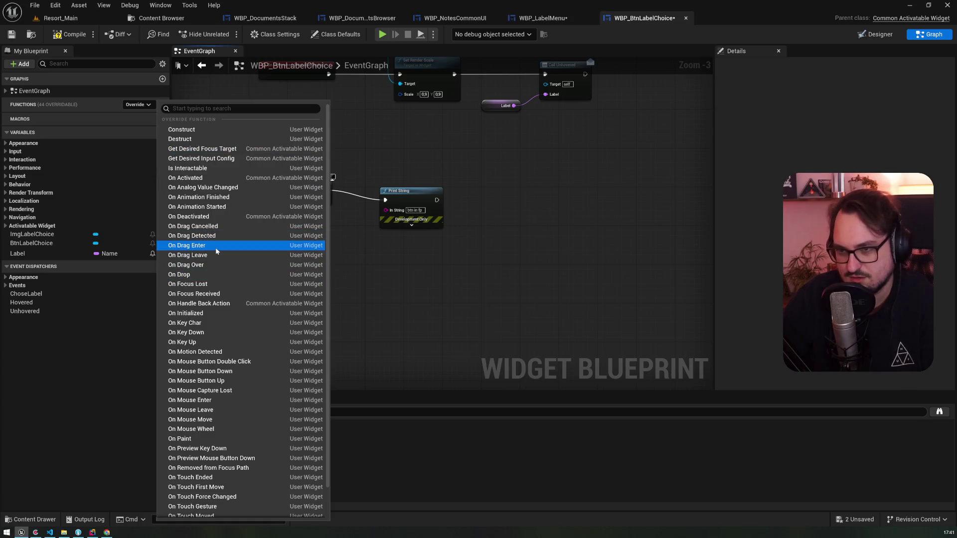
pyautogui.write('focus')
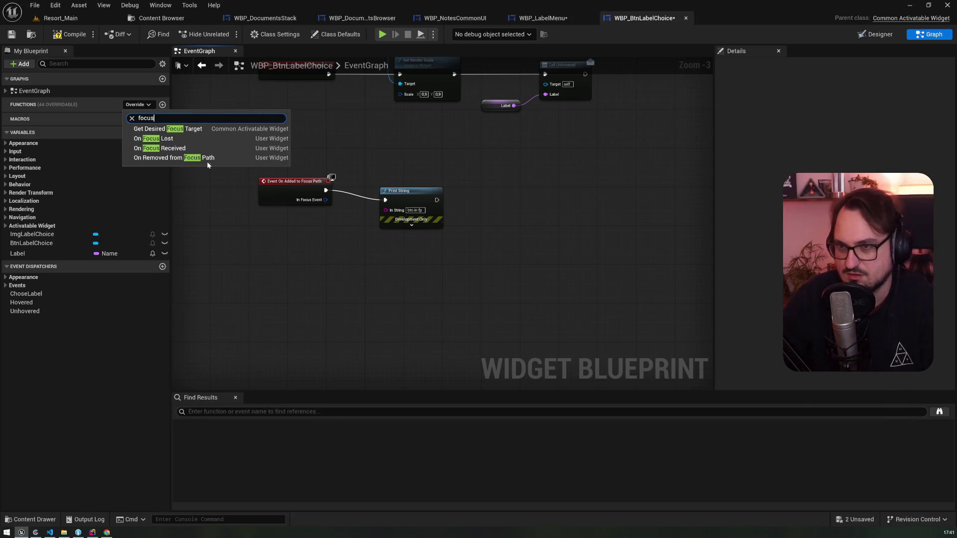
pyautogui.click(207, 161)
pyautogui.moveTo(464, 213); pyautogui.dragTo(600, 213)
pyautogui.moveTo(350, 219); pyautogui.dragTo(378, 211)
pyautogui.write('print')
pyautogui.press('Return')
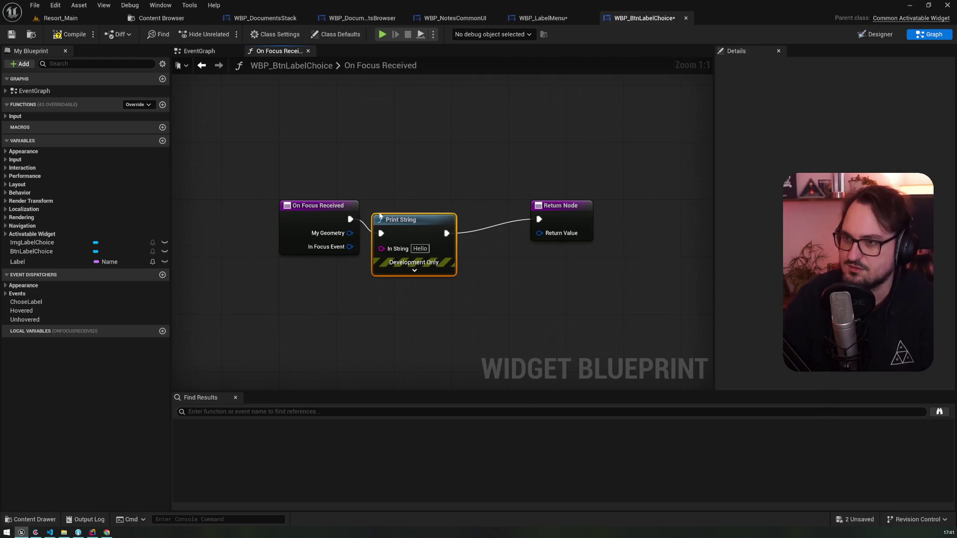
pyautogui.write('btn f')
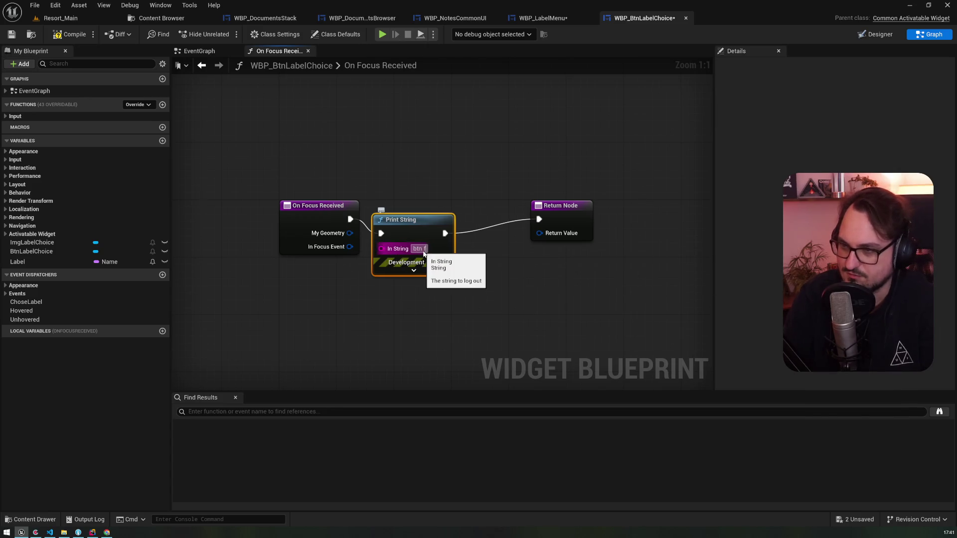
pyautogui.write('ocus r')
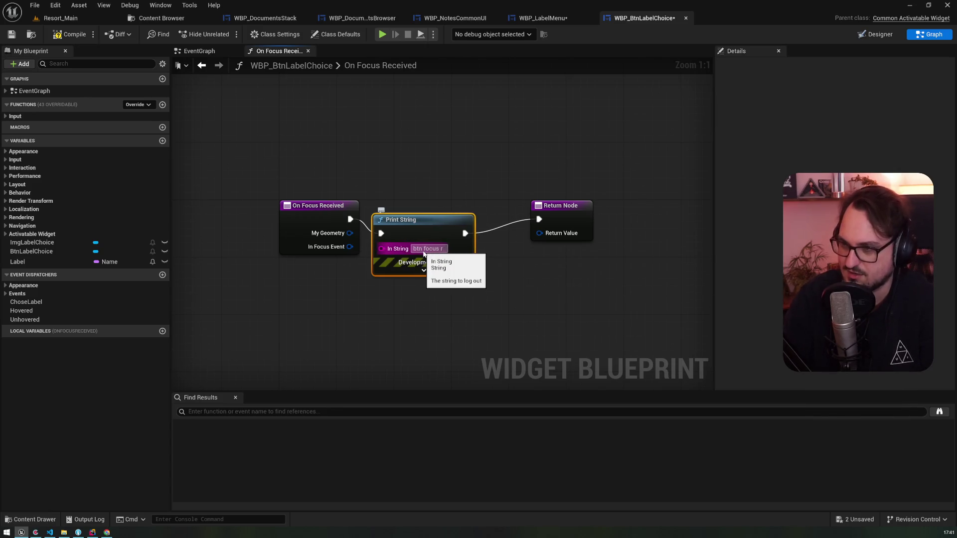
pyautogui.click(276, 145)
pyautogui.click(70, 40)
pyautogui.click(74, 19)
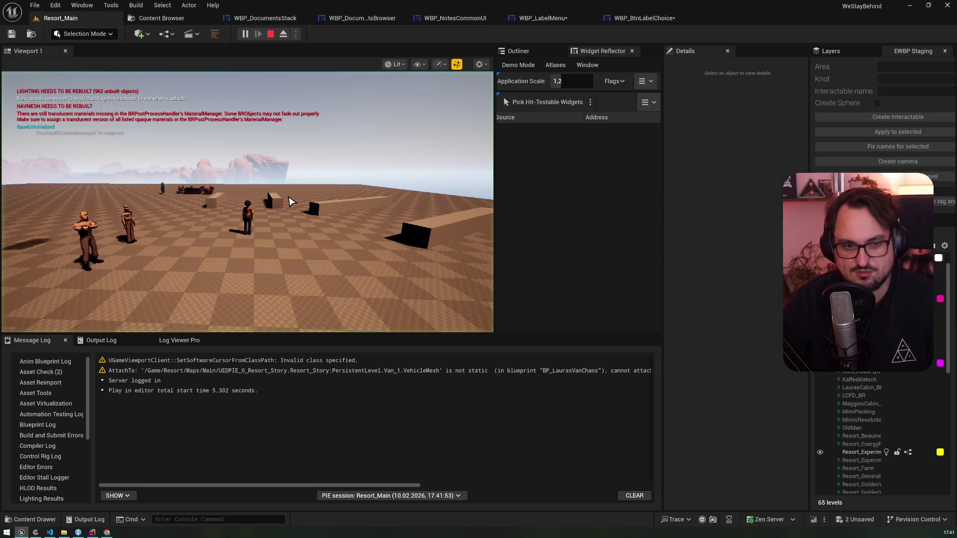
# - Play-test the park map and journal letter, toggling the colour-label menu, then return to WBP_LabelMenu
pyautogui.press('m')
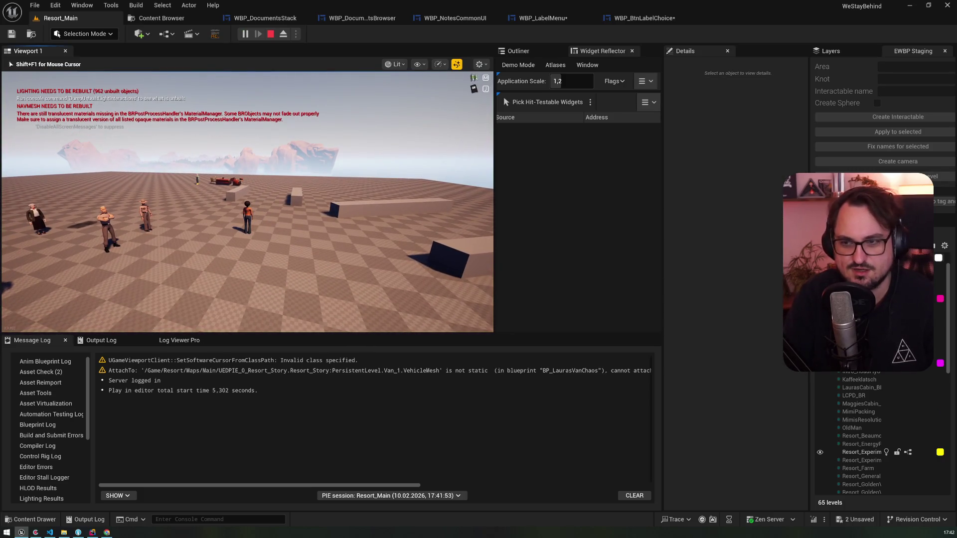
pyautogui.press('j')
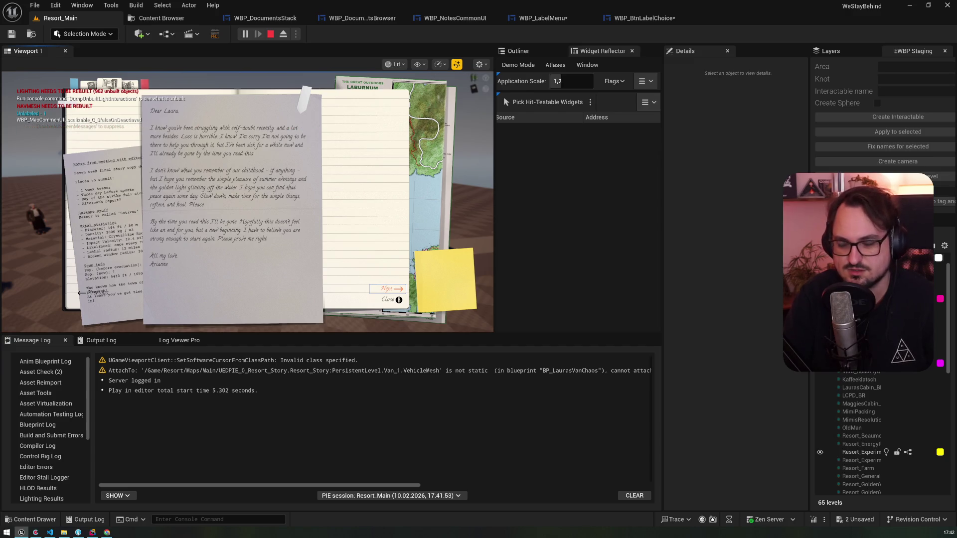
pyautogui.press('l')
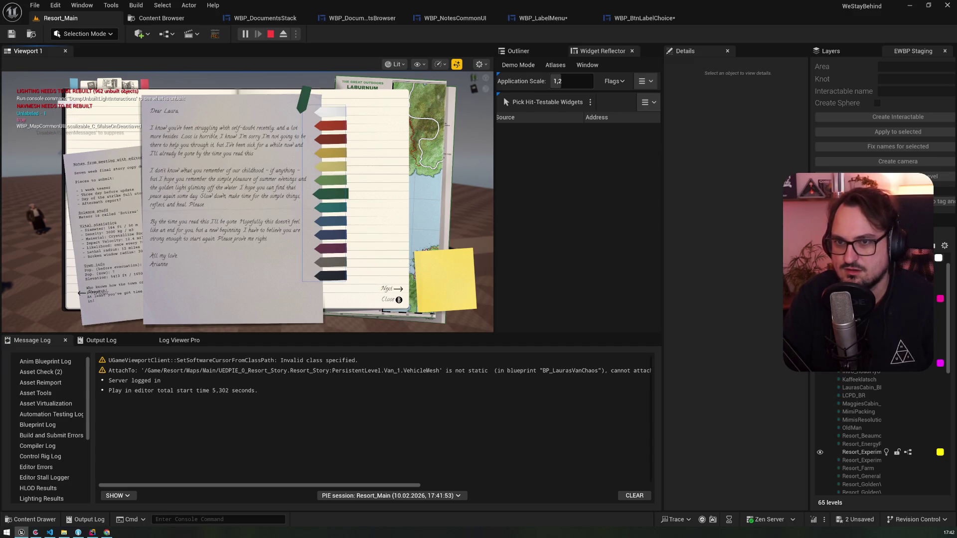
pyautogui.press('l')
pyautogui.press('l')
pyautogui.press('l')
pyautogui.press('l')
pyautogui.press('l')
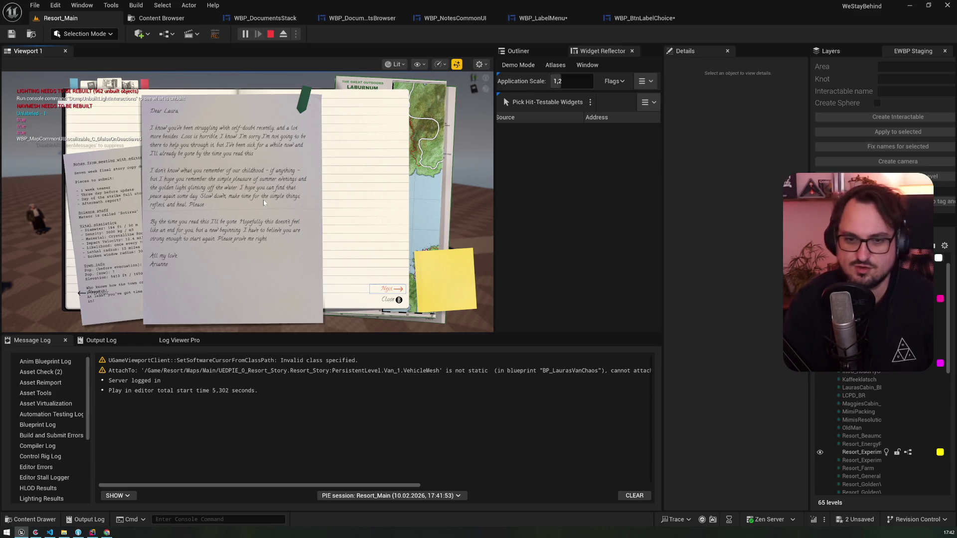
pyautogui.press('Escape')
pyautogui.click(545, 20)
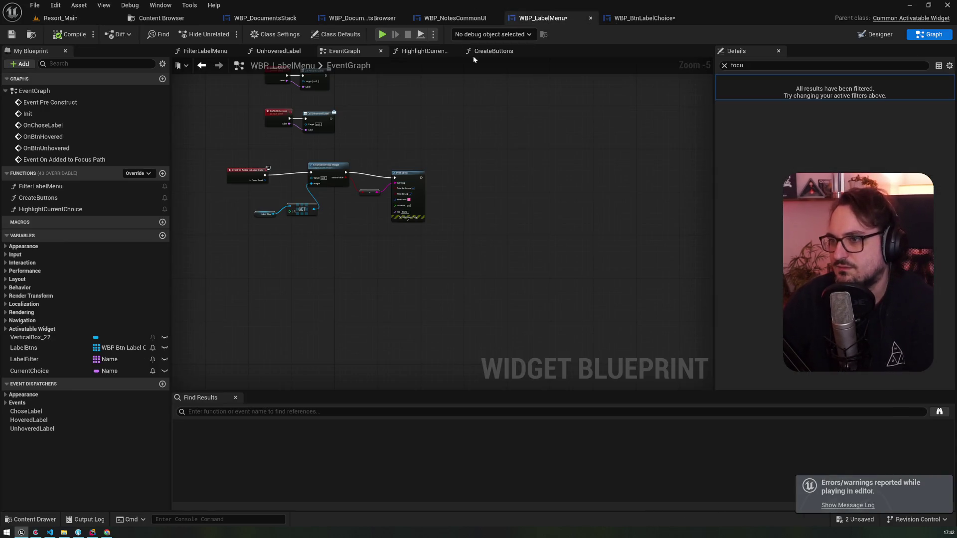
# - Add a Make Event Reply to the Return Value of WBP_BtnLabelChoice's focus-received handler
pyautogui.scroll(6, 508, 146)
pyautogui.scroll(-1, 450, 262)
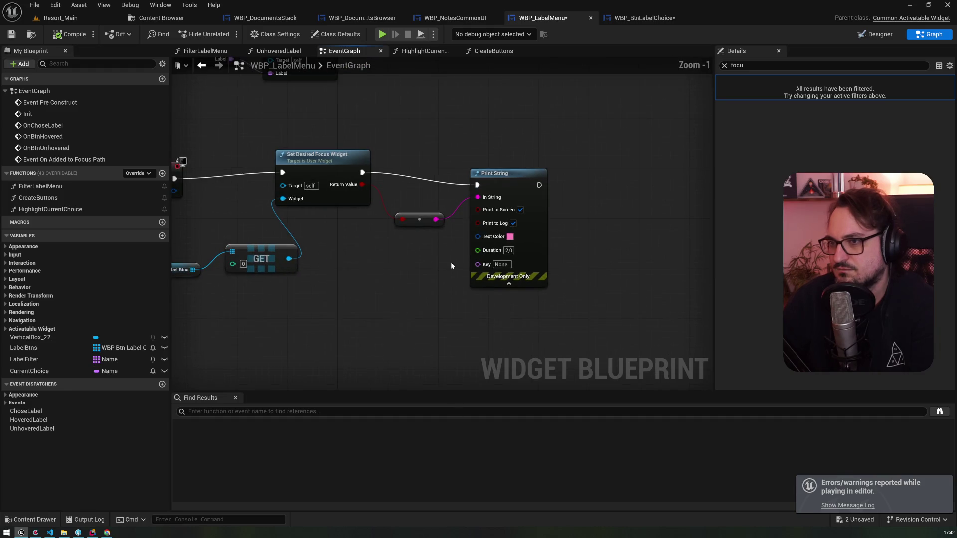
pyautogui.moveTo(450, 261); pyautogui.dragTo(495, 270)
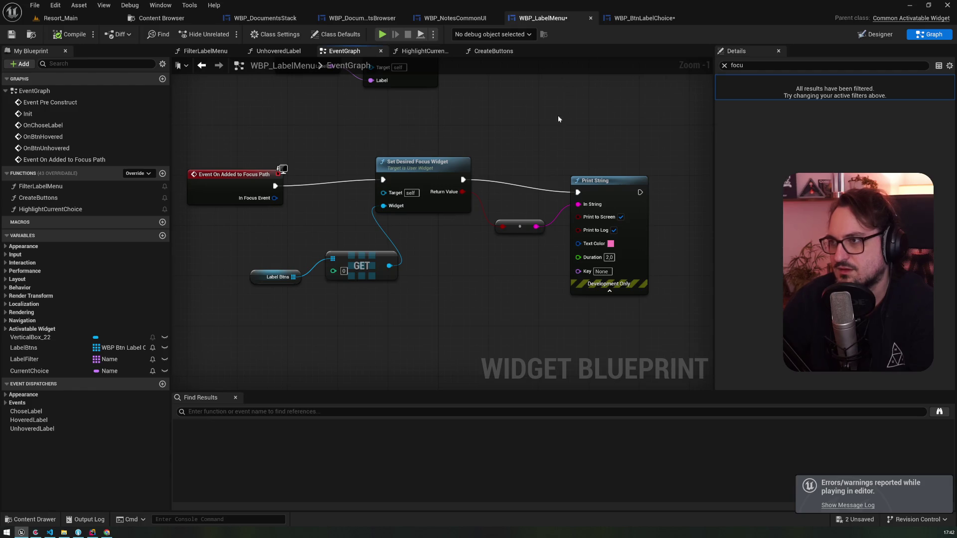
pyautogui.click(623, 17)
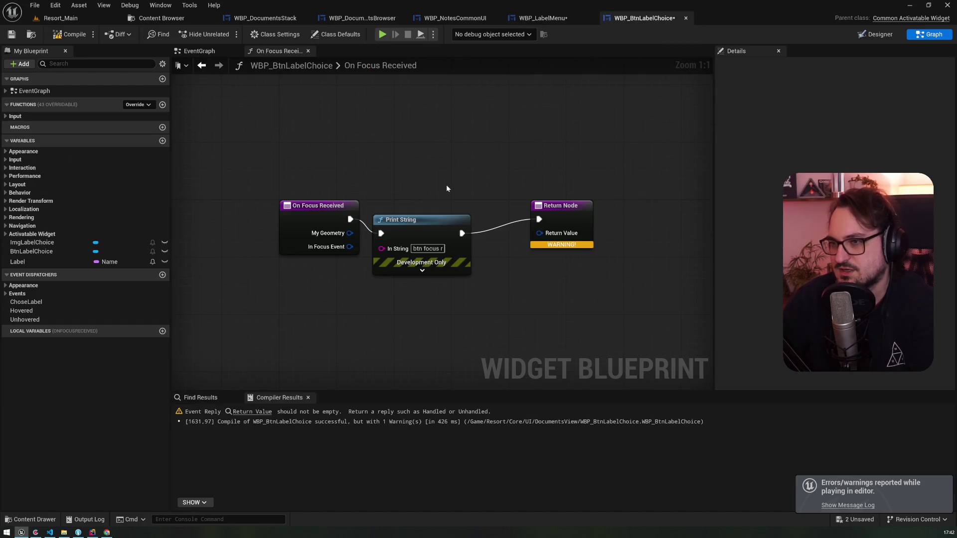
pyautogui.moveTo(539, 233); pyautogui.dragTo(512, 271)
pyautogui.write('m')
pyautogui.scroll(-2, 598, 388)
pyautogui.click(563, 390)
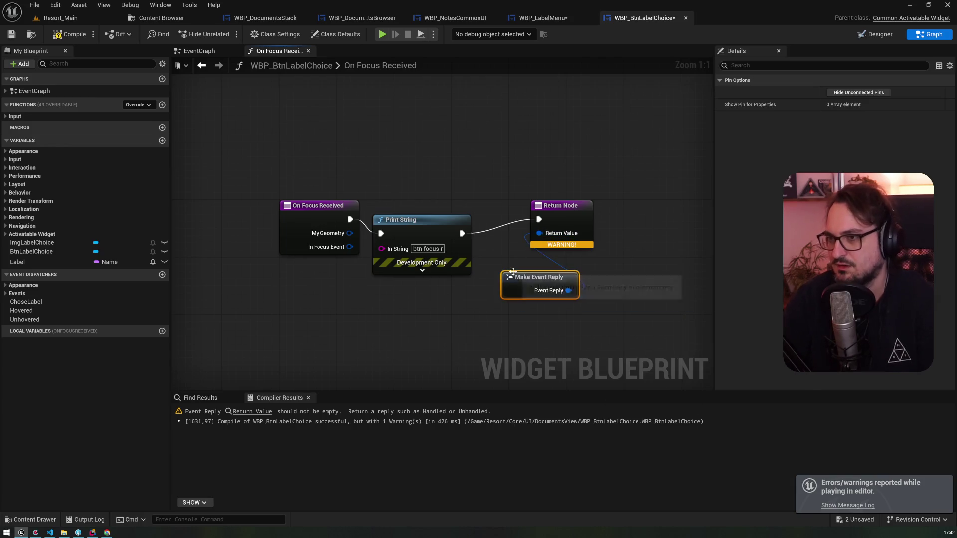
# - Bring up WBP_NotesCommonUI's Labeling graph
pyautogui.click(532, 18)
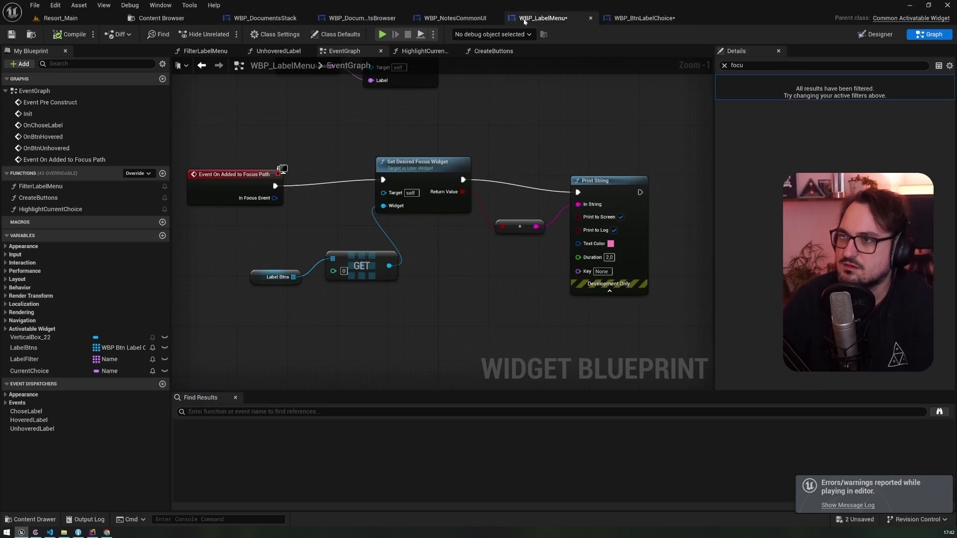
pyautogui.click(455, 18)
pyautogui.scroll(5, 449, 199)
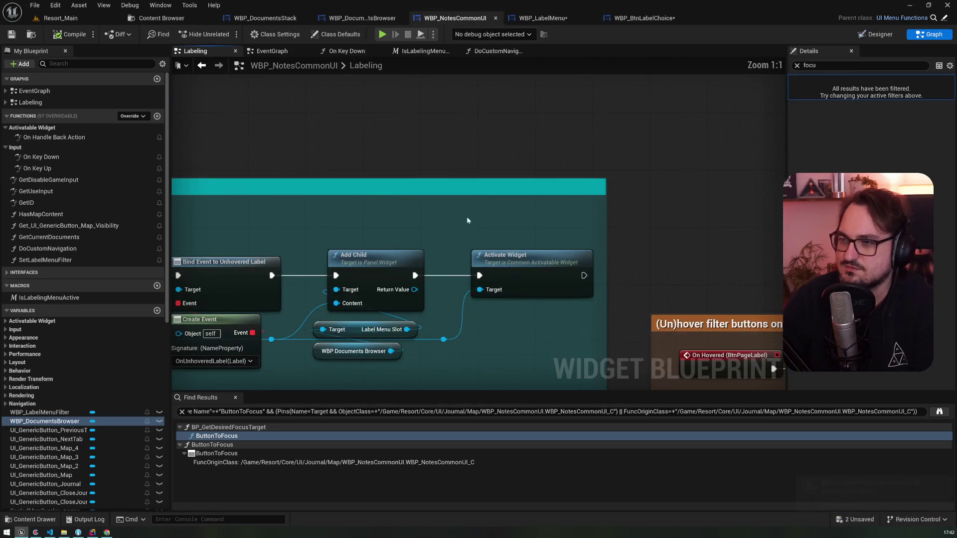
# - Insert a 1-second Delay between Add Child and Activate Widget, then switch to the Resort_Main level
pyautogui.moveTo(439, 276); pyautogui.dragTo(414, 138)
pyautogui.write('delay')
pyautogui.press('Return')
pyautogui.click(454, 169)
pyautogui.write('1')
pyautogui.click(219, 75)
pyautogui.click(88, 23)
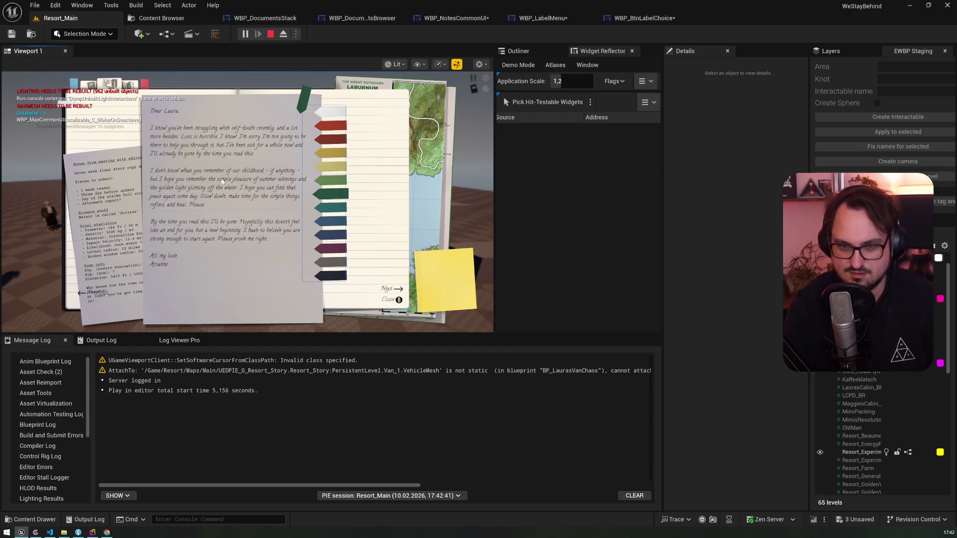
# - End Play In Editor and return to WBP_NotesCommonUI's Labeling graph with its 1-second Delay
pyautogui.press('Escape')
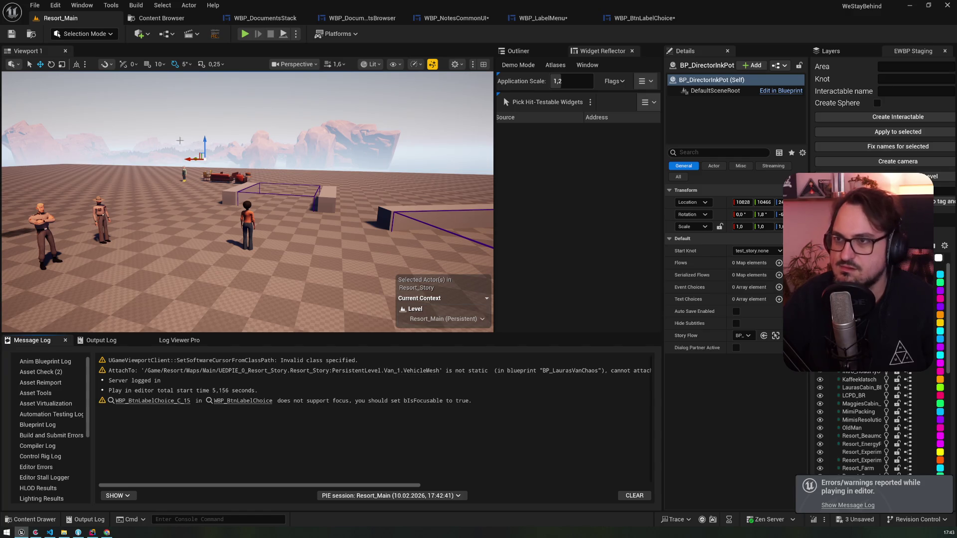
pyautogui.click(540, 18)
pyautogui.click(469, 18)
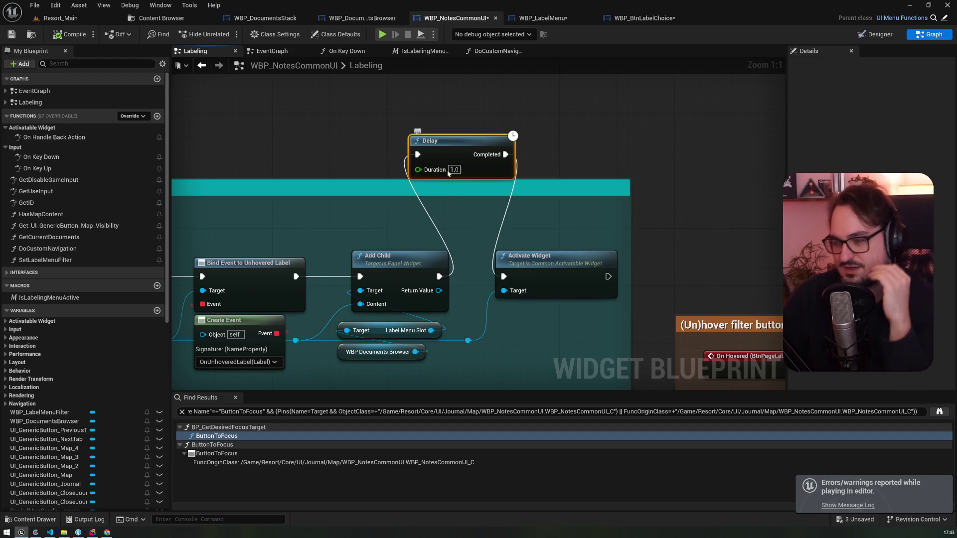
# - Inspect the Add Child node and where the label menu widget is created, then return to WBP_LabelMenu
pyautogui.click(445, 304)
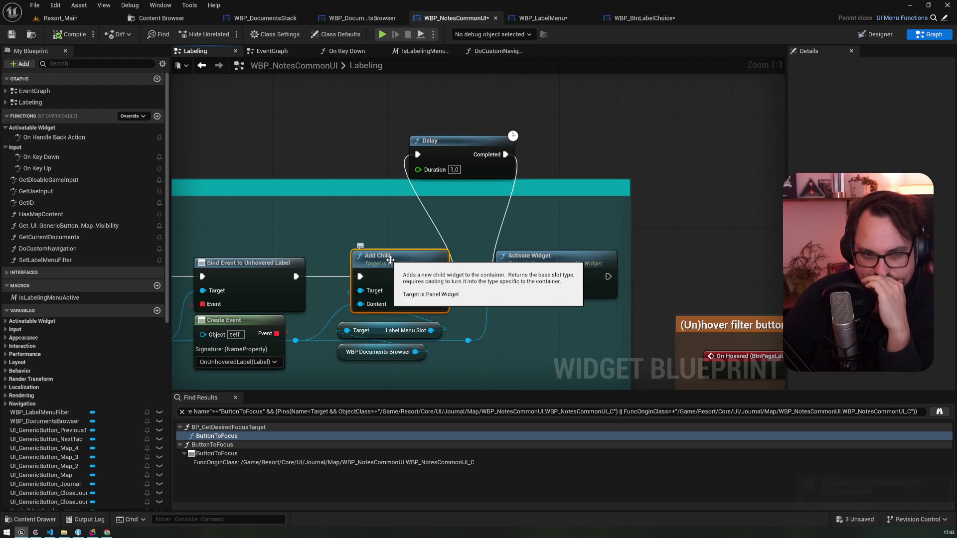
pyautogui.click(399, 213)
pyautogui.hotkey('alt', 'Left')
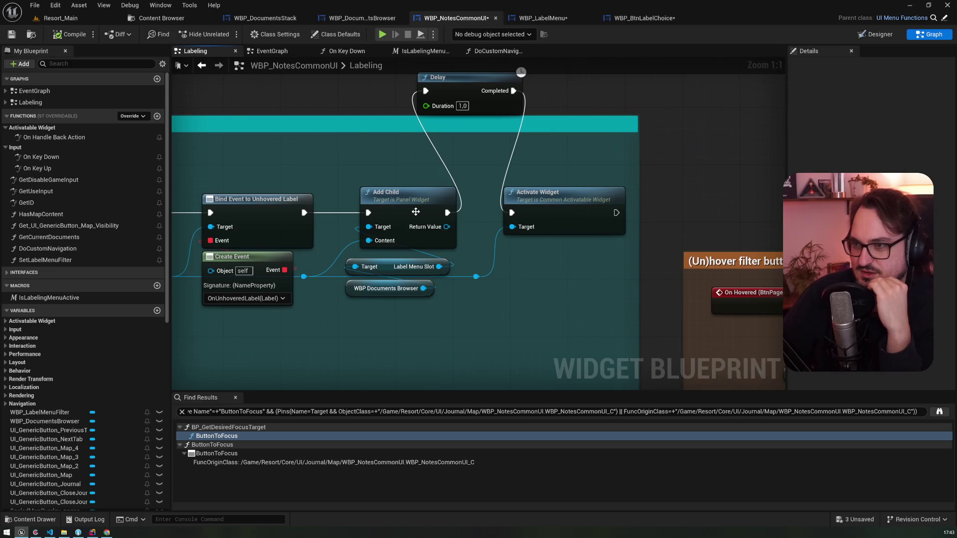
pyautogui.click(543, 18)
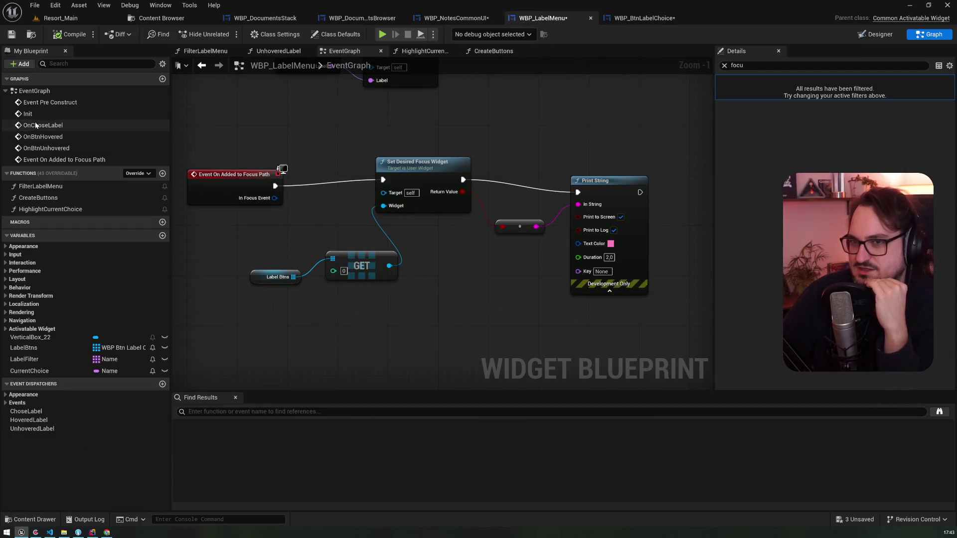
pyautogui.doubleClick(50, 102)
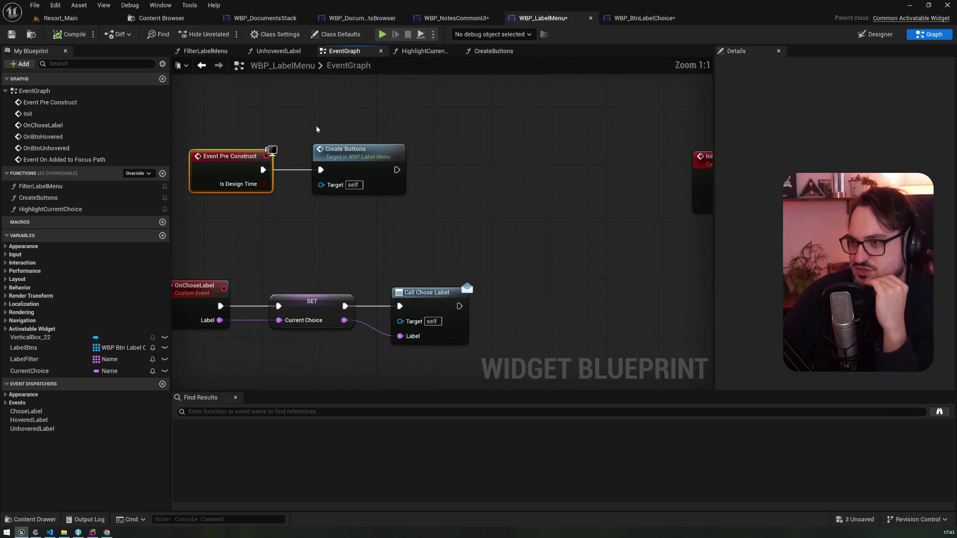
pyautogui.click(354, 172)
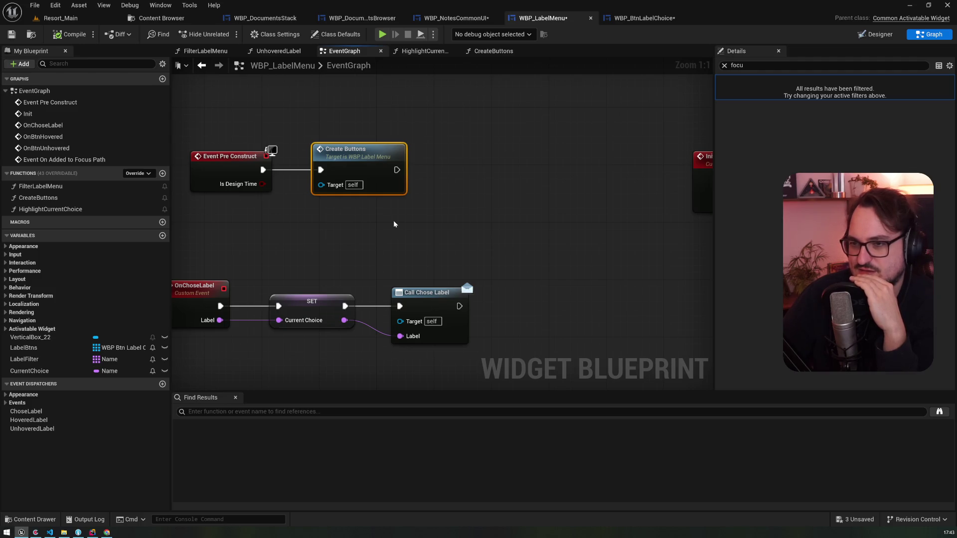
pyautogui.scroll(-4, 394, 221)
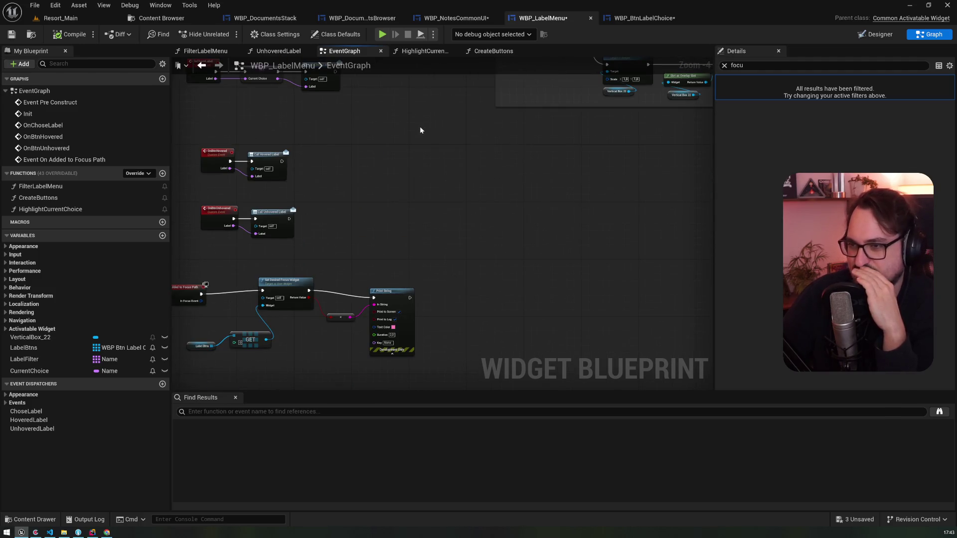
pyautogui.click(284, 280)
pyautogui.press('f')
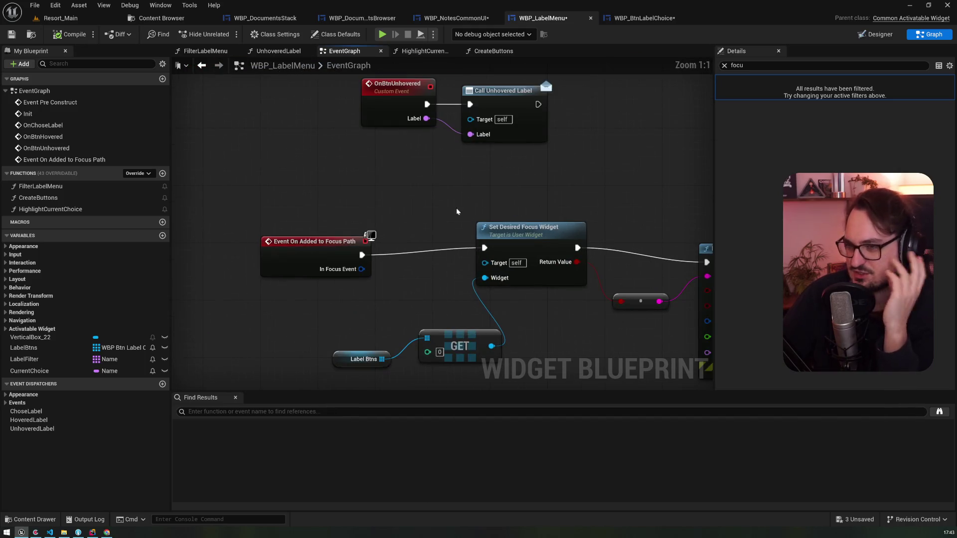
pyautogui.moveTo(492, 206); pyautogui.dragTo(292, 141)
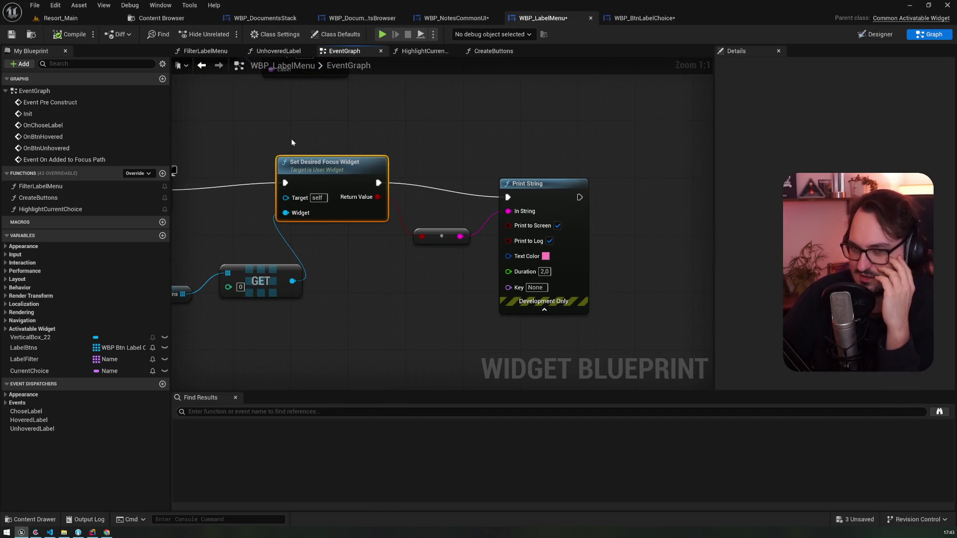
pyautogui.scroll(-4, 327, 161)
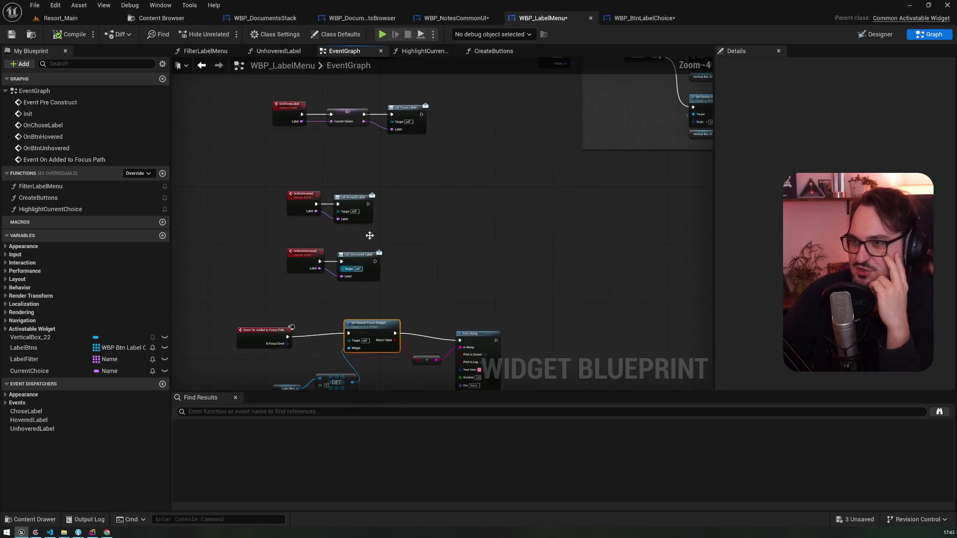
pyautogui.scroll(4, 374, 172)
pyautogui.moveTo(375, 172); pyautogui.dragTo(423, 338)
pyautogui.click(391, 199)
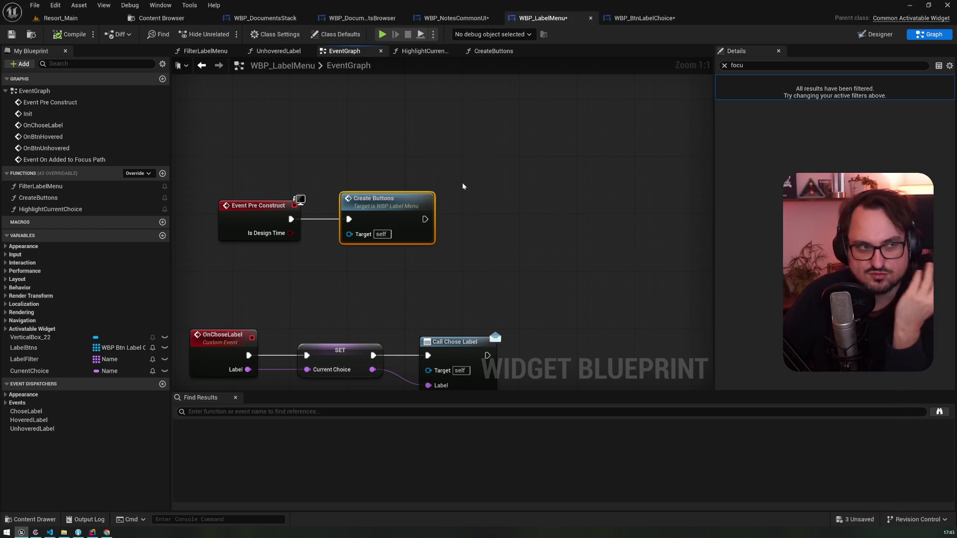
pyautogui.scroll(-5, 453, 195)
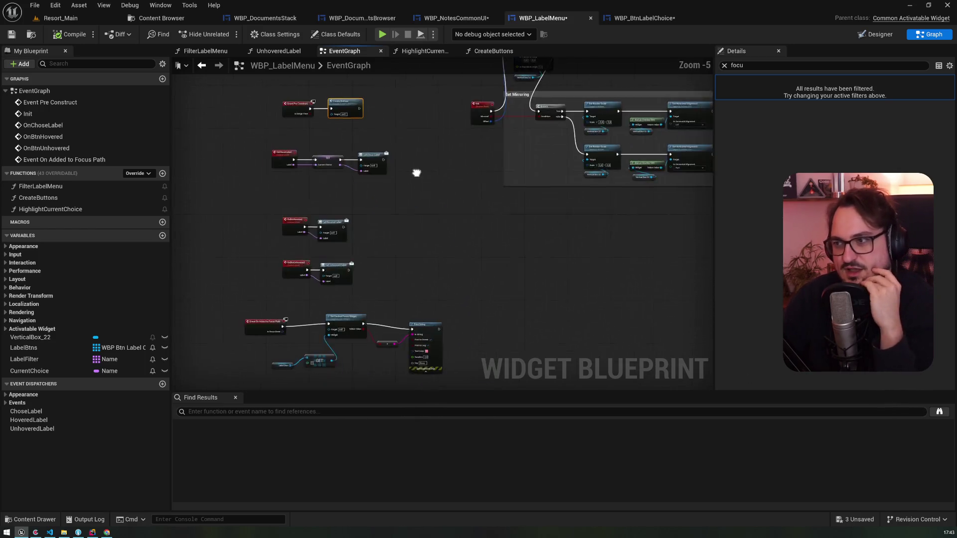
pyautogui.moveTo(416, 173); pyautogui.dragTo(346, 309)
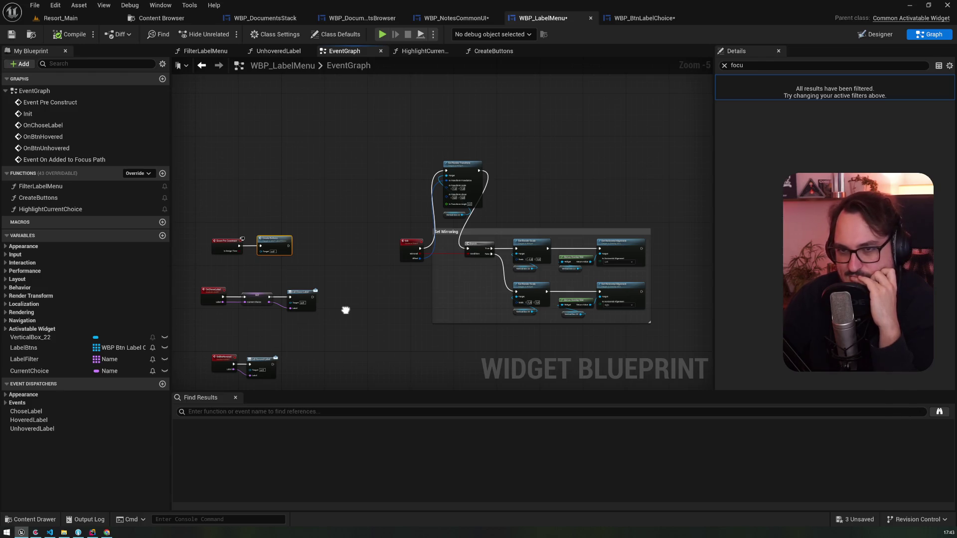
pyautogui.moveTo(342, 306)
pyautogui.mouseDown()
pyautogui.moveTo(353, 167)
pyautogui.moveTo(345, 194)
pyautogui.moveTo(525, 178)
pyautogui.moveTo(418, 154)
pyautogui.mouseUp()
pyautogui.scroll(4, 344, 190)
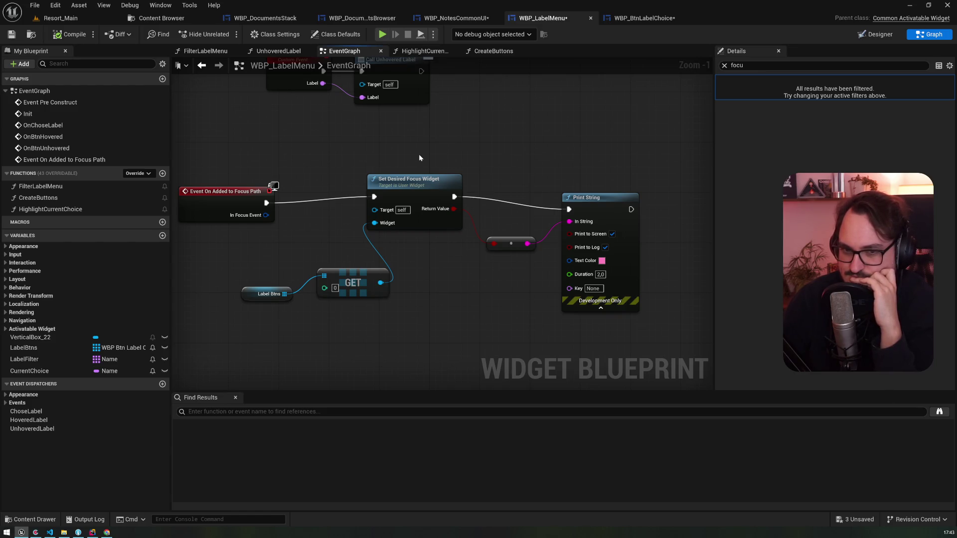
pyautogui.scroll(-2, 419, 157)
pyautogui.moveTo(415, 144)
pyautogui.mouseDown()
pyautogui.moveTo(461, 192)
pyautogui.moveTo(446, 315)
pyautogui.mouseUp()
pyautogui.click(411, 204)
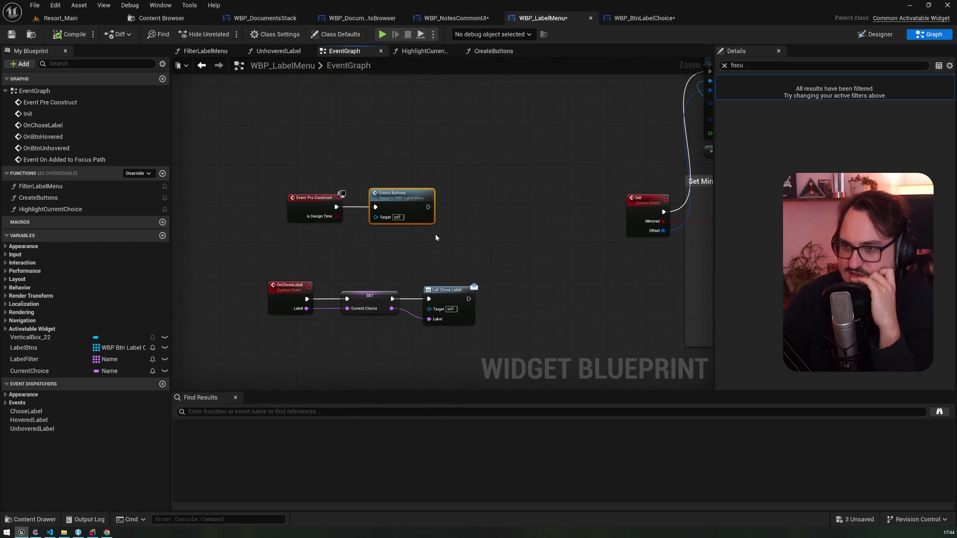
pyautogui.moveTo(457, 359); pyautogui.dragTo(412, 111)
pyautogui.moveTo(421, 224); pyautogui.dragTo(421, 192)
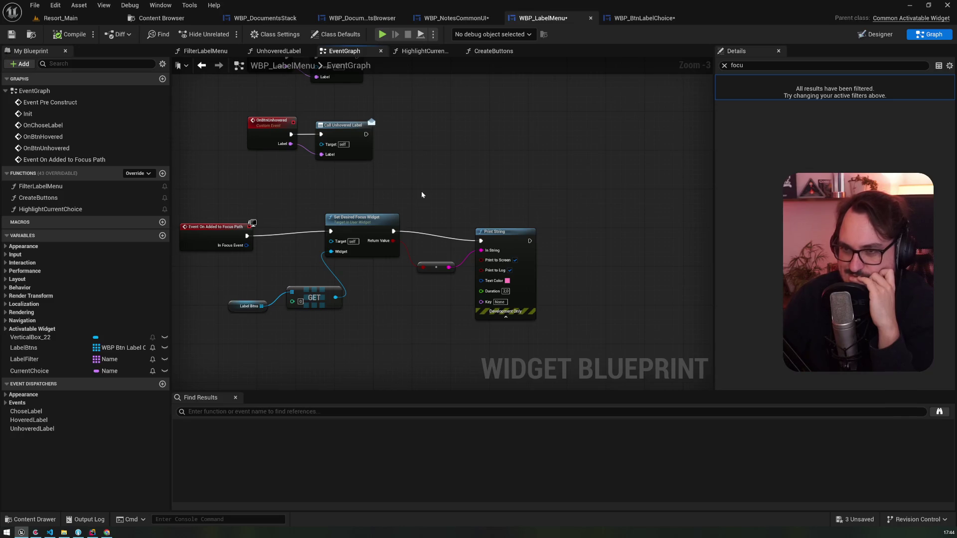
pyautogui.click(360, 234)
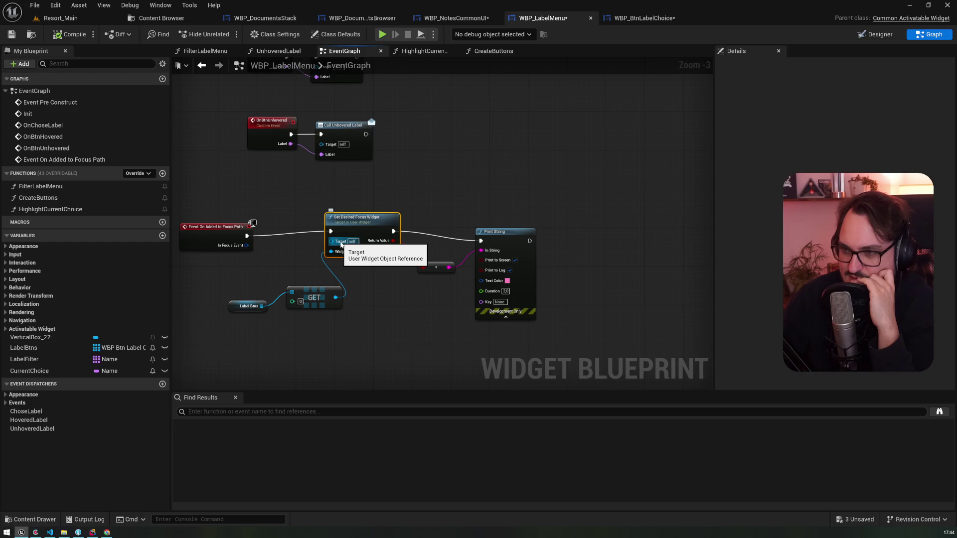
pyautogui.scroll(3, 297, 251)
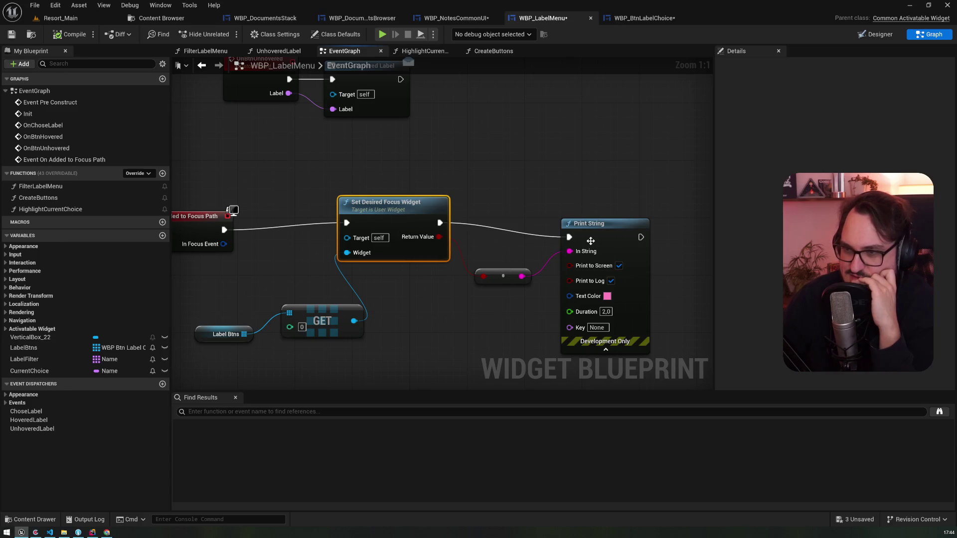
pyautogui.moveTo(630, 236)
pyautogui.mouseDown()
pyautogui.moveTo(465, 163)
pyautogui.moveTo(512, 166)
pyautogui.mouseUp()
# - Add a Request Refresh Focus node after the Print String via a 'refresh' search
pyautogui.write('refresh')
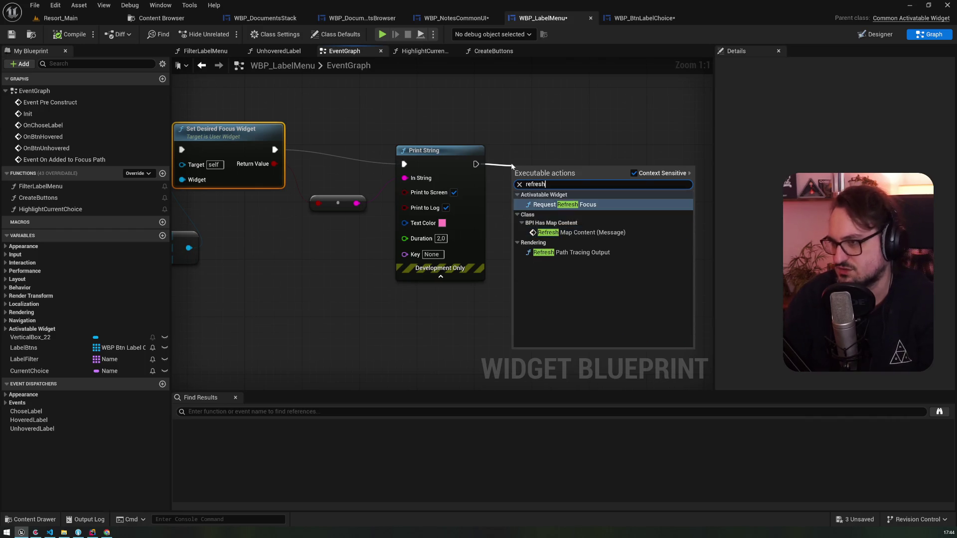
pyautogui.click(566, 204)
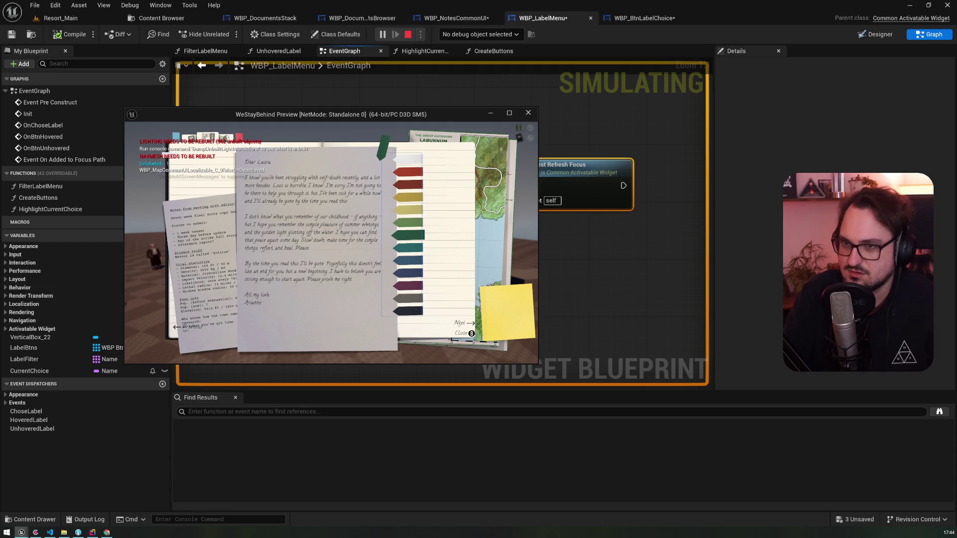
# - Move focus with Up and Right across the label tabs, stop the preview, and return to WBP_LabelMenu
pyautogui.press('Up')
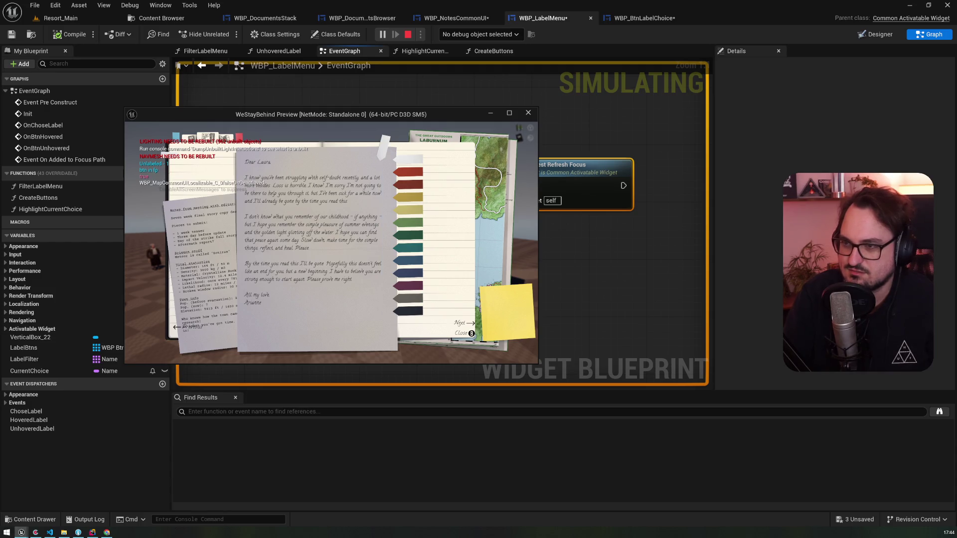
pyautogui.press('Right')
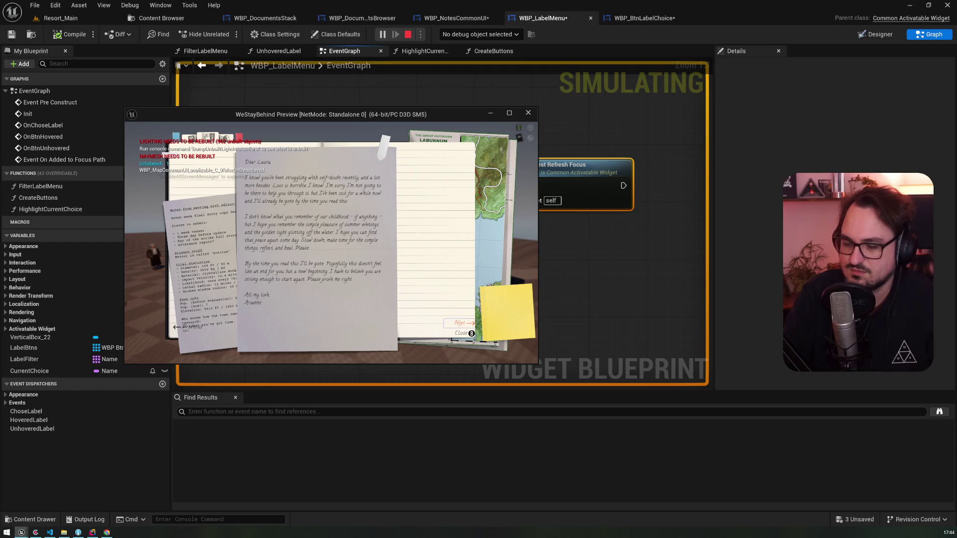
pyautogui.press('Escape')
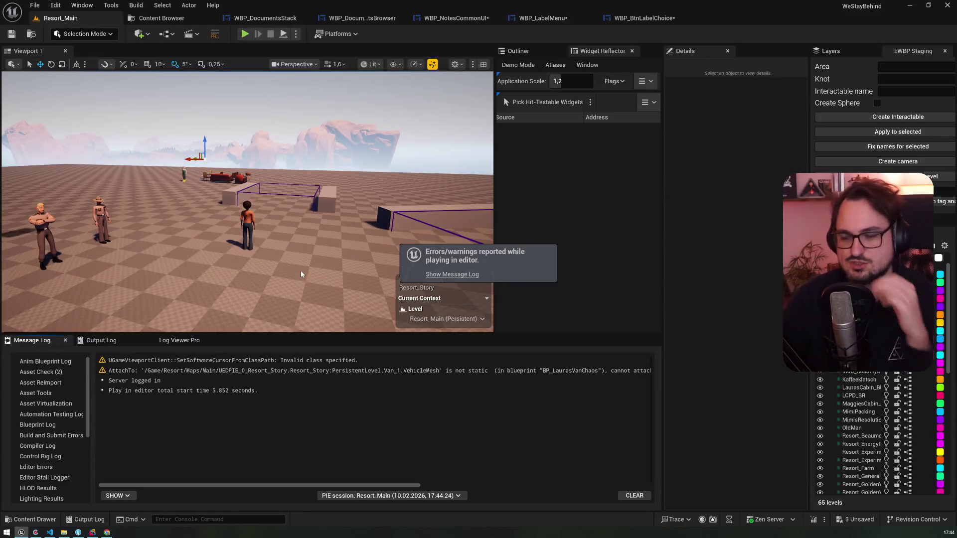
pyautogui.click(455, 18)
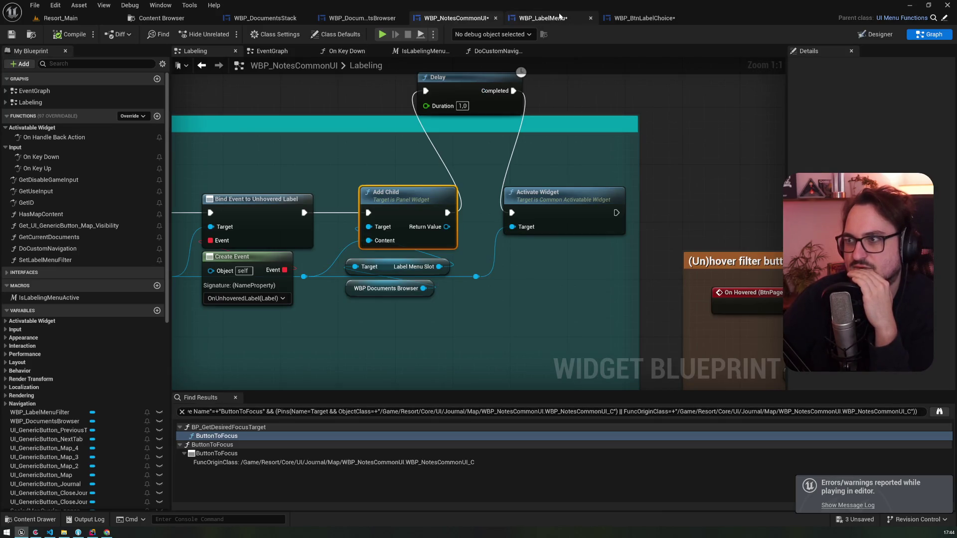
pyautogui.click(558, 18)
pyautogui.moveTo(337, 131); pyautogui.dragTo(441, 139)
pyautogui.scroll(-2, 441, 140)
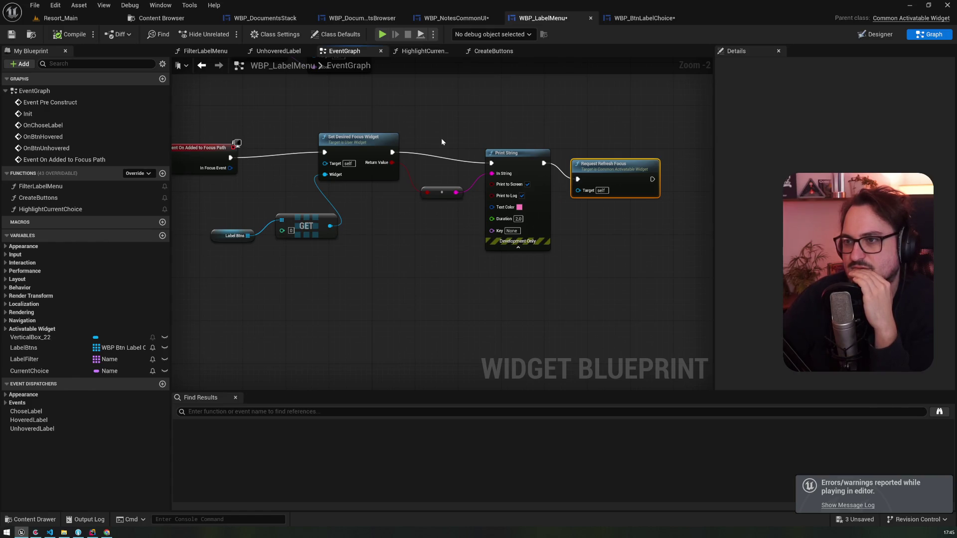
pyautogui.scroll(2, 337, 137)
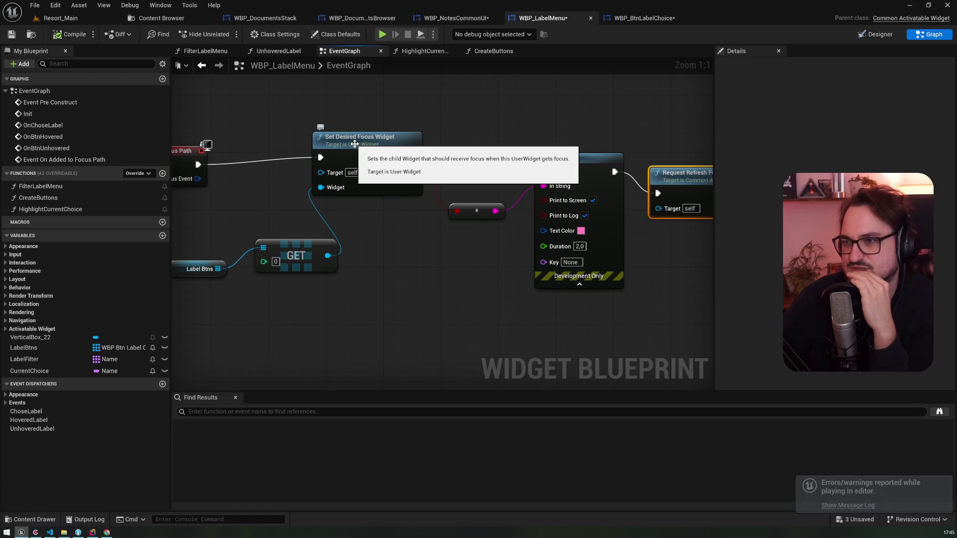
pyautogui.moveTo(280, 112); pyautogui.dragTo(352, 175)
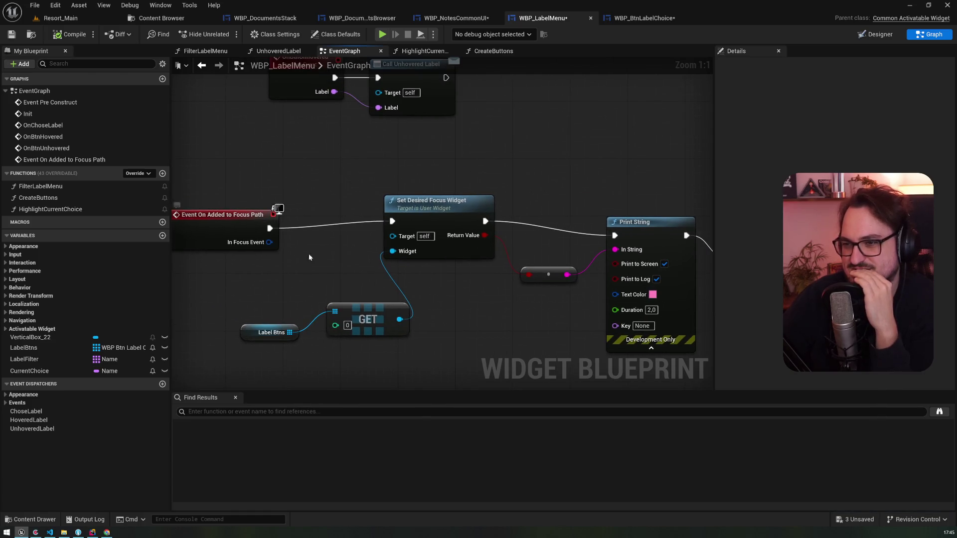
pyautogui.moveTo(400, 318); pyautogui.dragTo(319, 161)
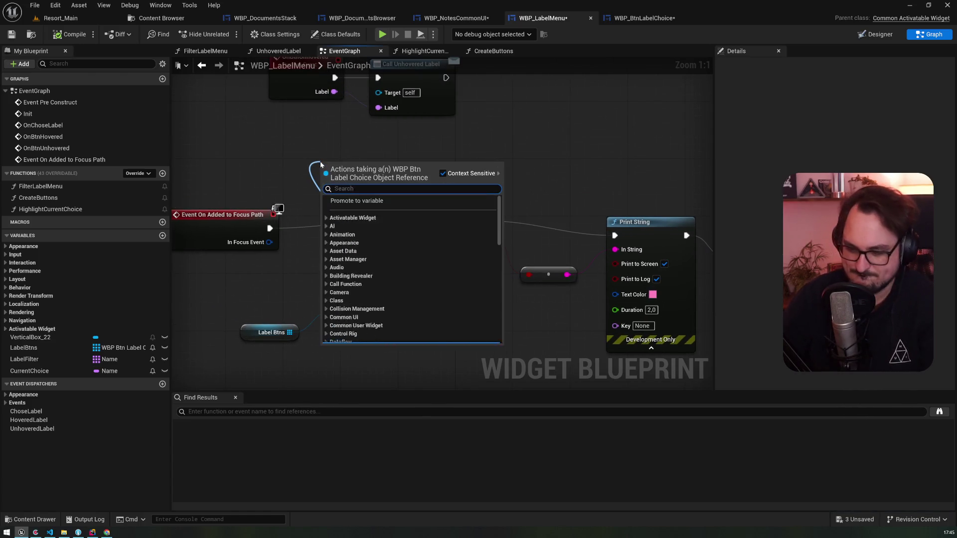
pyautogui.write('focus')
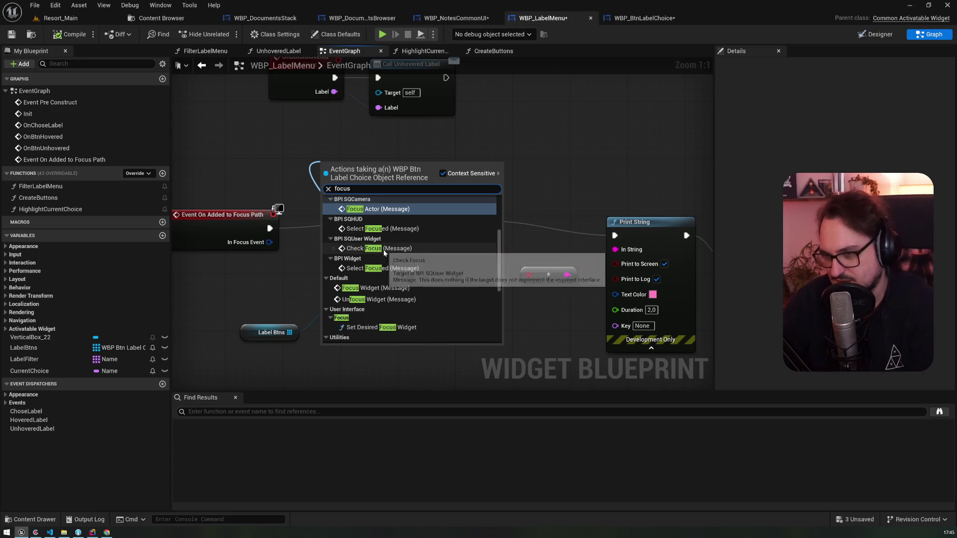
pyautogui.scroll(-4, 383, 252)
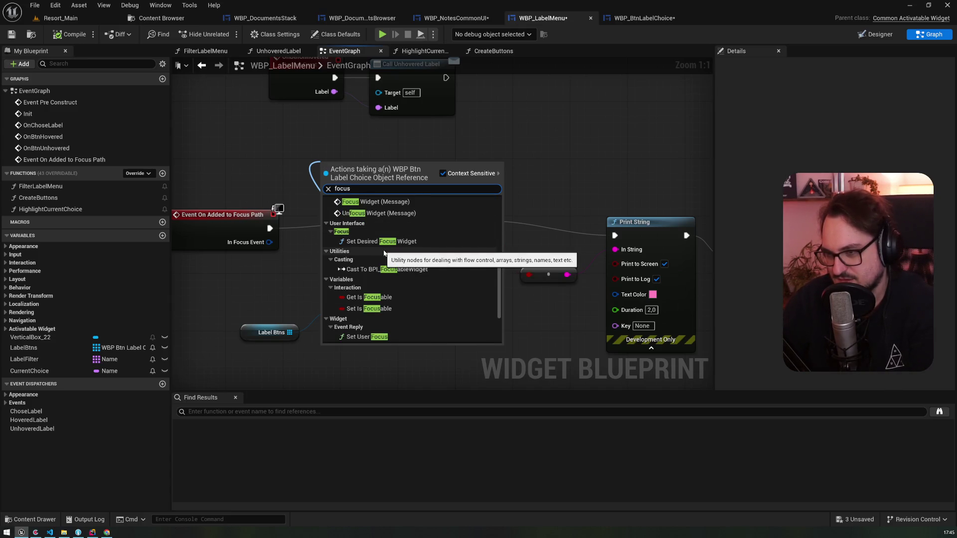
pyautogui.click(381, 337)
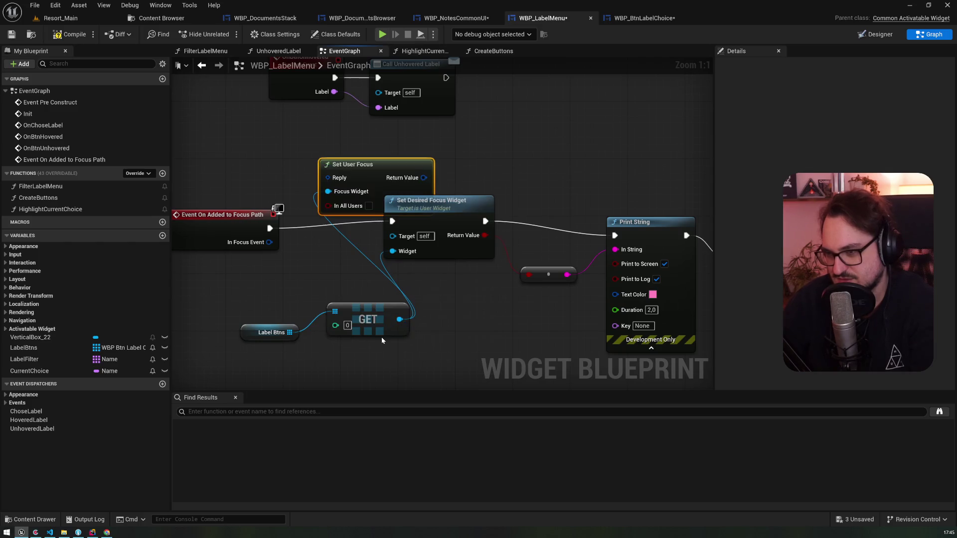
pyautogui.moveTo(366, 169)
pyautogui.mouseDown()
pyautogui.moveTo(342, 145)
pyautogui.moveTo(322, 142)
pyautogui.mouseUp()
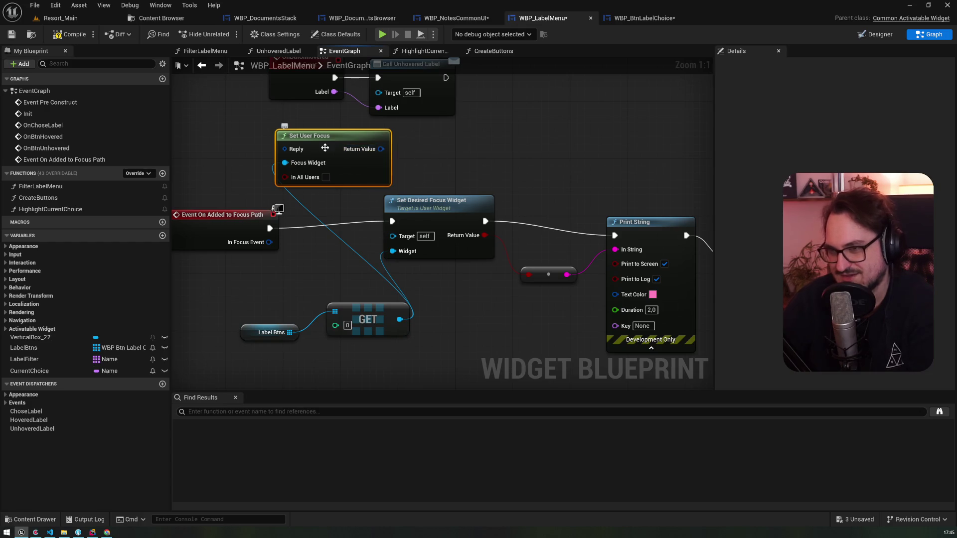
pyautogui.moveTo(299, 137); pyautogui.dragTo(270, 130)
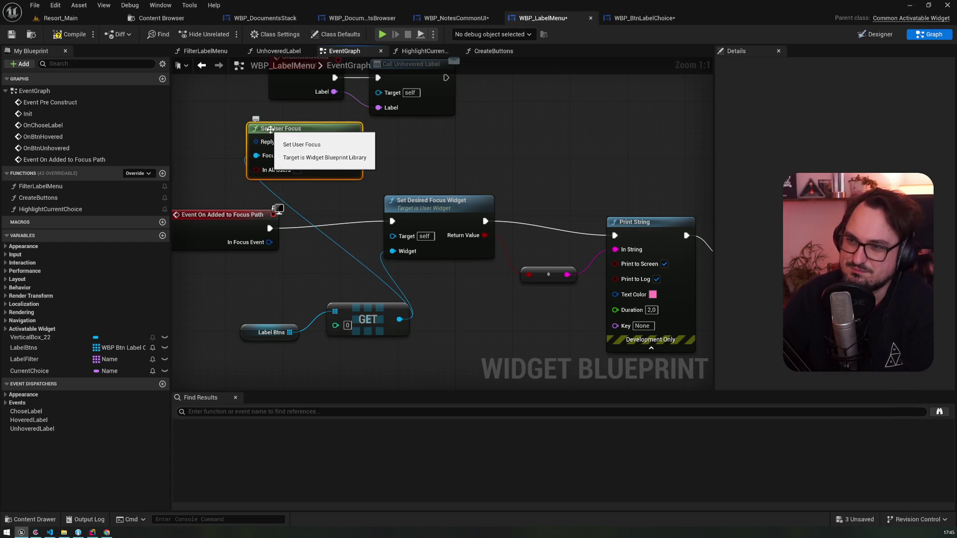
pyautogui.press('Delete')
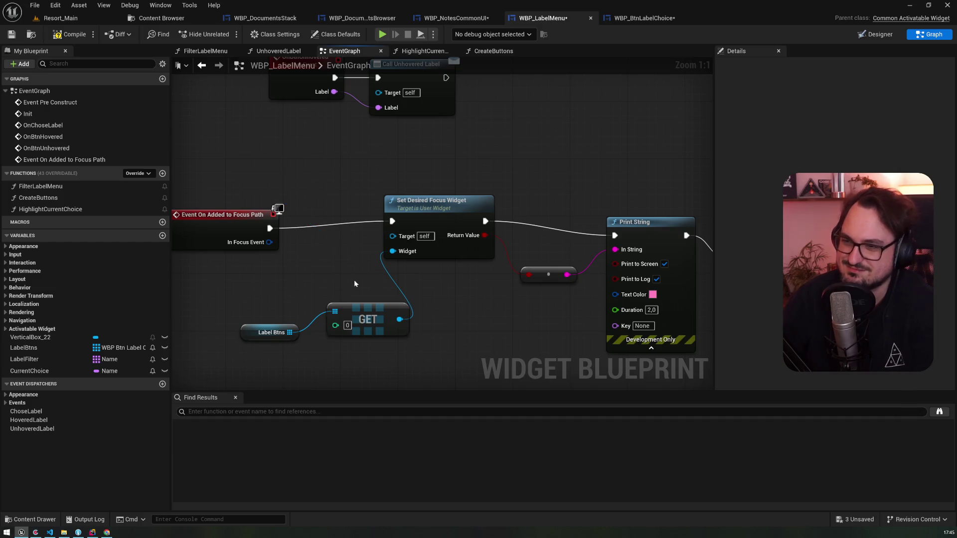
pyautogui.moveTo(398, 320); pyautogui.dragTo(312, 142)
# - Add a Set Focus node targeting the first label button
pyautogui.write('focus')
pyautogui.scroll(4, 387, 202)
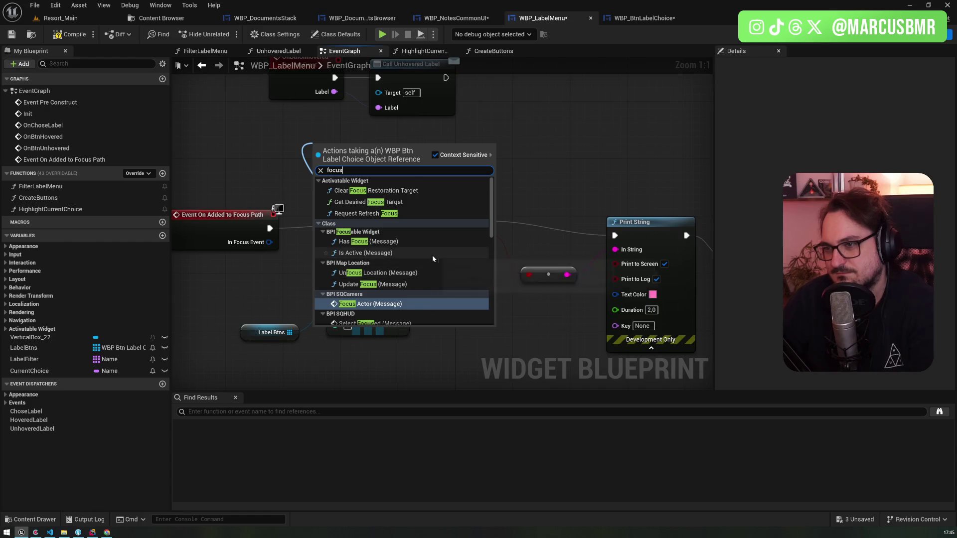
pyautogui.scroll(-1, 432, 256)
pyautogui.scroll(-5, 432, 258)
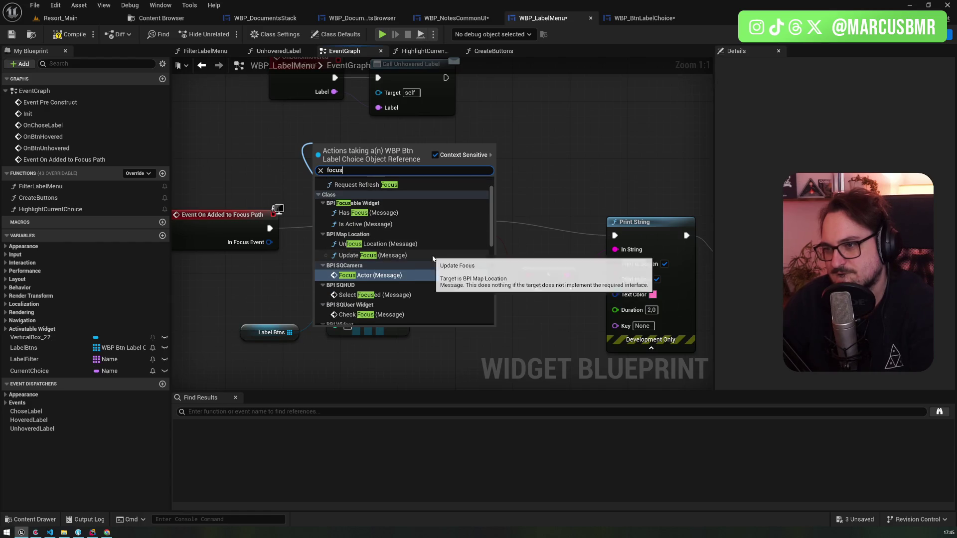
pyautogui.scroll(-1, 432, 257)
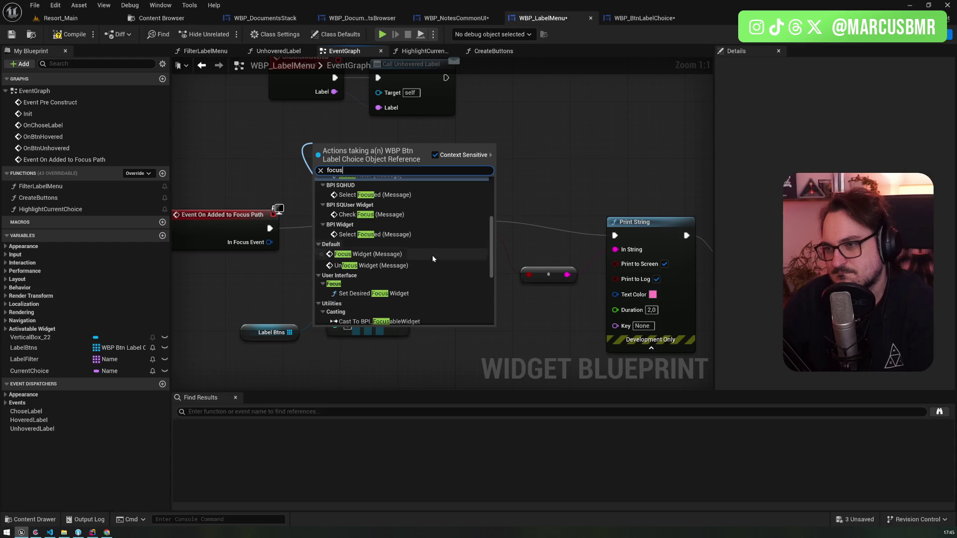
pyautogui.scroll(-2, 433, 258)
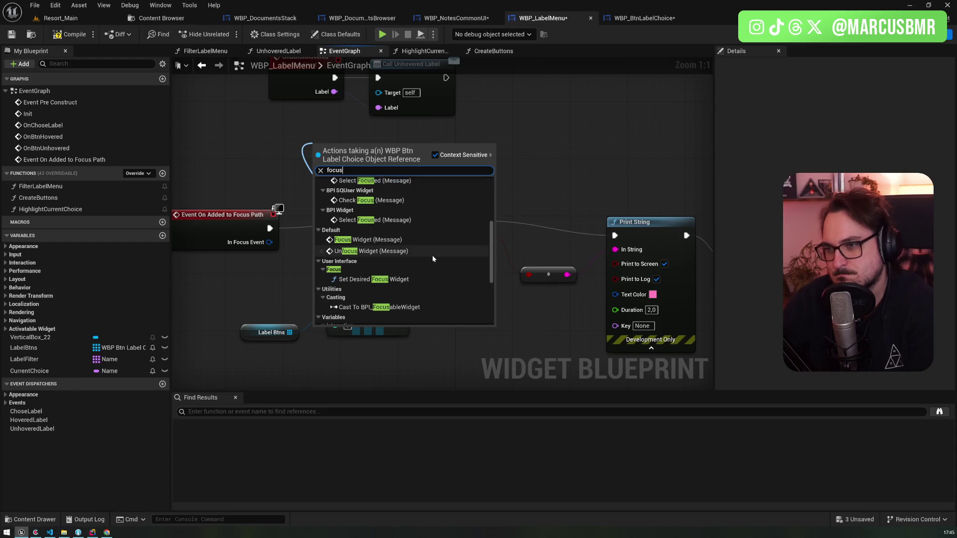
pyautogui.scroll(-1, 433, 257)
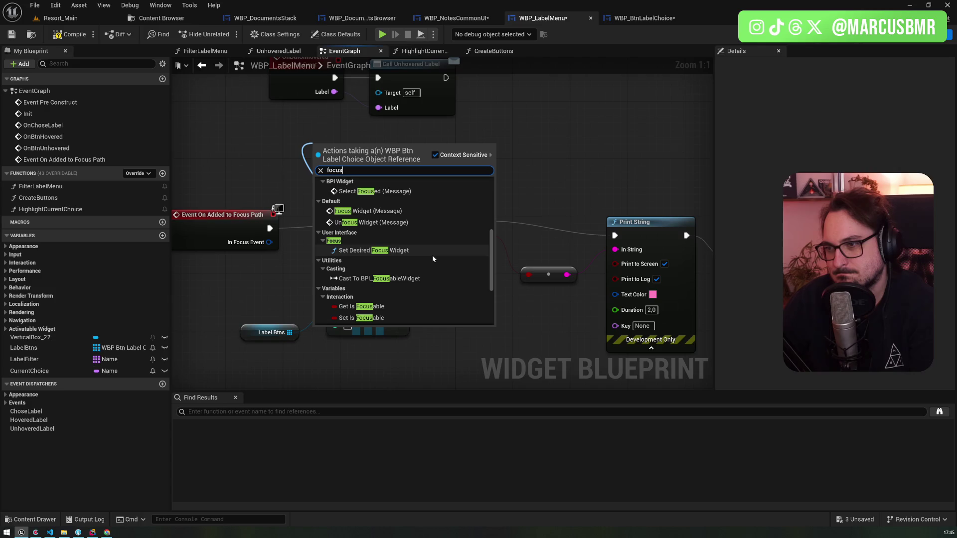
pyautogui.scroll(-7, 432, 255)
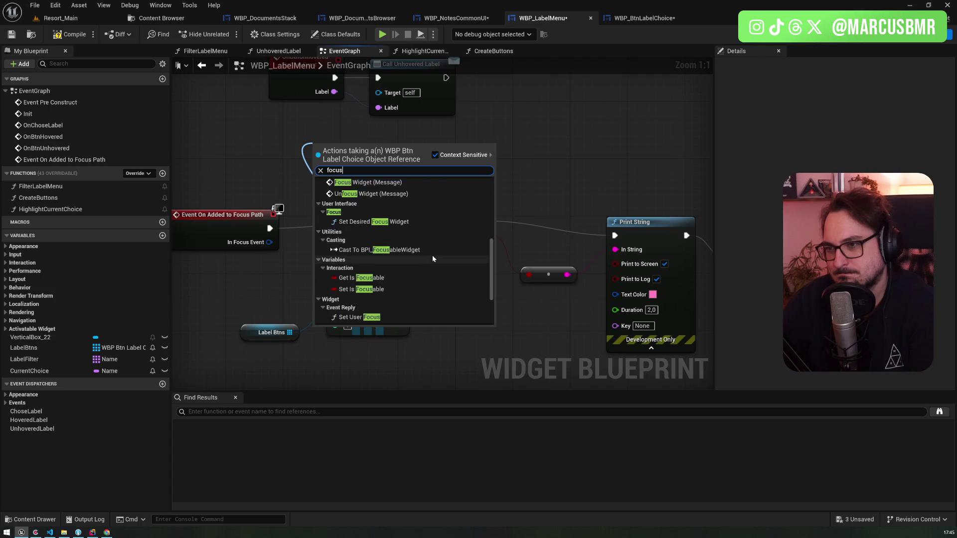
pyautogui.scroll(-1, 432, 258)
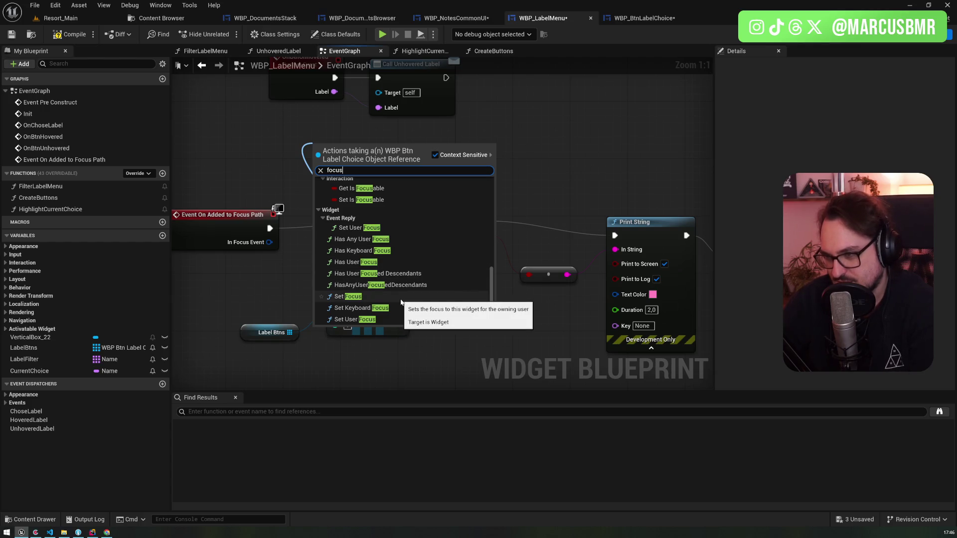
pyautogui.click(348, 297)
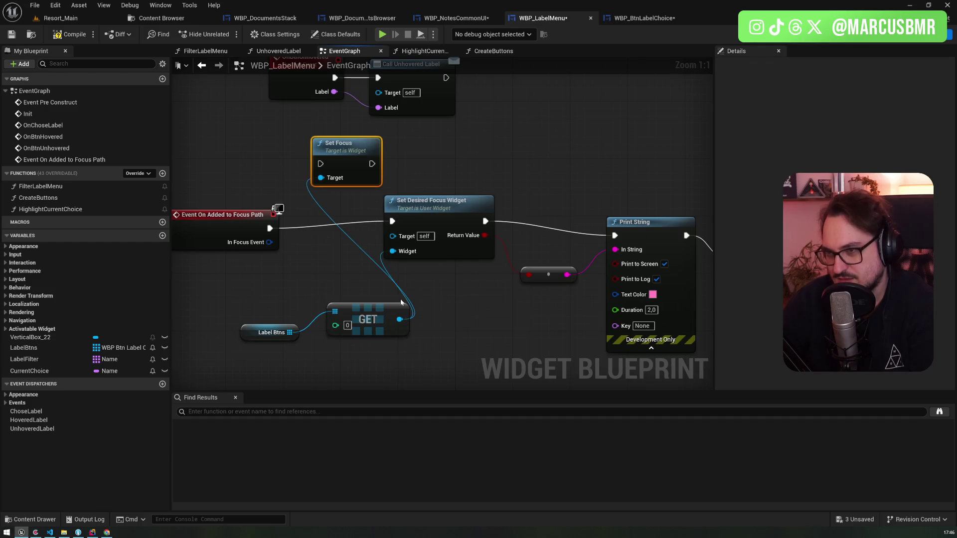
# - Wire Set Focus before Set Desired Focus Widget and compile WBP_LabelMenu
pyautogui.click(455, 174)
pyautogui.moveTo(438, 207); pyautogui.dragTo(465, 151)
pyautogui.moveTo(269, 228)
pyautogui.mouseDown()
pyautogui.moveTo(320, 163)
pyautogui.moveTo(421, 164)
pyautogui.moveTo(503, 240)
pyautogui.moveTo(614, 236)
pyautogui.mouseUp()
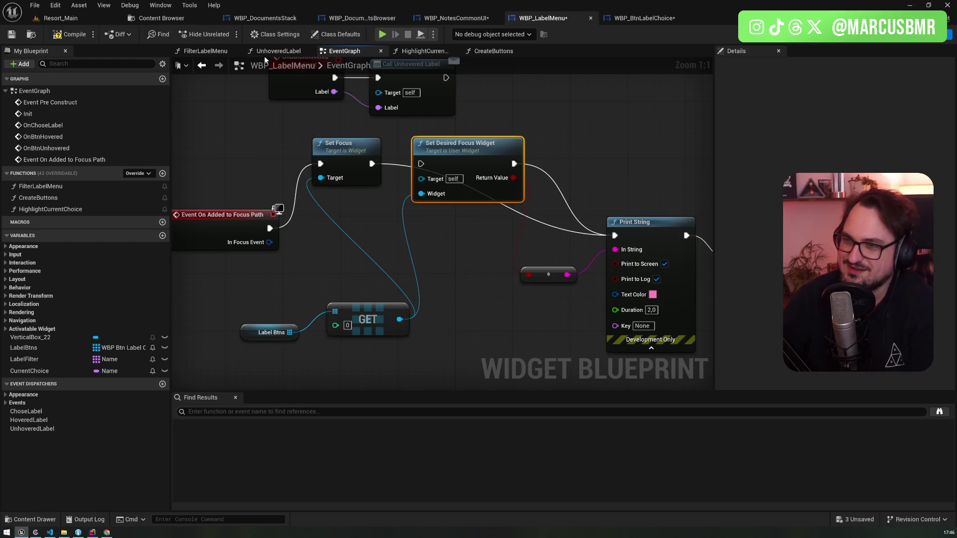
pyautogui.click(72, 34)
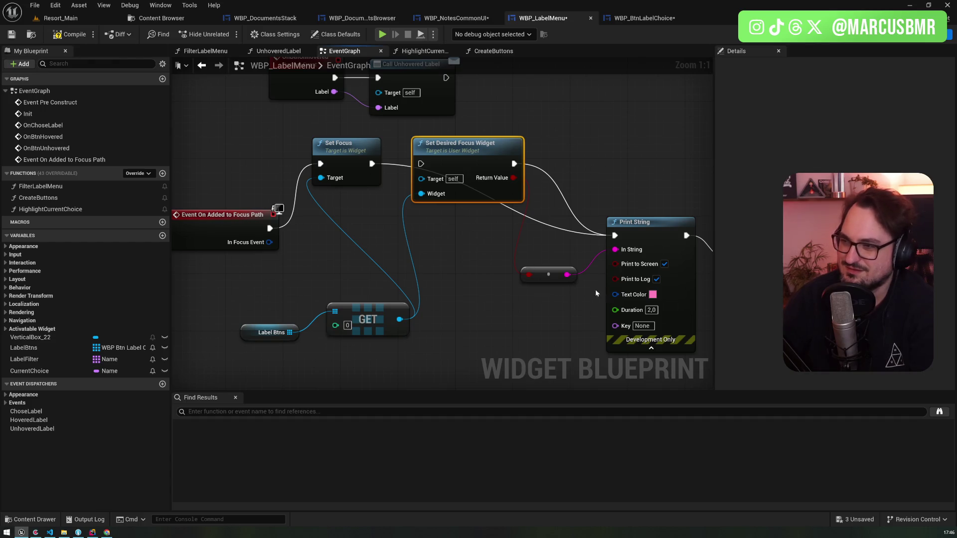
pyautogui.moveTo(538, 267); pyautogui.dragTo(472, 254)
pyautogui.moveTo(304, 149); pyautogui.dragTo(663, 242)
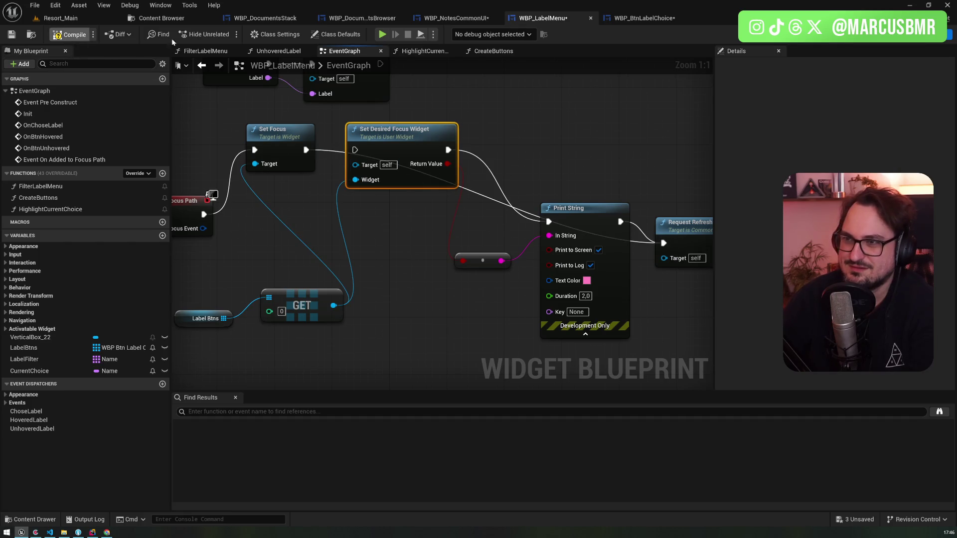
pyautogui.click(383, 34)
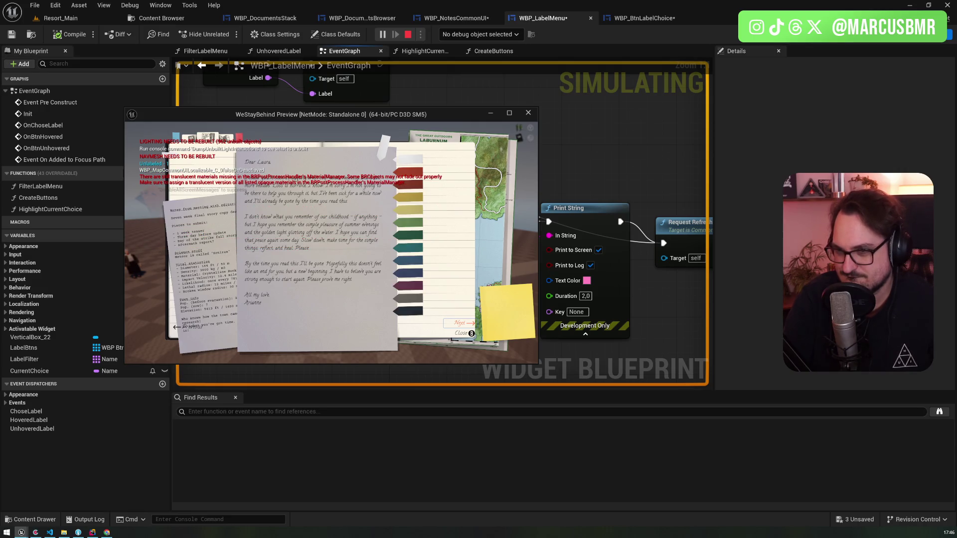
# - Stop the play test, read the bIsFocusable warnings for WBP_BtnLabelChoice, and return to WBP_LabelMenu
pyautogui.press('Escape')
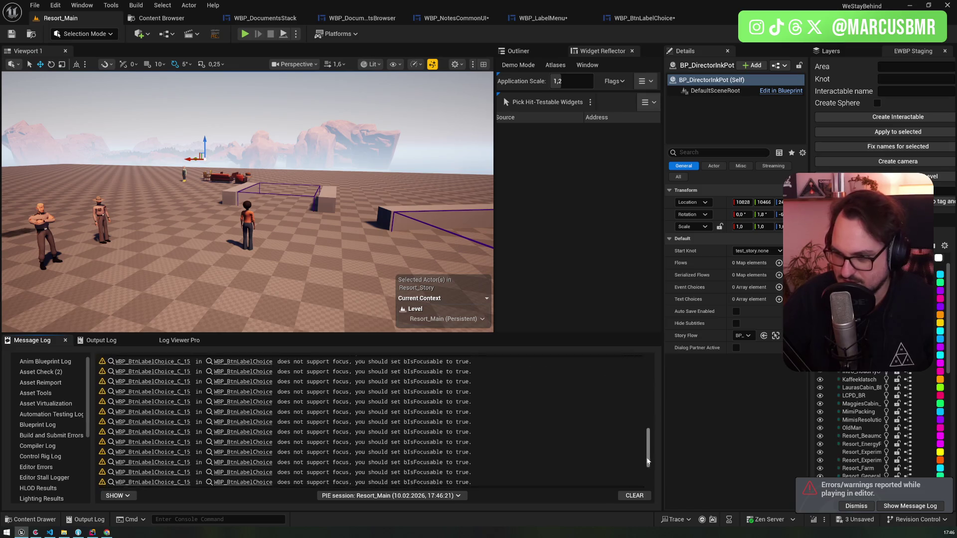
pyautogui.scroll(-10, 399, 448)
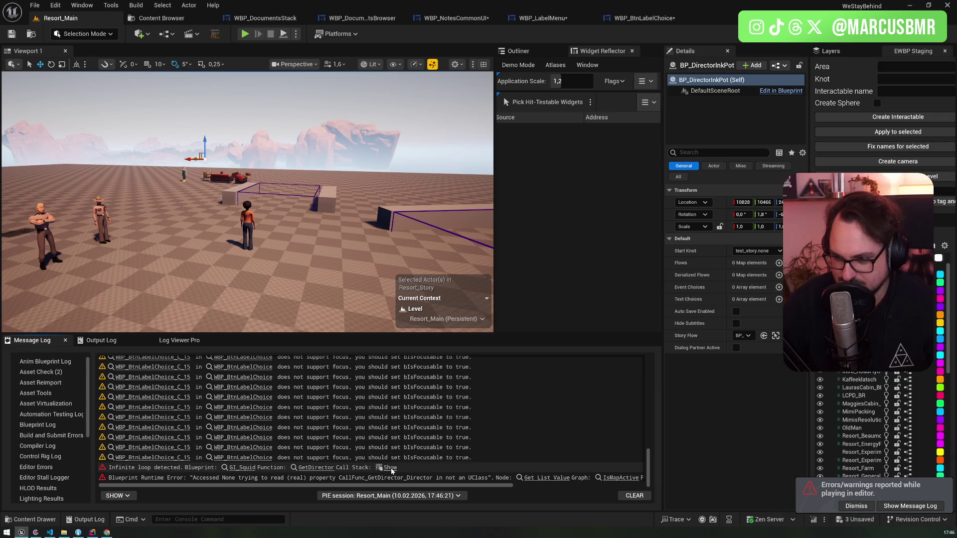
pyautogui.moveTo(355, 485); pyautogui.dragTo(484, 486)
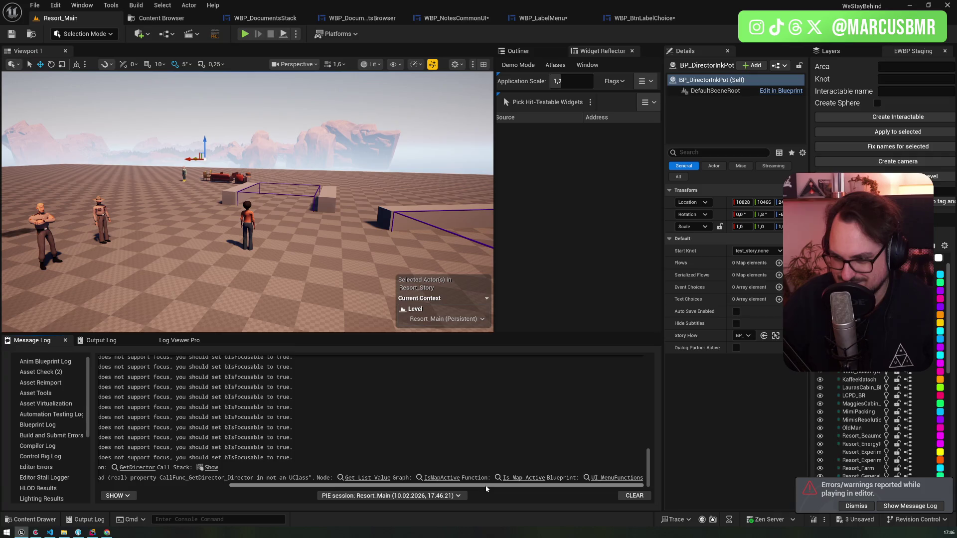
pyautogui.click(542, 18)
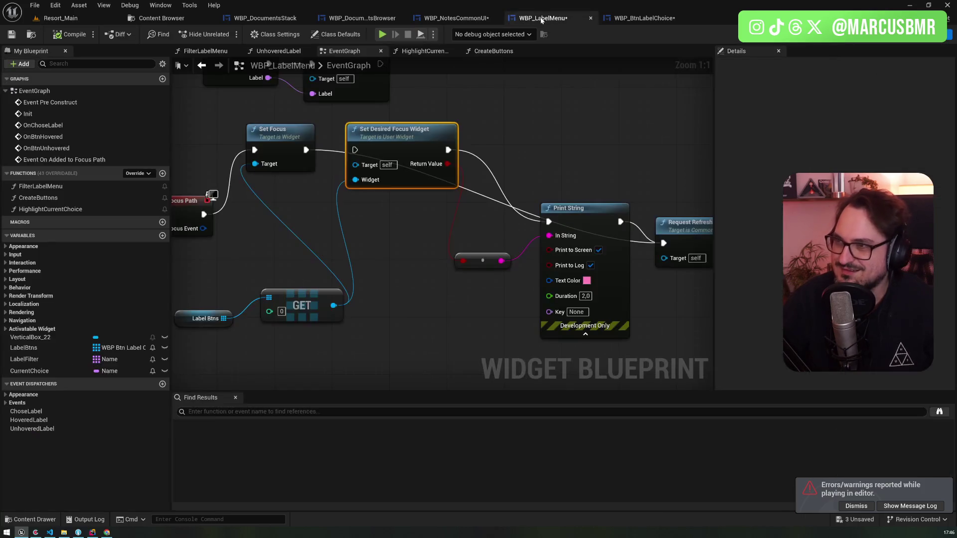
# - Select the Set Focus node, review the focus-path chain, then switch to the web browser
pyautogui.click(271, 145)
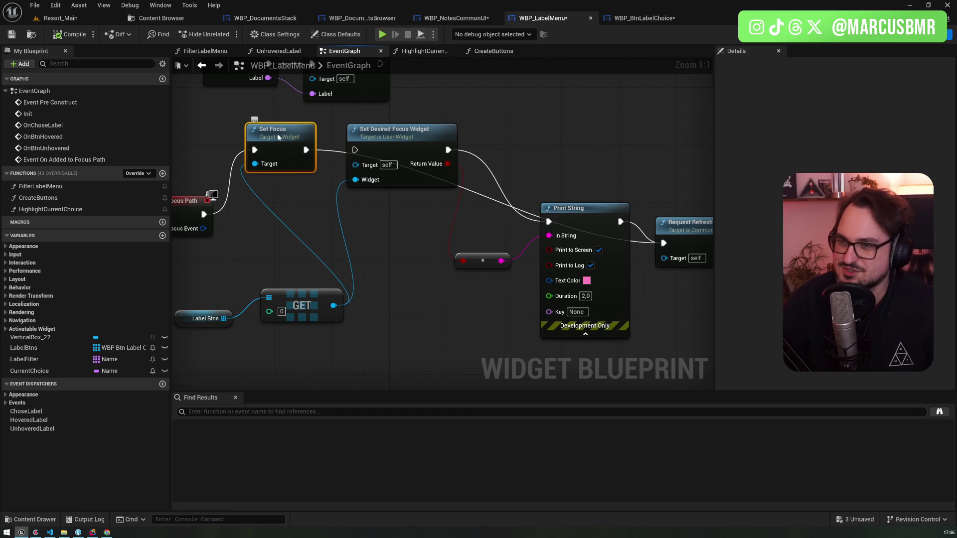
pyautogui.moveTo(300, 231); pyautogui.dragTo(417, 237)
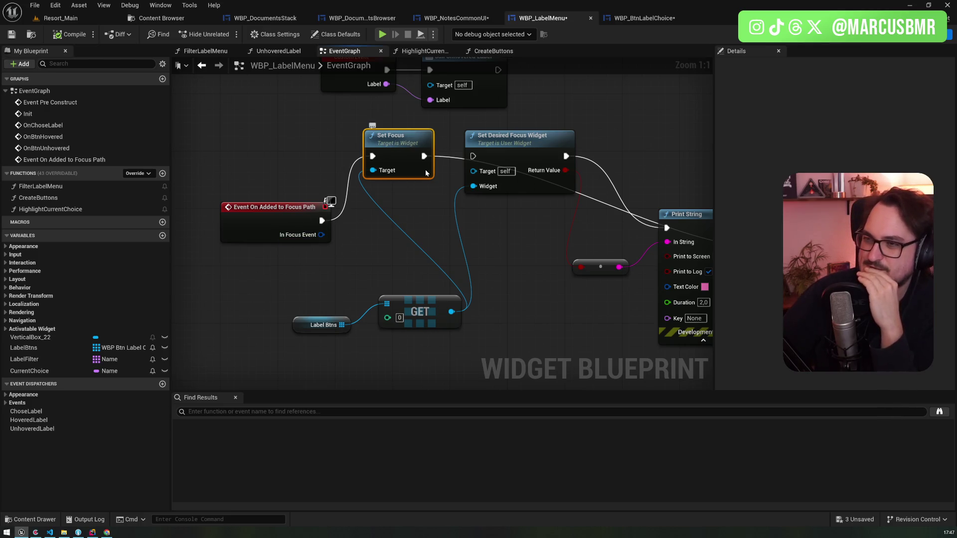
pyautogui.moveTo(415, 214)
pyautogui.mouseDown()
pyautogui.moveTo(293, 193)
pyautogui.moveTo(465, 222)
pyautogui.mouseUp()
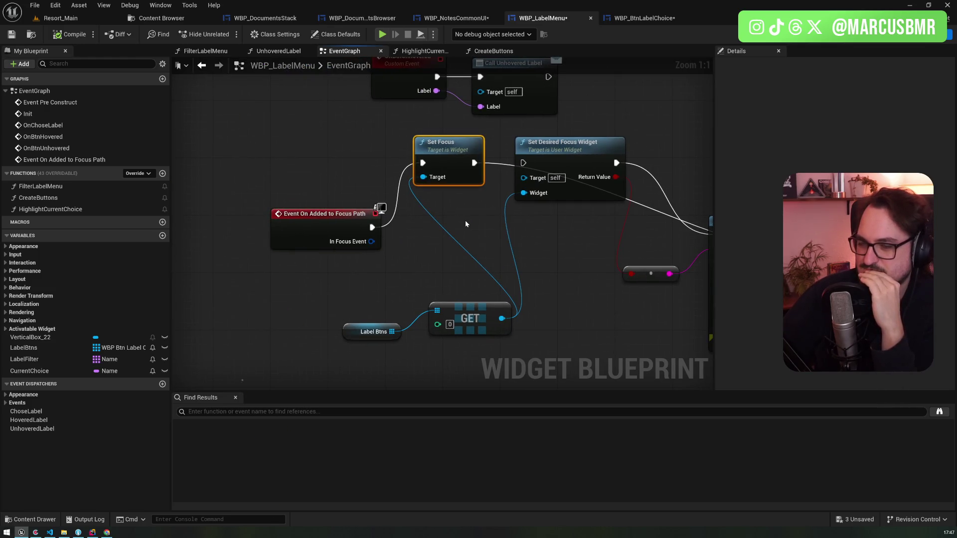
pyautogui.click(114, 532)
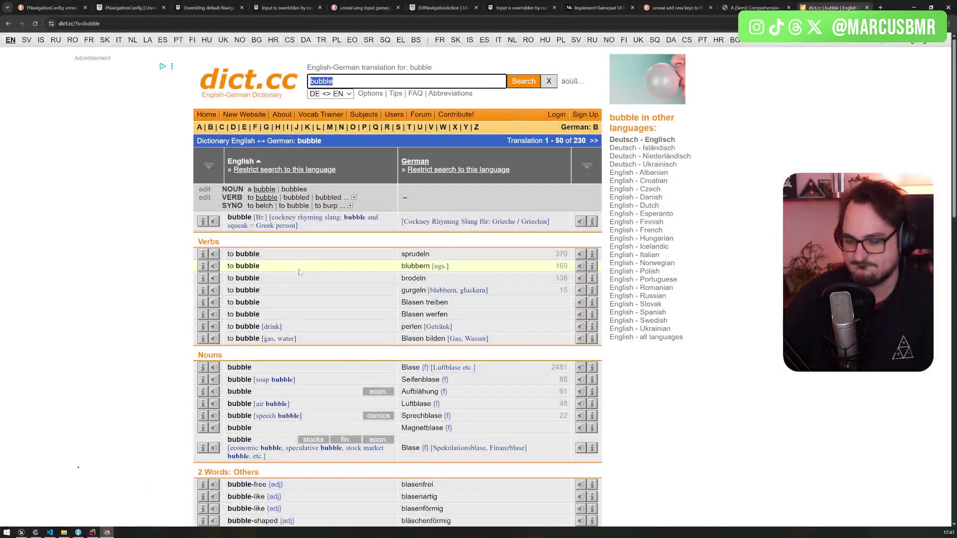
# - Search the web for 'common ui focus' and open the CommonUI Demystified article
pyautogui.hotkey('ctrl', 't')
pyautogui.write('common ui focus')
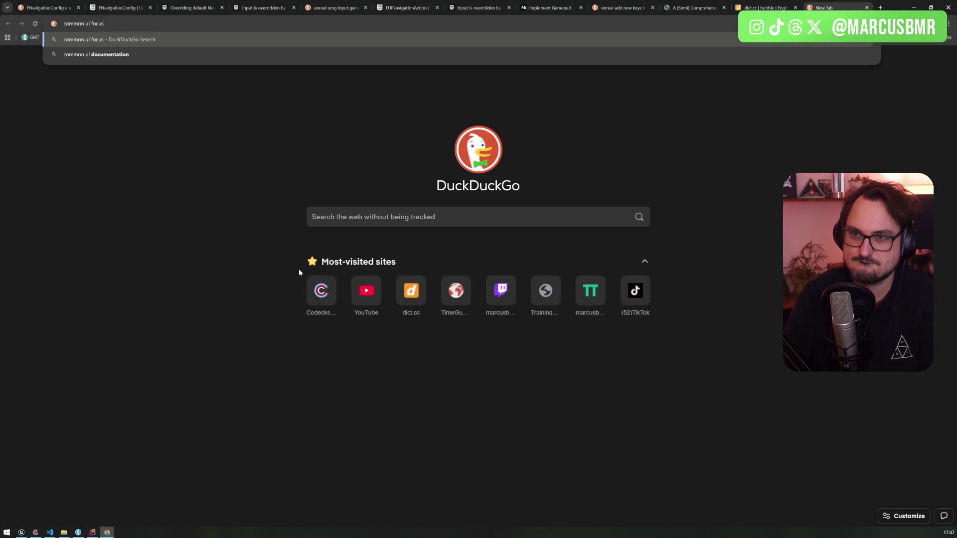
pyautogui.press('Return')
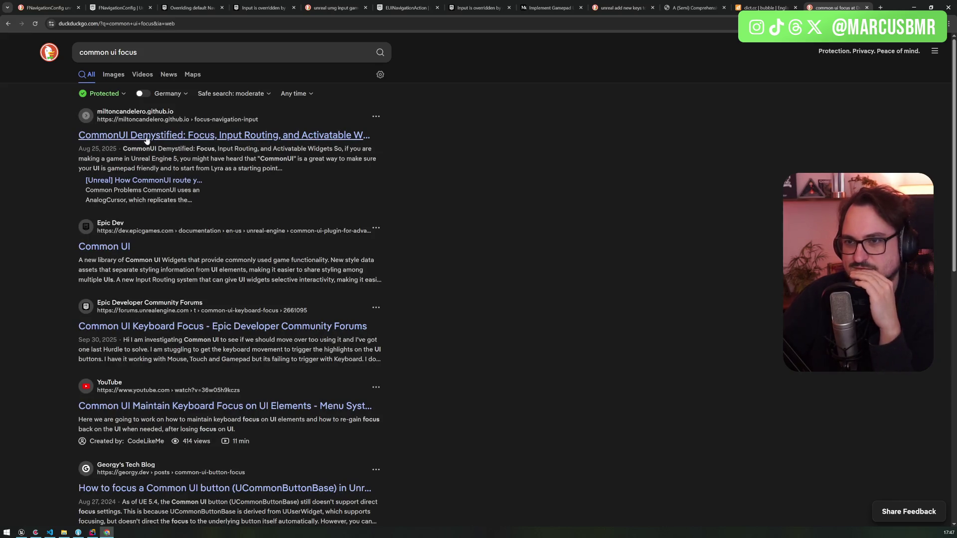
pyautogui.click(147, 138)
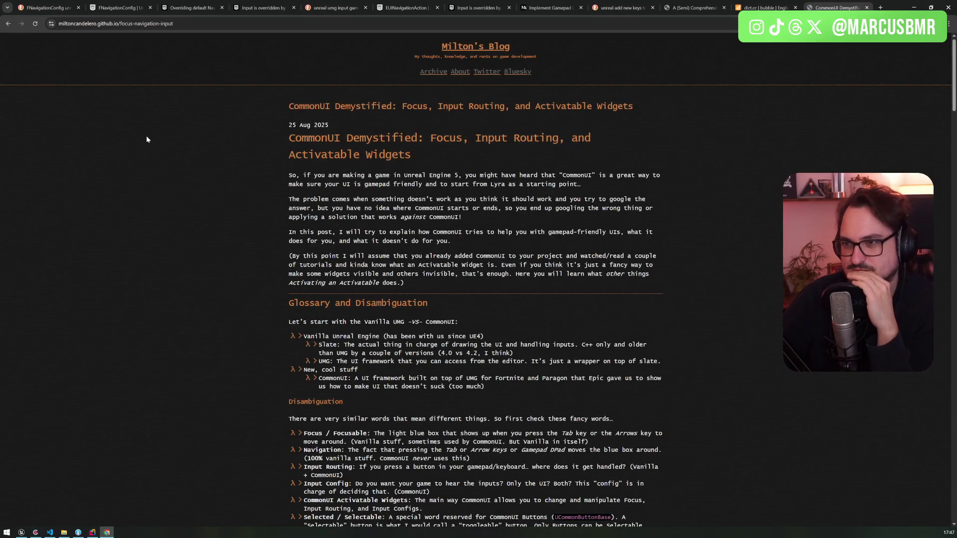
# - Read through the CommonUI Demystified article, then minimize the browser to return to Unreal Engine
pyautogui.scroll(-12, 475, 279)
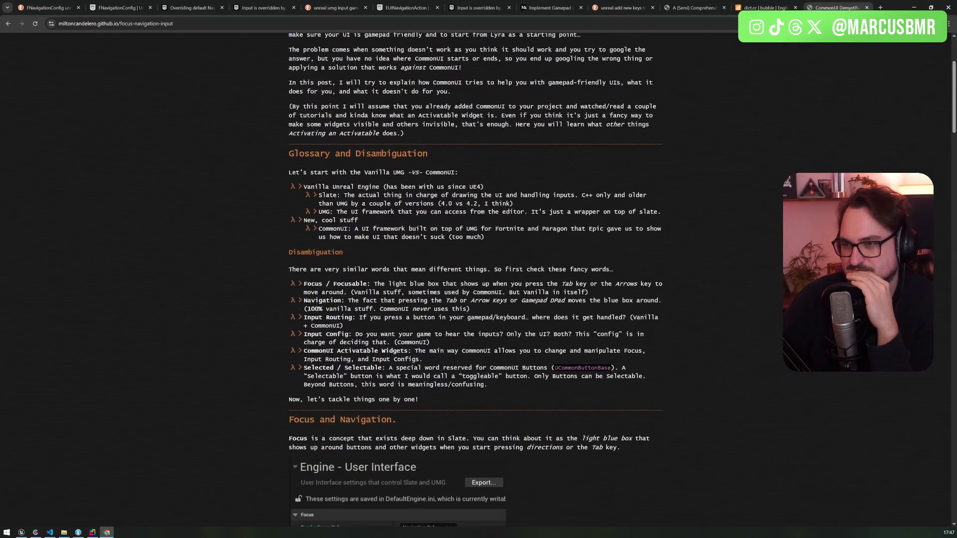
pyautogui.scroll(-10, 304, 177)
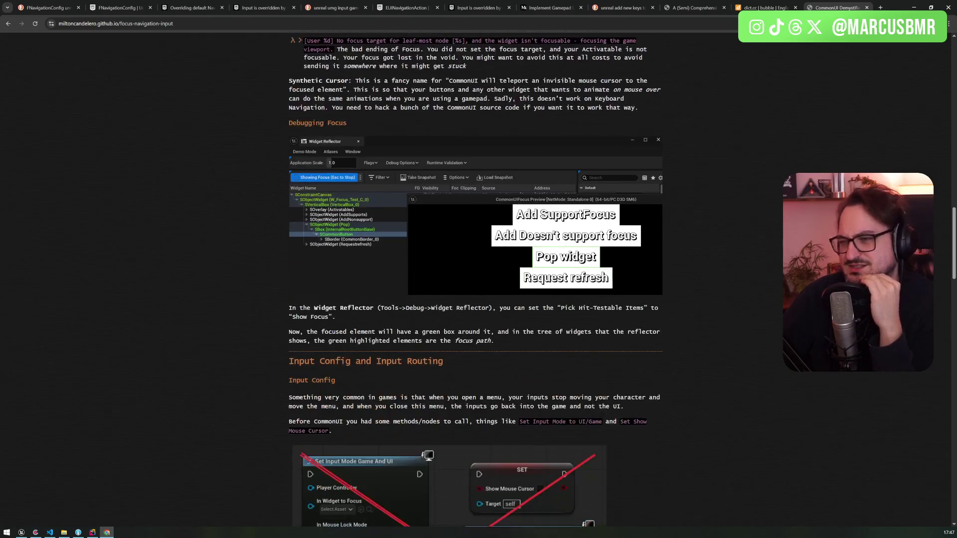
pyautogui.scroll(-6, 303, 177)
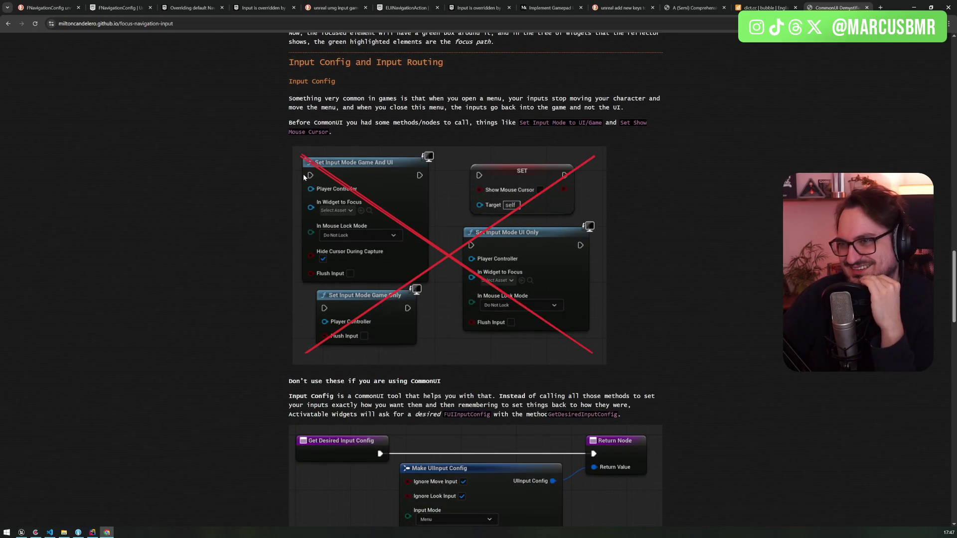
pyautogui.scroll(-4, 303, 176)
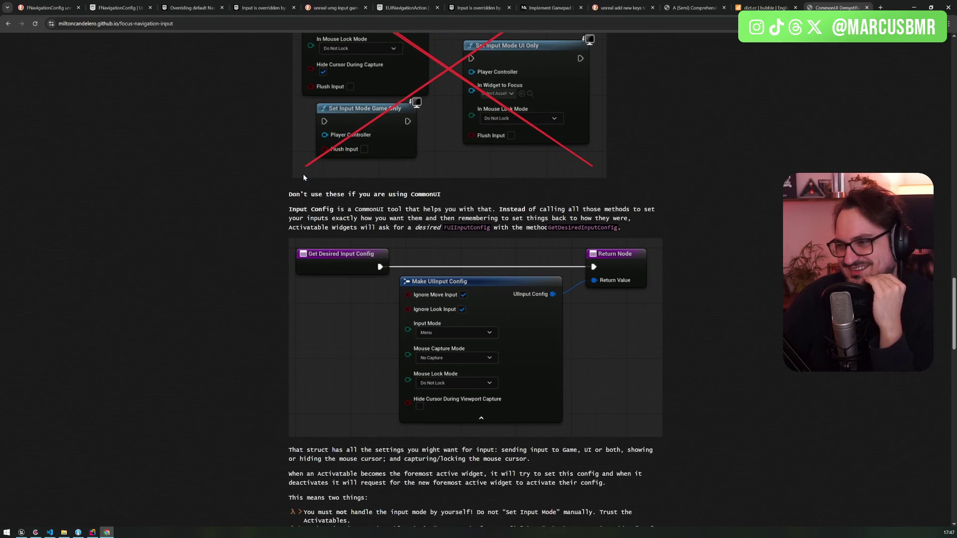
pyautogui.scroll(-15, 298, 175)
pyautogui.scroll(-14, 297, 175)
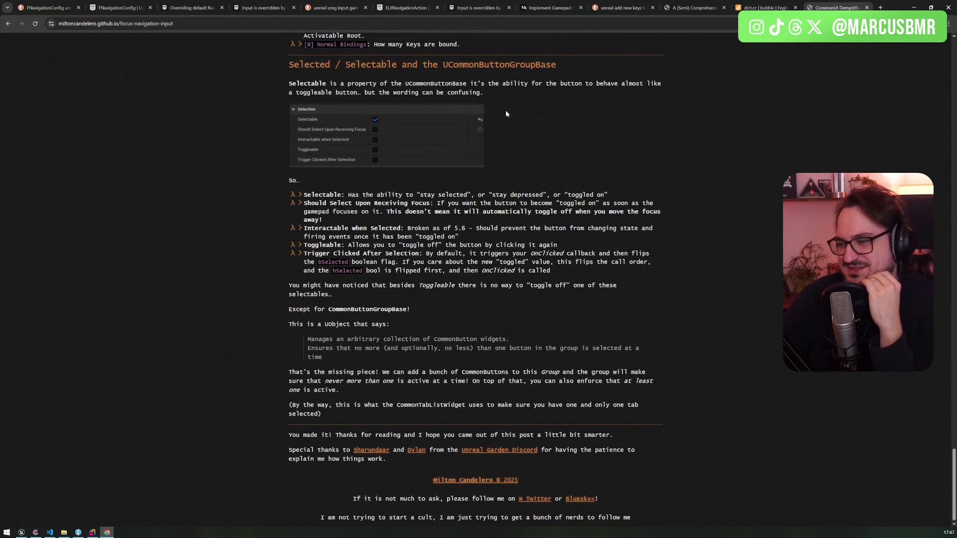
pyautogui.click(913, 8)
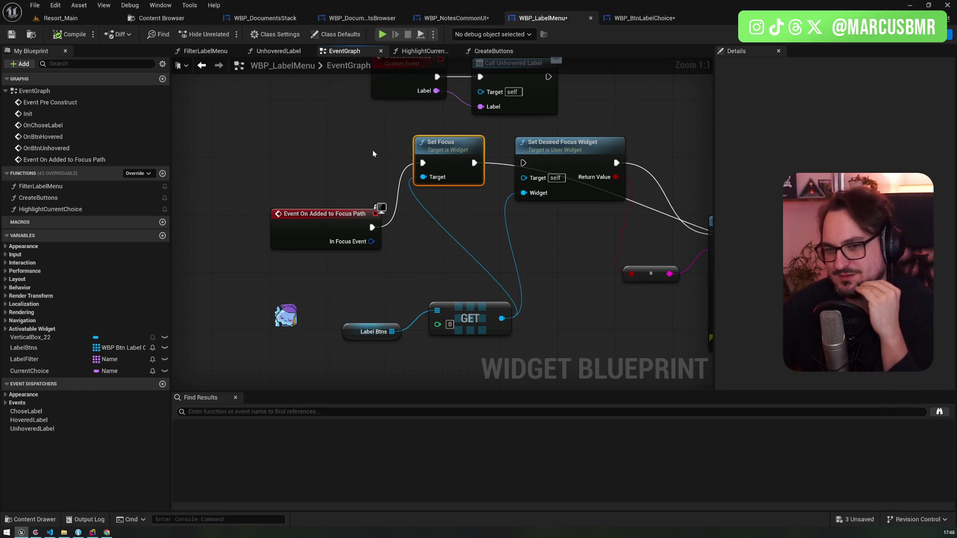
# - Delete the Set Focus node from WBP_LabelMenu's focus-path chain
pyautogui.moveTo(366, 138)
pyautogui.mouseDown()
pyautogui.moveTo(333, 177)
pyautogui.moveTo(263, 85)
pyautogui.mouseUp()
pyautogui.moveTo(344, 114)
pyautogui.mouseDown()
pyautogui.moveTo(389, 192)
pyautogui.moveTo(434, 214)
pyautogui.moveTo(357, 181)
pyautogui.moveTo(348, 158)
pyautogui.mouseUp()
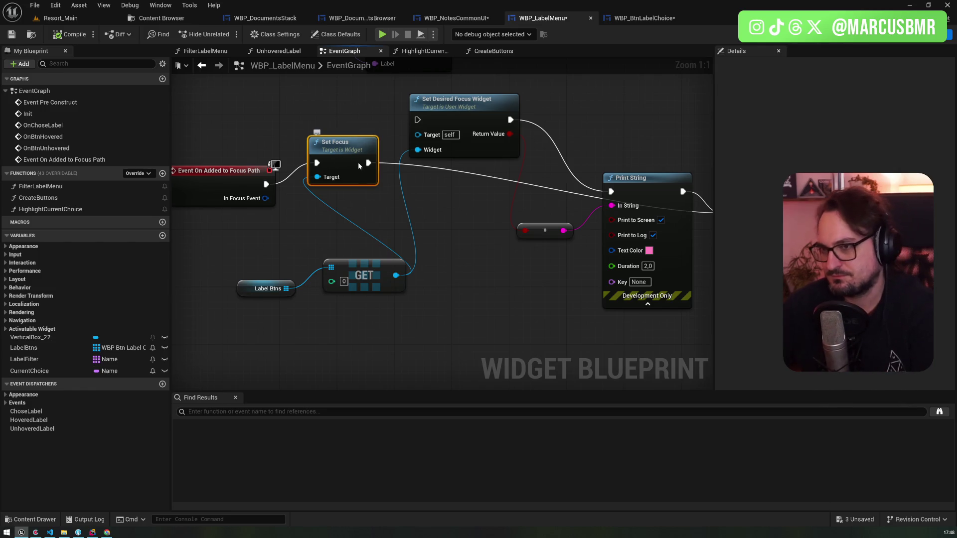
pyautogui.press('Delete')
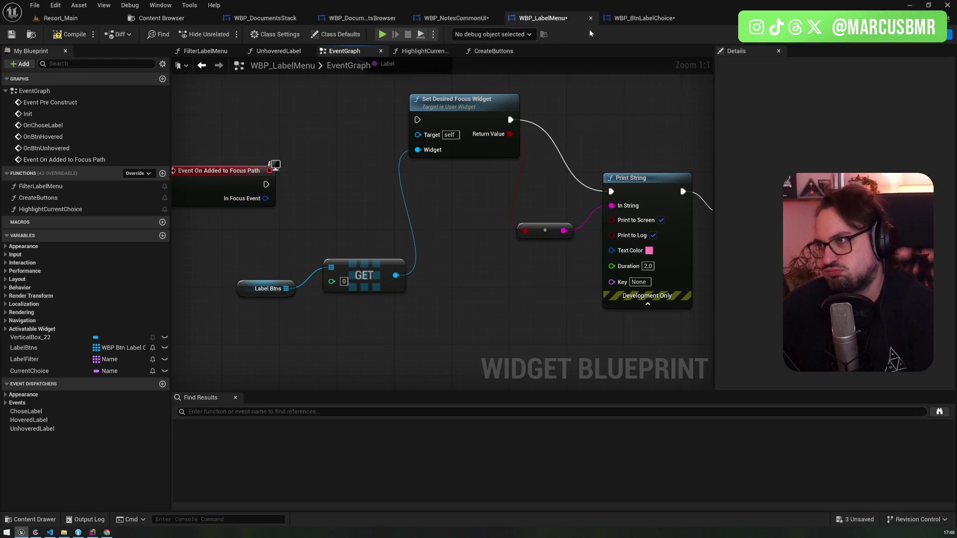
# - Glance at WBP_BtnLabelChoice, then open WBP_DocumentsBrowser's GetCurrentFilteredDocsCount function graph
pyautogui.click(634, 19)
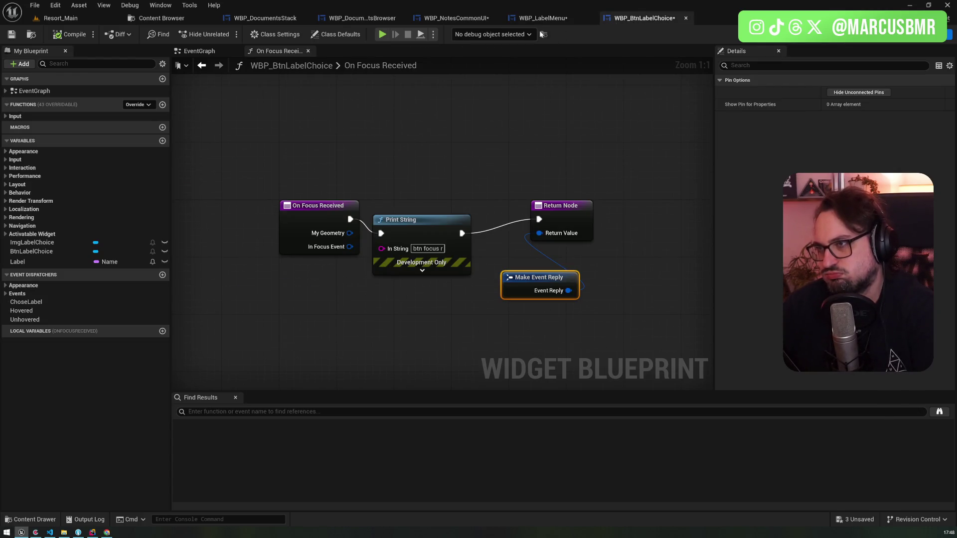
pyautogui.click(456, 18)
pyautogui.click(546, 20)
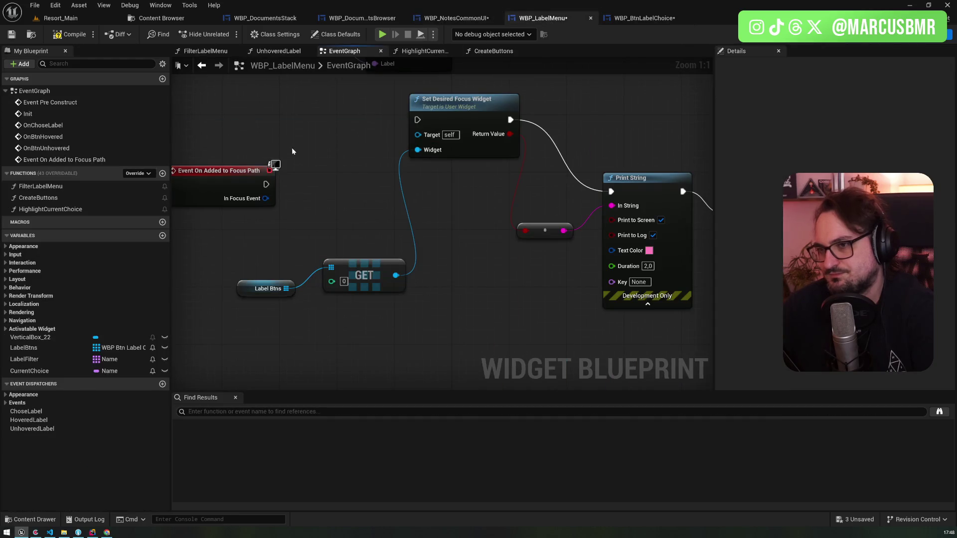
pyautogui.scroll(-3, 292, 151)
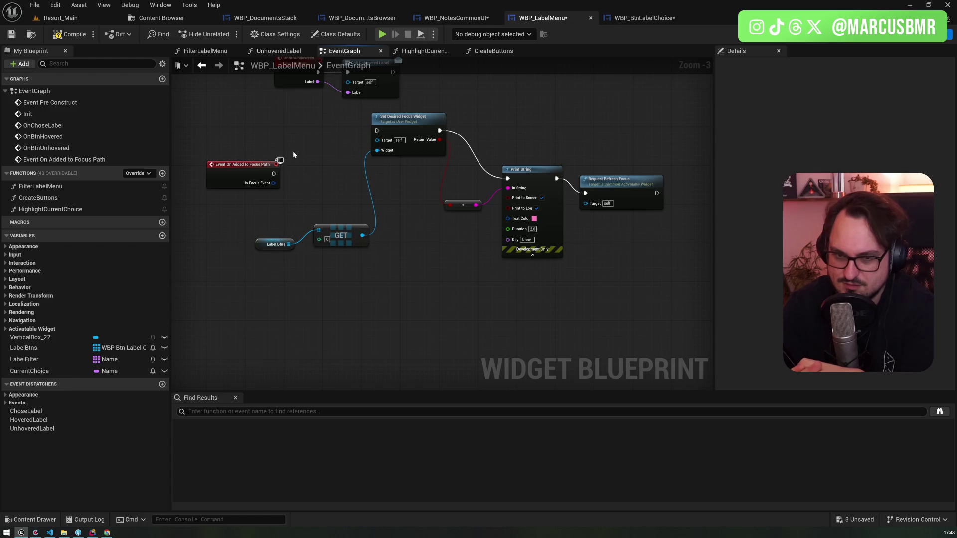
pyautogui.click(366, 20)
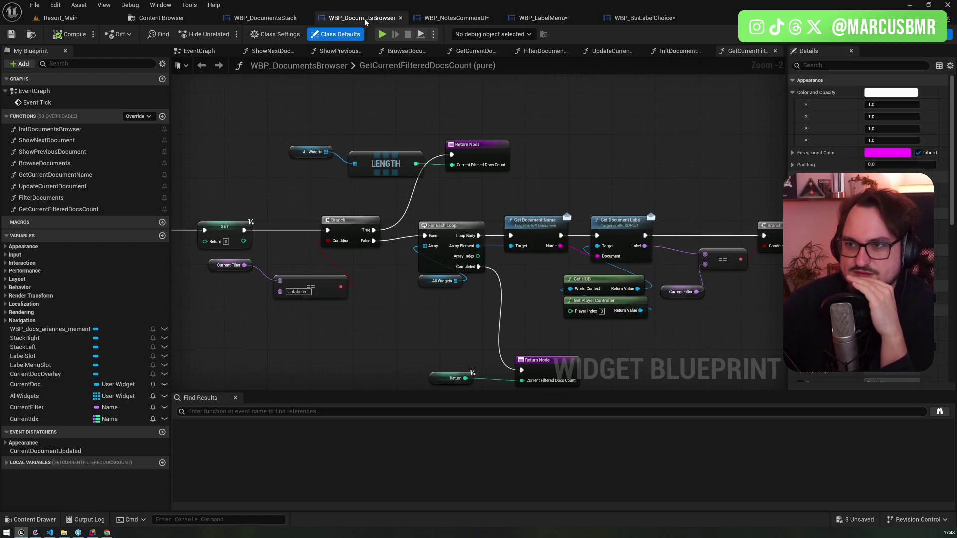
# - Add a Deactivate Widget node to WBP_NotesCommonUI's Labeling graph
pyautogui.moveTo(703, 152); pyautogui.dragTo(447, 126)
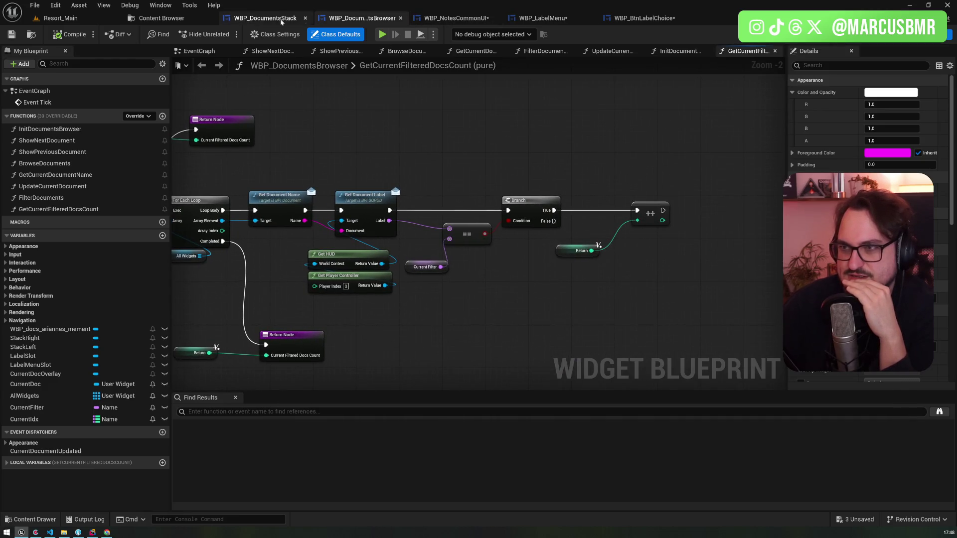
pyautogui.click(464, 20)
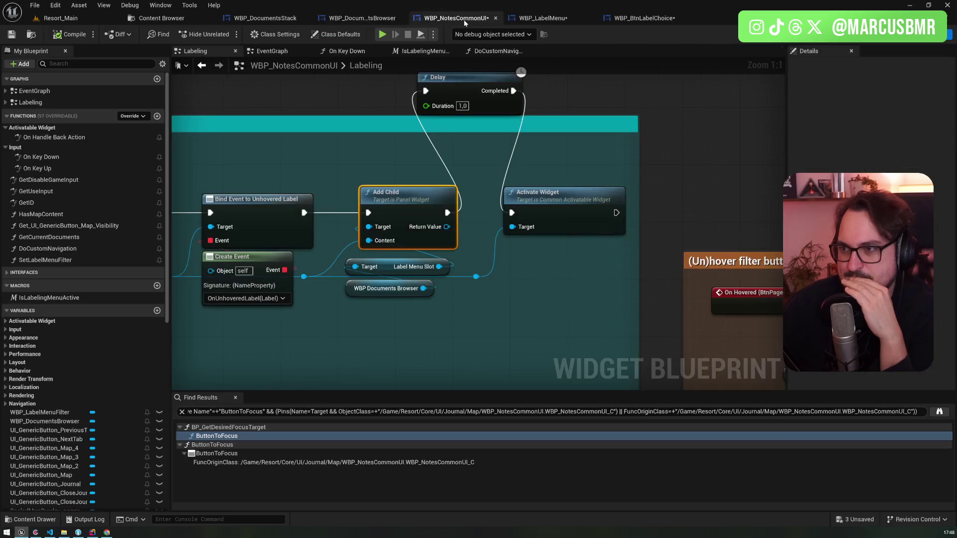
pyautogui.click(553, 227)
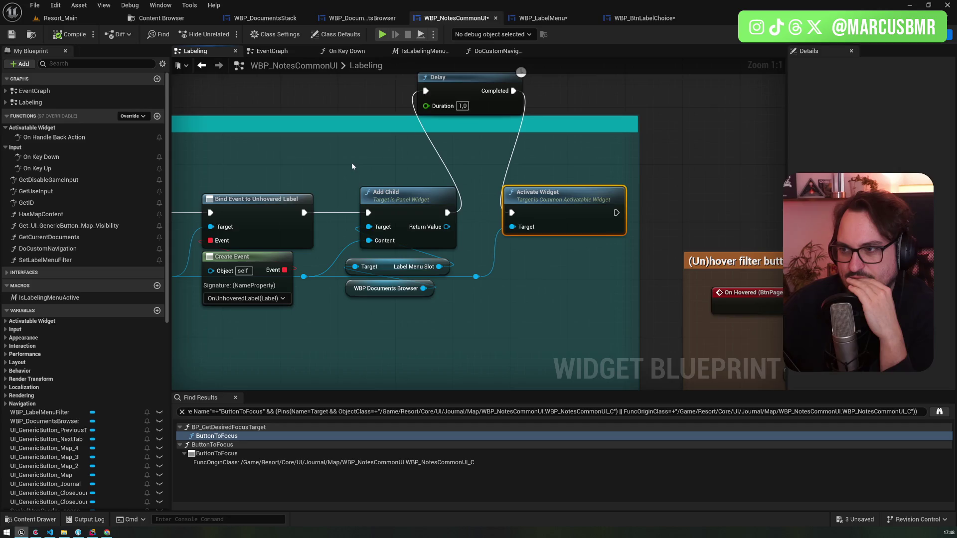
pyautogui.moveTo(351, 162); pyautogui.dragTo(339, 224)
pyautogui.rightClick(595, 145)
pyautogui.write('deactovate')
pyautogui.press('BackSpace')
pyautogui.press('BackSpace')
pyautogui.press('BackSpace')
pyautogui.write('ivate widget')
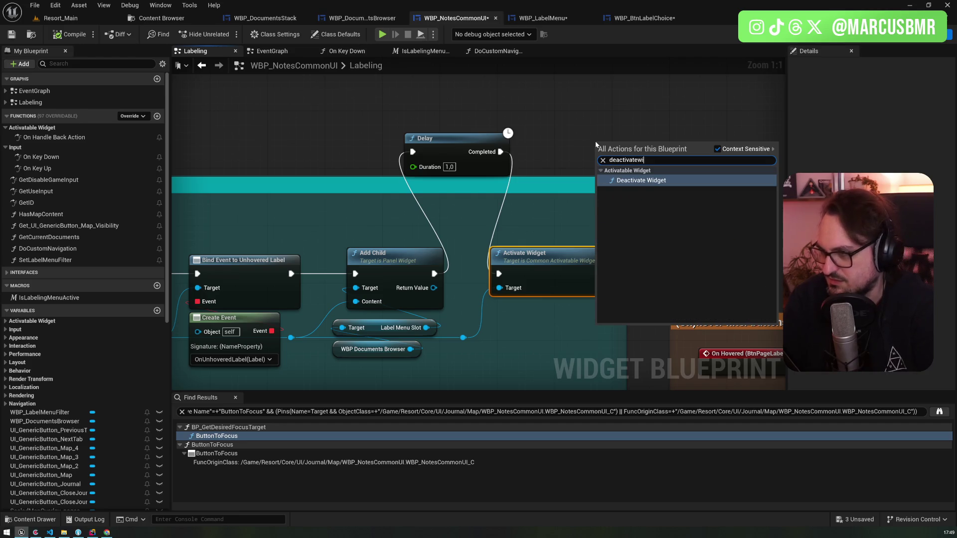
pyautogui.press('Return')
# - Wire Delay Completed through Deactivate Widget into Activate Widget, compile, and start a play test
pyautogui.moveTo(635, 151); pyautogui.dragTo(654, 213)
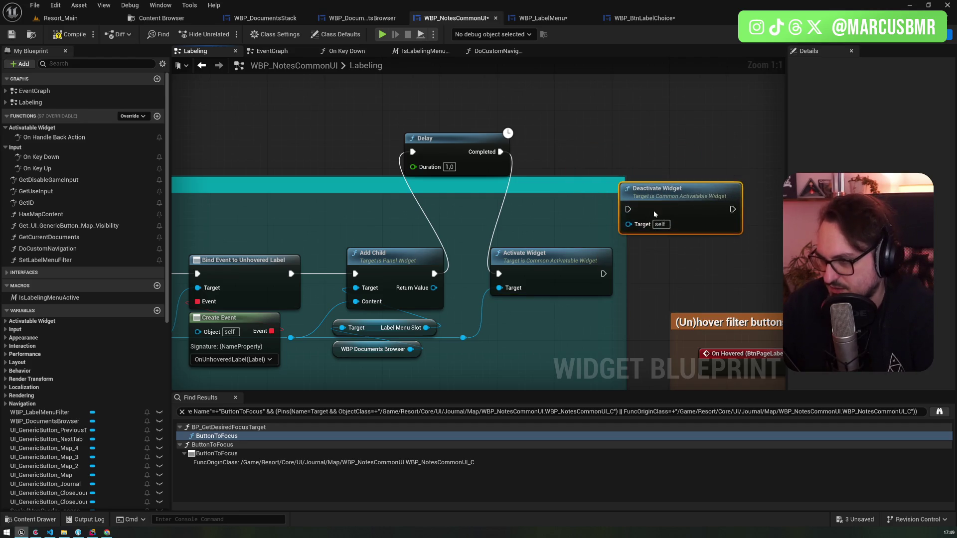
pyautogui.moveTo(500, 151); pyautogui.dragTo(628, 209)
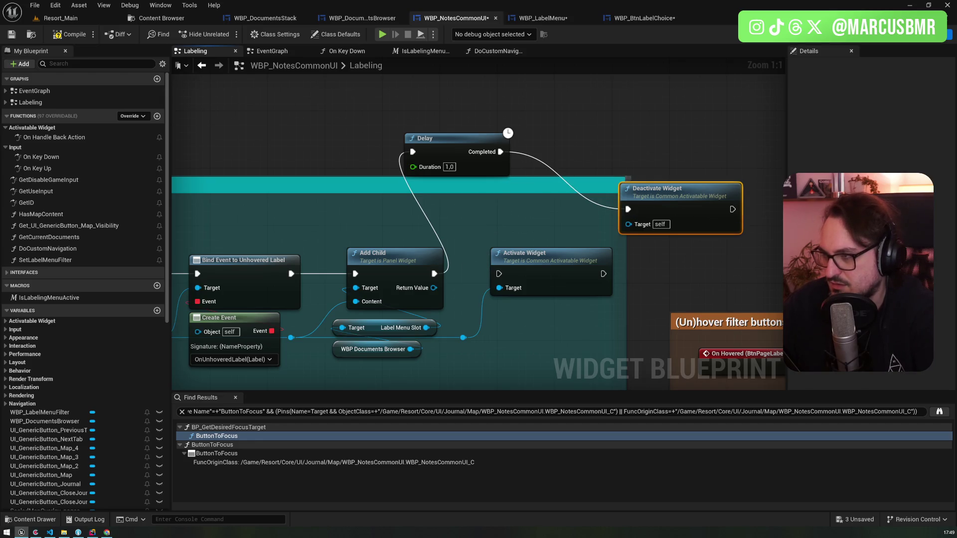
pyautogui.moveTo(682, 205); pyautogui.dragTo(731, 176)
pyautogui.moveTo(732, 209)
pyautogui.mouseDown()
pyautogui.moveTo(476, 203)
pyautogui.moveTo(424, 247)
pyautogui.moveTo(499, 273)
pyautogui.mouseUp()
pyautogui.click(70, 35)
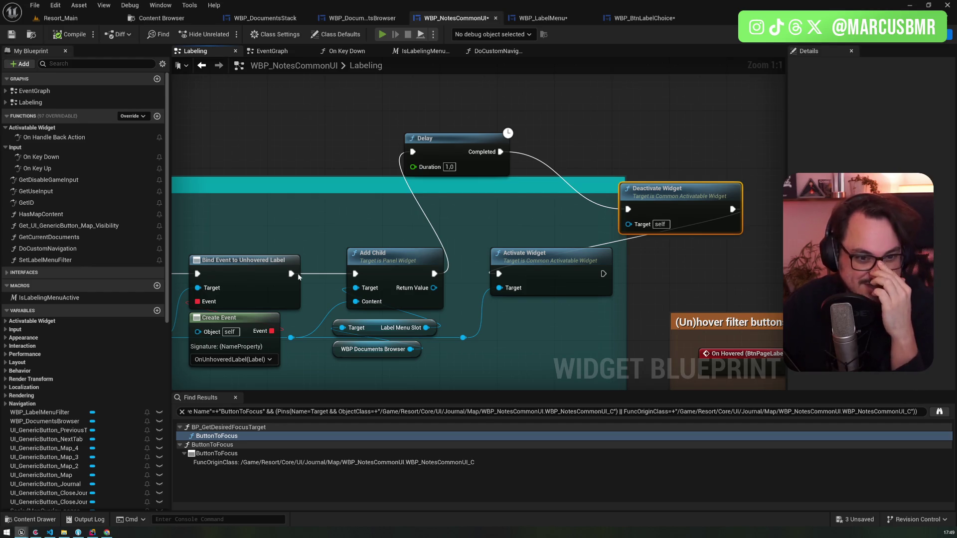
pyautogui.hotkey('alt', 'p')
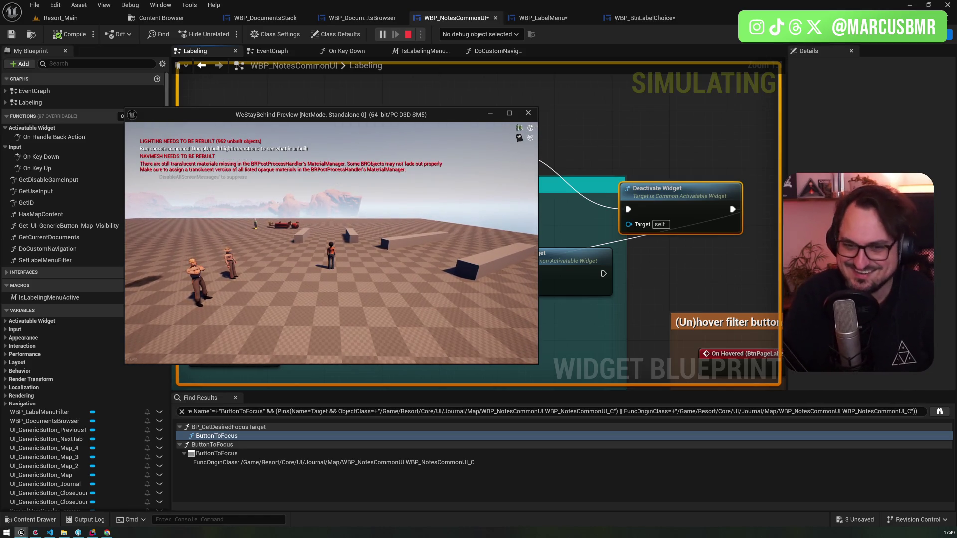
# - Test the journal's notes page in the running game, then stop the play session
pyautogui.press('j')
pyautogui.press('Right')
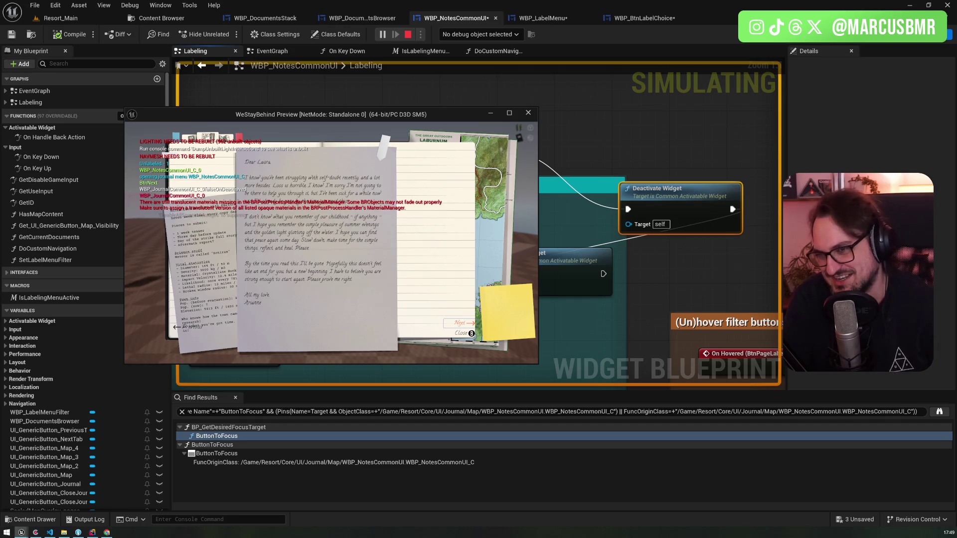
pyautogui.press('Escape')
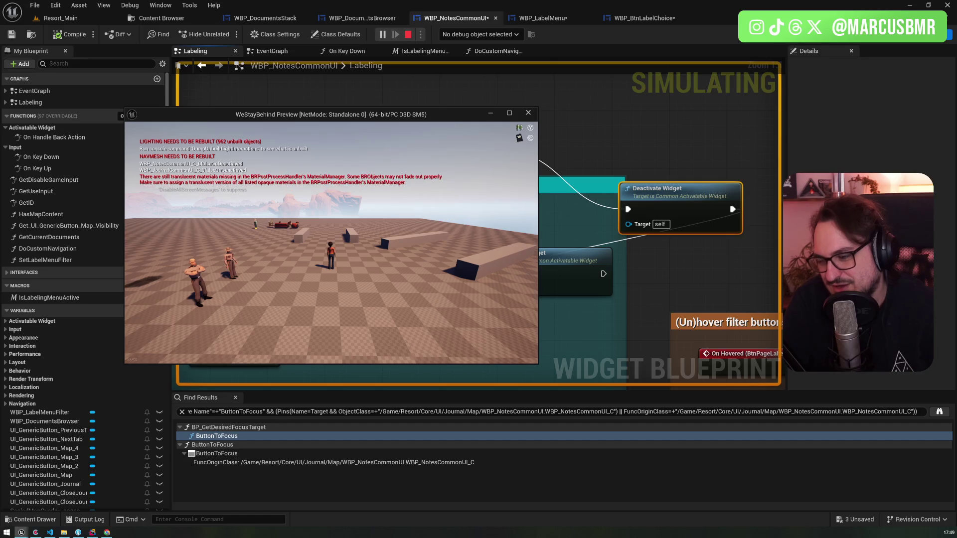
pyautogui.press('Escape')
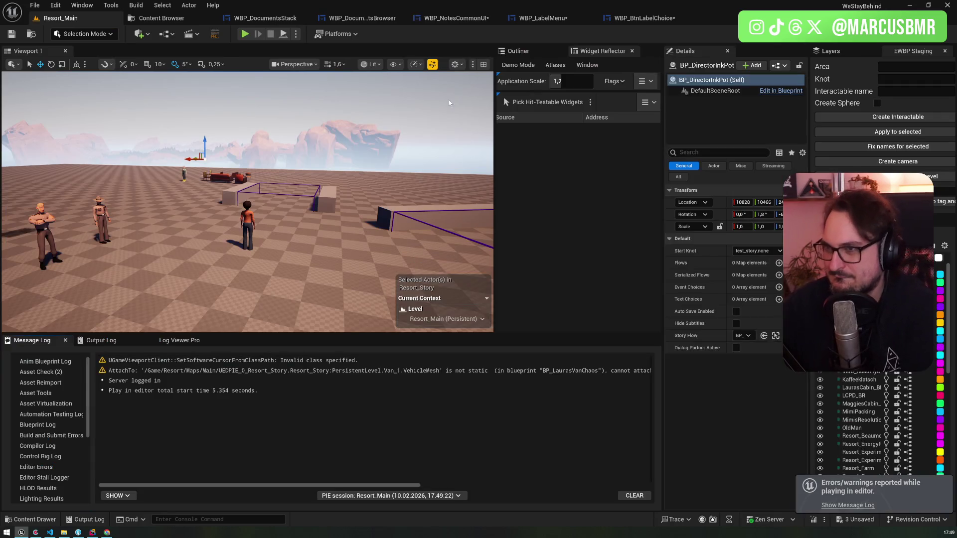
# - Delete Deactivate Widget and wire the 1-second Delay's Completed straight into Activate Widget
pyautogui.click(456, 18)
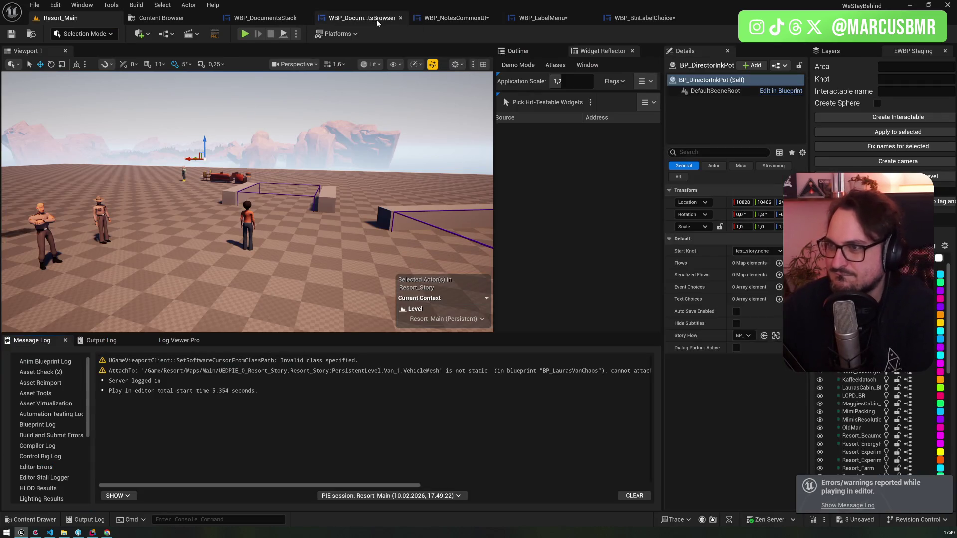
pyautogui.press('Delete')
pyautogui.moveTo(500, 151)
pyautogui.mouseDown()
pyautogui.moveTo(491, 214)
pyautogui.moveTo(498, 274)
pyautogui.mouseUp()
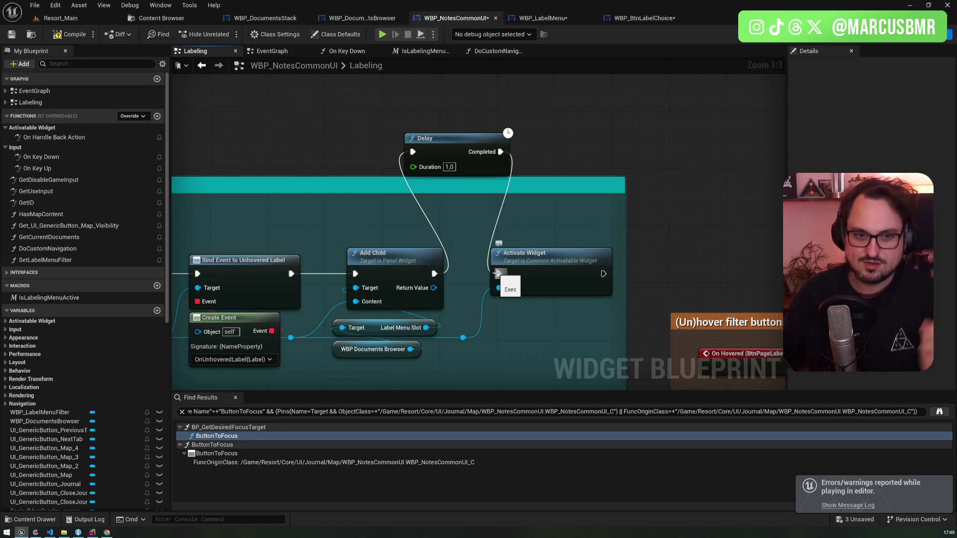
pyautogui.click(566, 258)
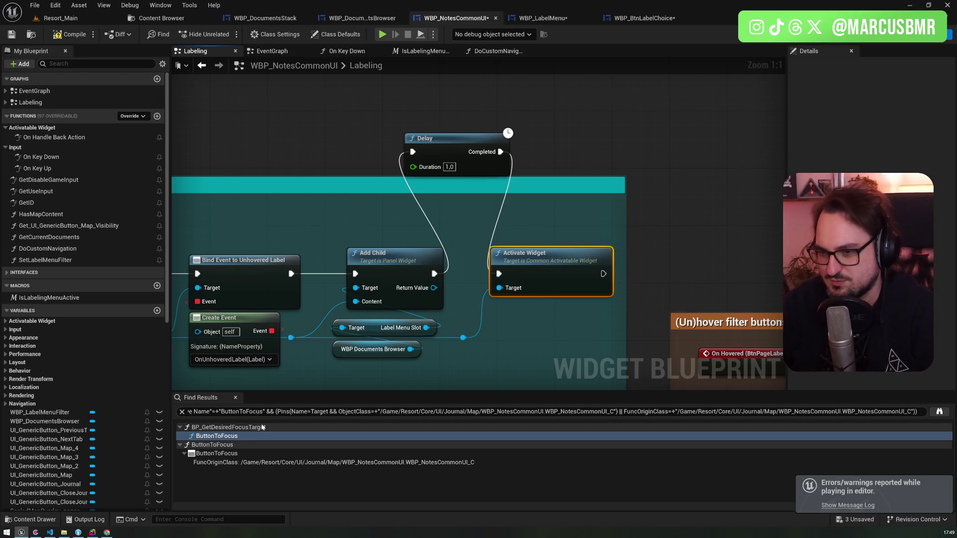
# - Search all blueprints for 'Activate Widget' and jump to UI_Base_Menu's first Deactivate Widget call
pyautogui.click(922, 412)
pyautogui.click(939, 412)
pyautogui.moveTo(335, 52)
pyautogui.mouseDown()
pyautogui.moveTo(473, 145)
pyautogui.moveTo(715, 179)
pyautogui.mouseUp()
pyautogui.hotkey('ctrl', 'a')
pyautogui.write('Activate Widget')
pyautogui.press('Return')
pyautogui.moveTo(698, 172); pyautogui.dragTo(526, 127)
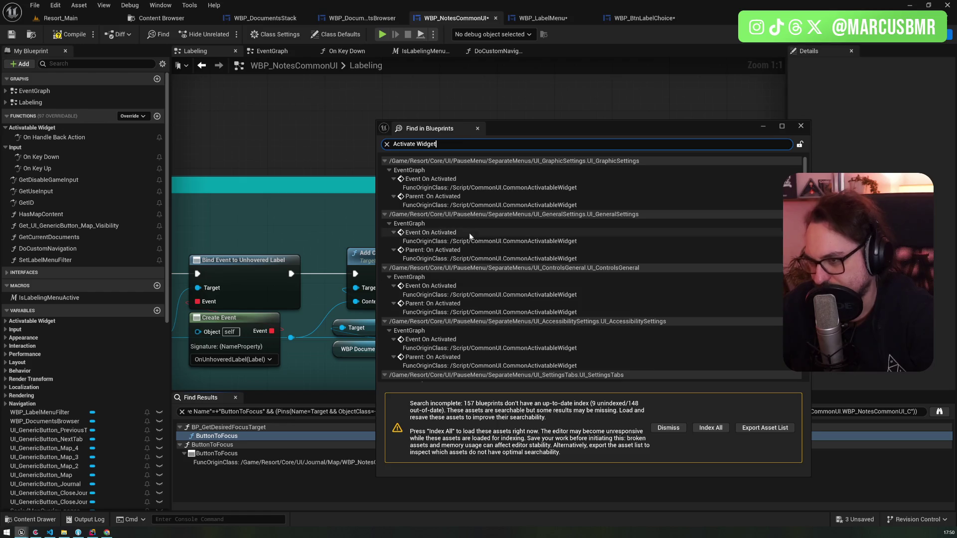
pyautogui.scroll(-10, 463, 265)
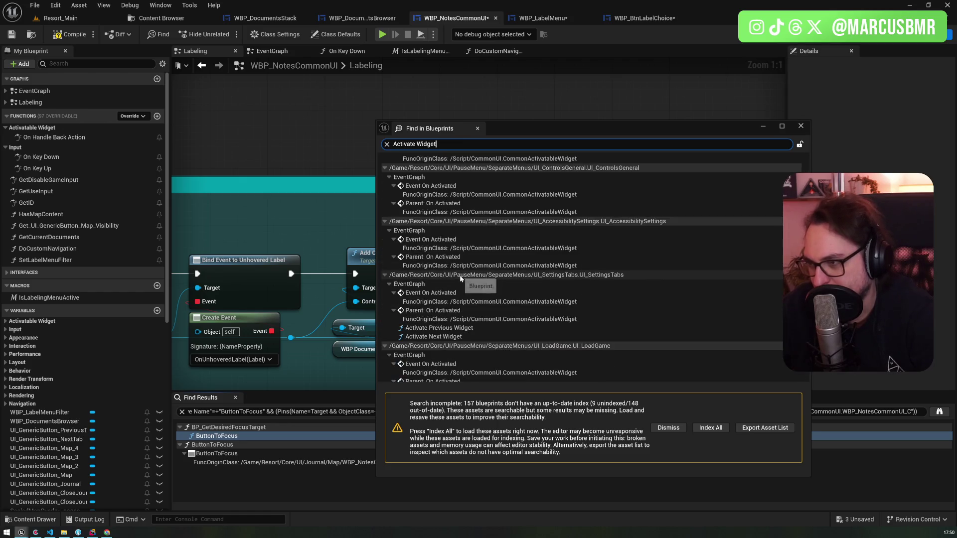
pyautogui.scroll(-3, 459, 275)
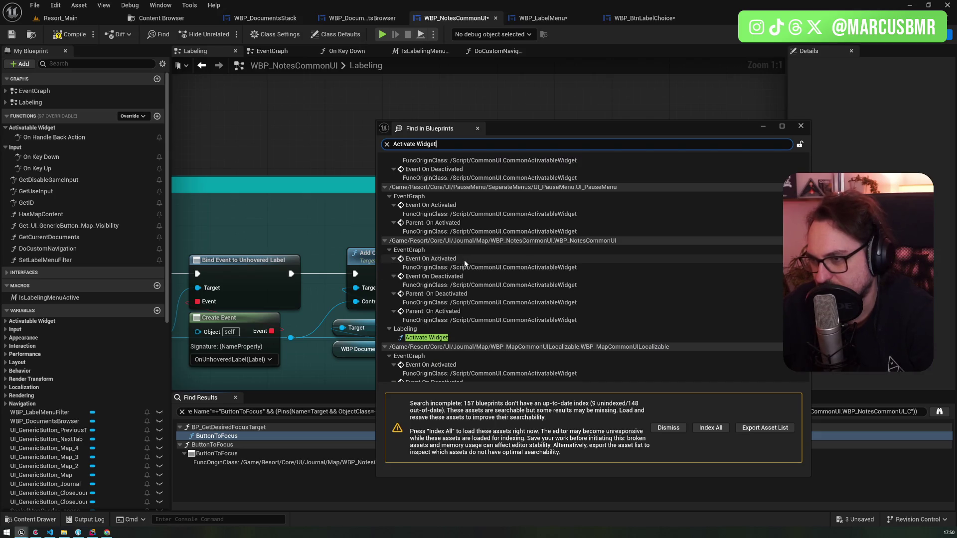
pyautogui.scroll(-10, 513, 280)
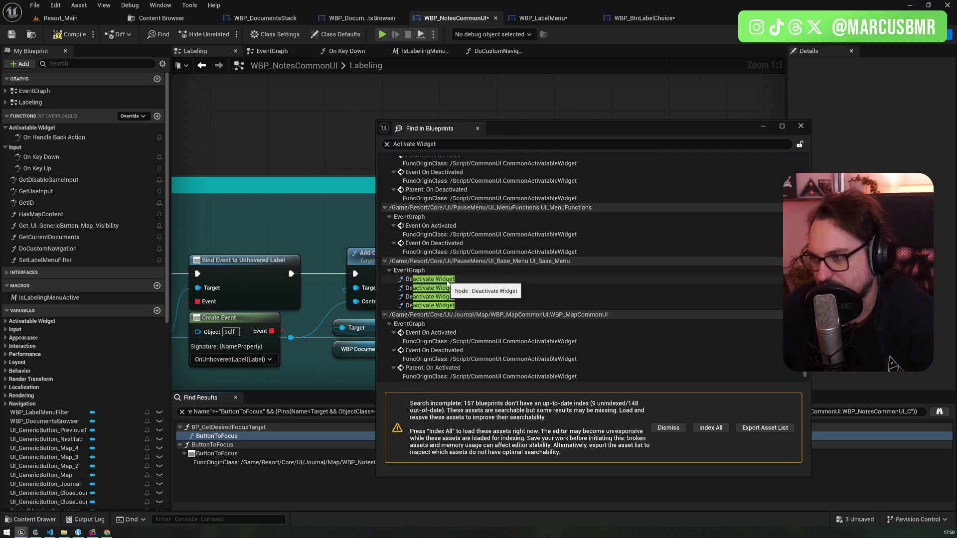
pyautogui.click(447, 280)
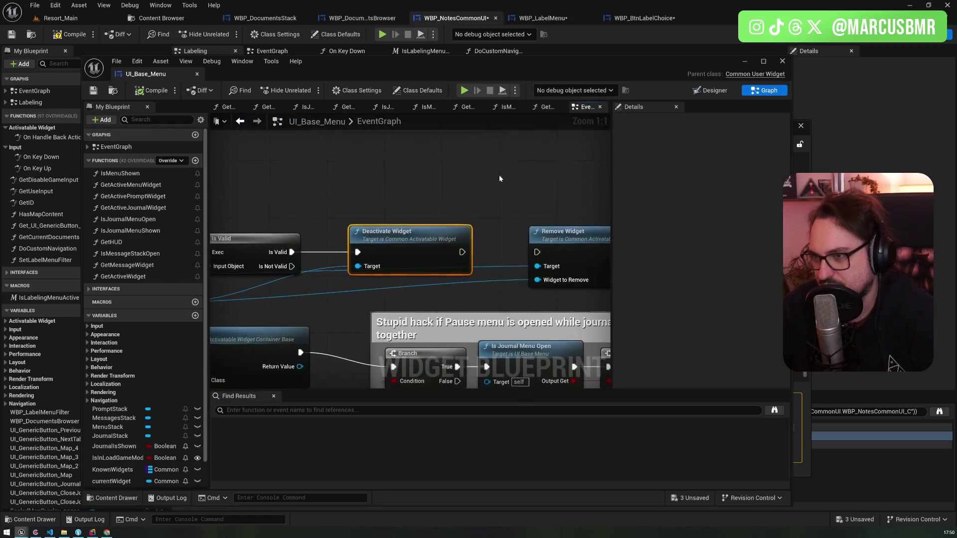
# - Pan and zoom around UI_Base_Menu's EventGraph to review its Push Widget and event chains
pyautogui.moveTo(497, 178)
pyautogui.mouseDown()
pyautogui.moveTo(459, 160)
pyautogui.moveTo(286, 153)
pyautogui.moveTo(394, 158)
pyautogui.mouseUp()
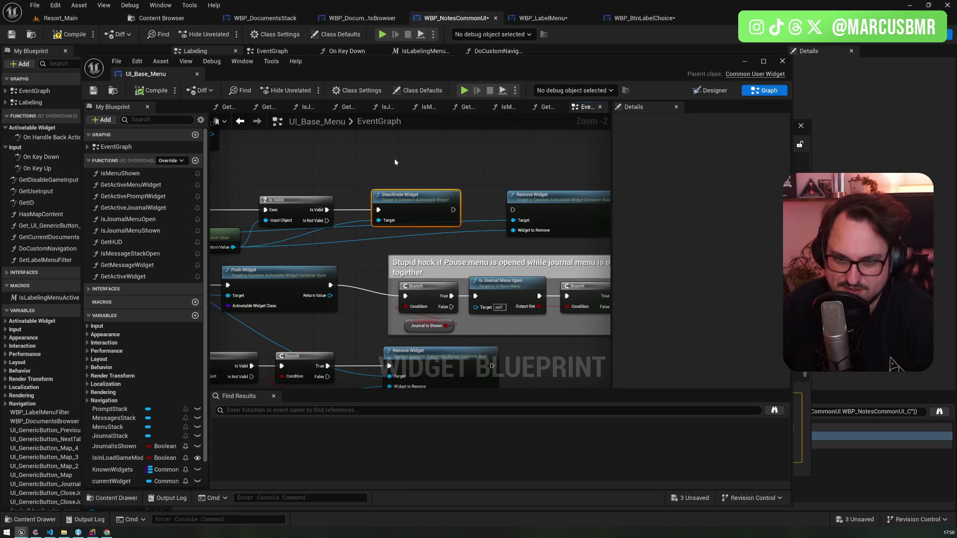
pyautogui.scroll(-2, 393, 158)
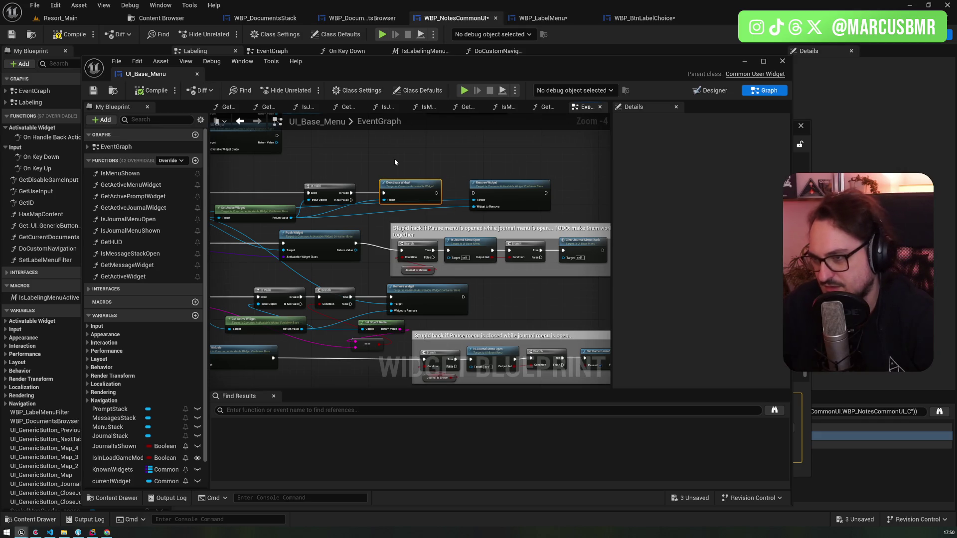
pyautogui.moveTo(394, 162)
pyautogui.mouseDown()
pyautogui.moveTo(312, 143)
pyautogui.moveTo(509, 157)
pyautogui.mouseUp()
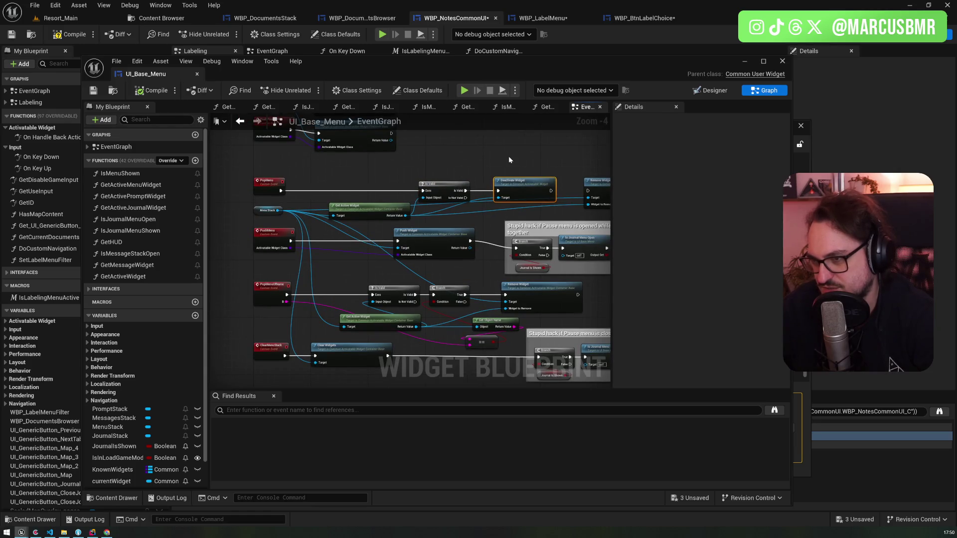
pyautogui.moveTo(413, 237); pyautogui.dragTo(411, 146)
pyautogui.moveTo(417, 245); pyautogui.dragTo(366, 151)
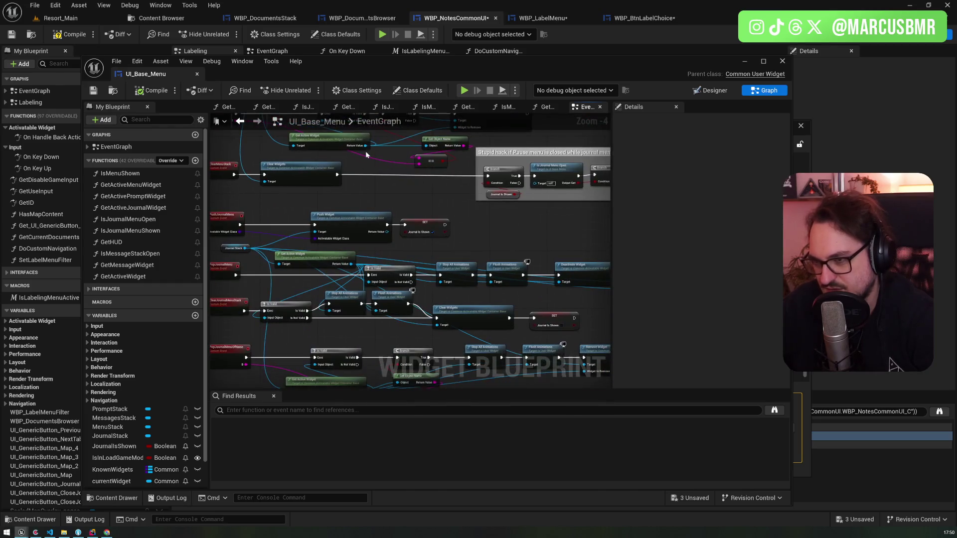
pyautogui.moveTo(423, 187); pyautogui.dragTo(322, 112)
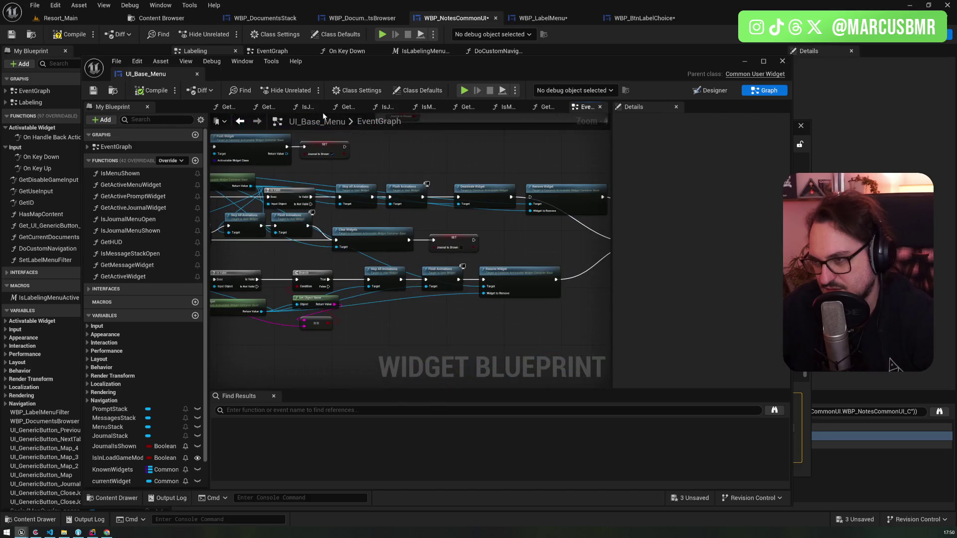
pyautogui.scroll(2, 378, 250)
pyautogui.scroll(-4, 347, 171)
pyautogui.moveTo(347, 172); pyautogui.dragTo(350, 305)
pyautogui.scroll(10, 349, 305)
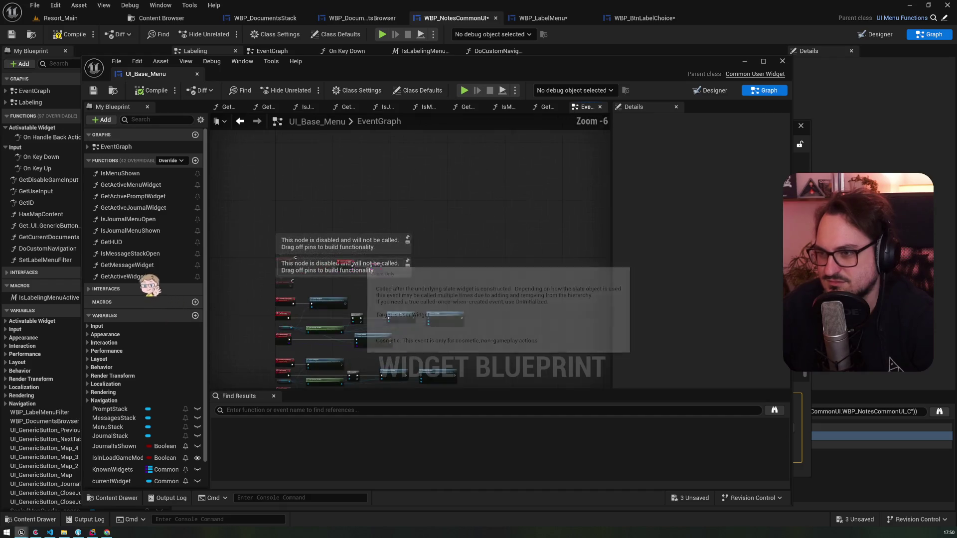
pyautogui.scroll(-7, 391, 295)
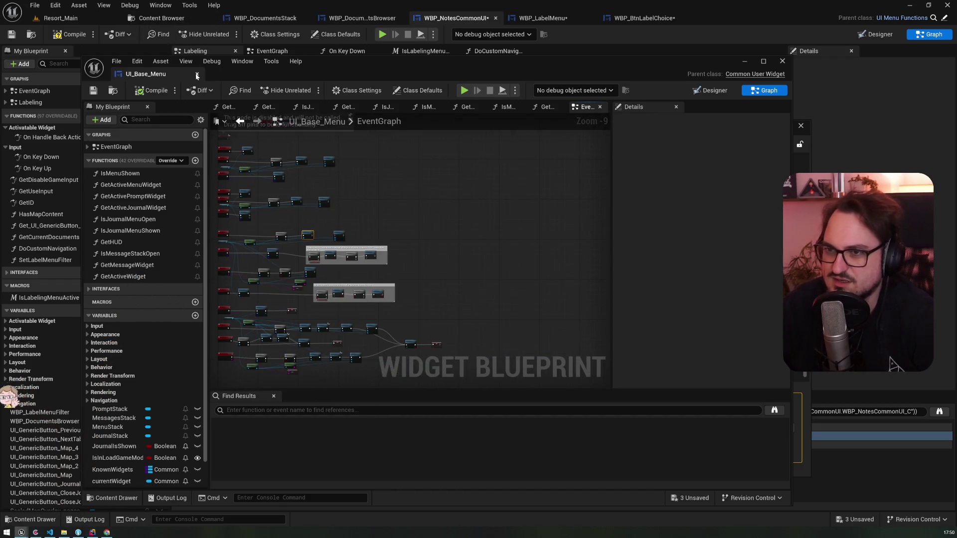
# - Return to WBP_NotesCommonUI, close Find in Blueprints, and switch to the CommonUI article in Chrome
pyautogui.click(195, 51)
pyautogui.moveTo(480, 115); pyautogui.dragTo(440, 87)
pyautogui.scroll(-1, 466, 264)
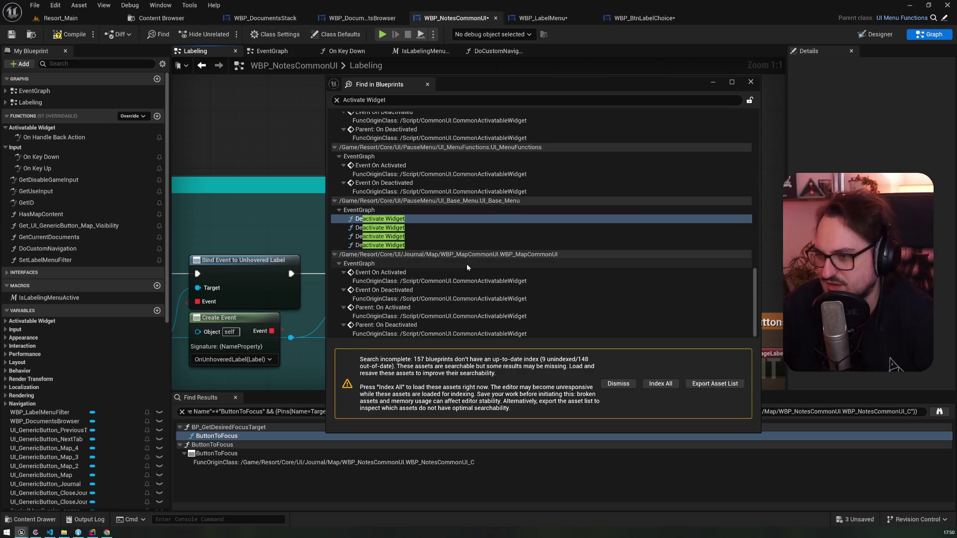
pyautogui.click(750, 81)
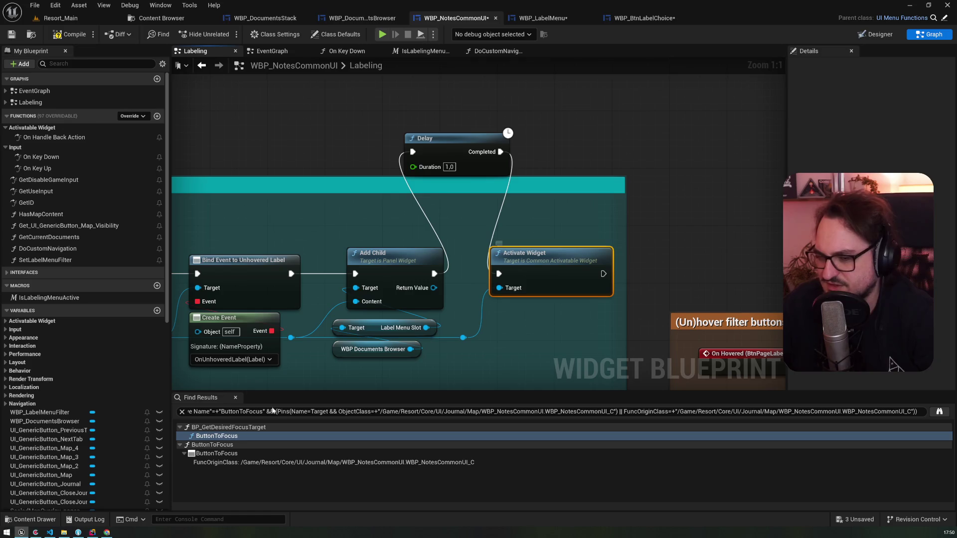
pyautogui.click(107, 532)
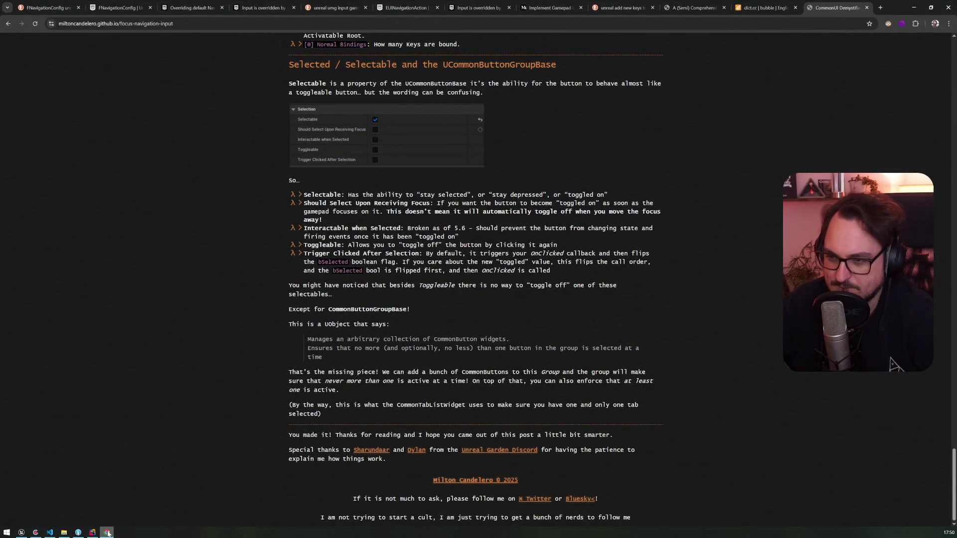
pyautogui.scroll(5, 277, 302)
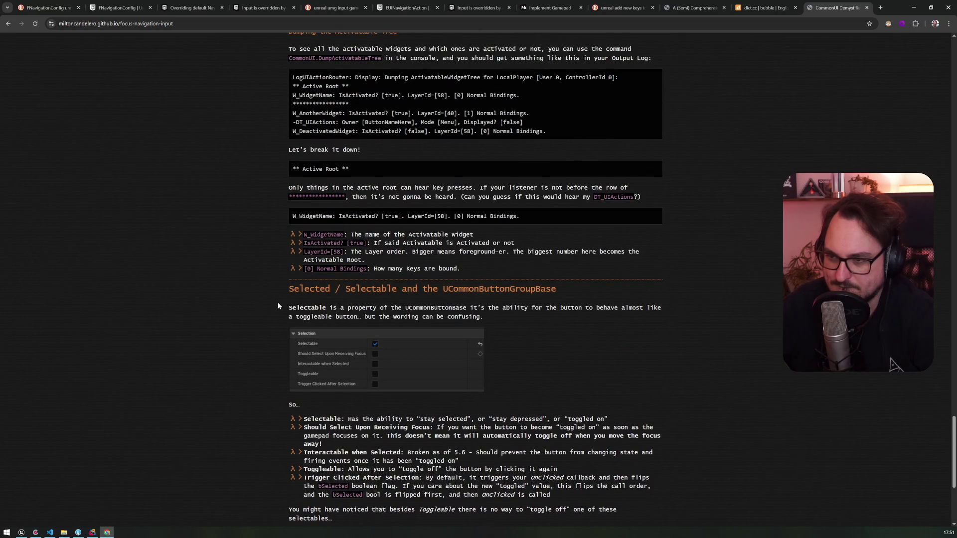
pyautogui.scroll(7, 278, 305)
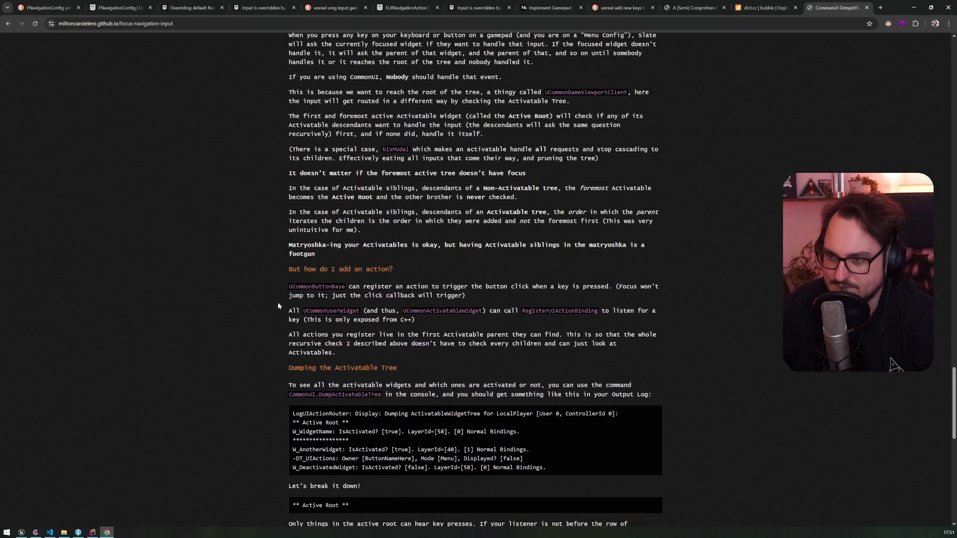
pyautogui.scroll(15, 277, 305)
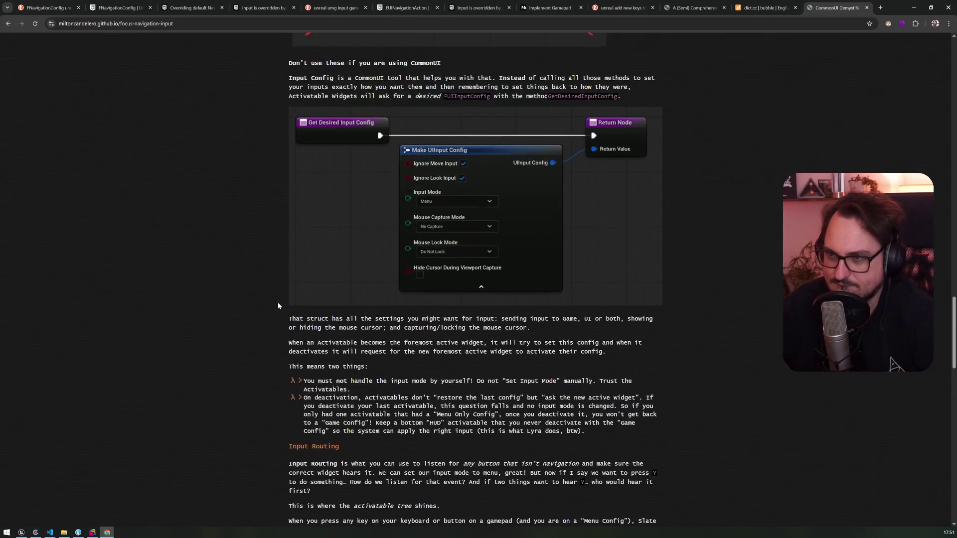
pyautogui.click(911, 6)
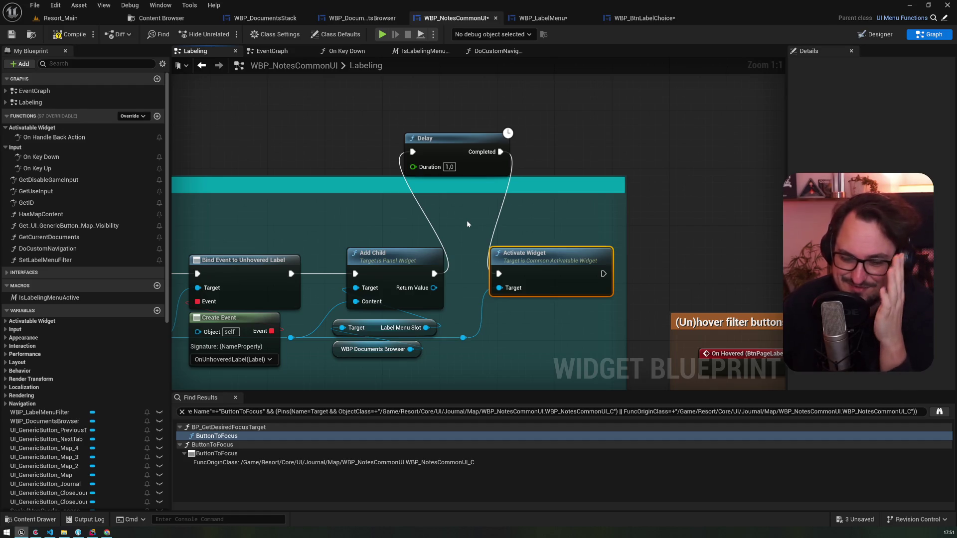
# - Compare the Labeling and WBP_LabelMenu graphs, then open WBP_BtnLabelChoice's On Focus Received function
pyautogui.moveTo(595, 237)
pyautogui.mouseDown()
pyautogui.moveTo(569, 193)
pyautogui.moveTo(378, 121)
pyautogui.mouseUp()
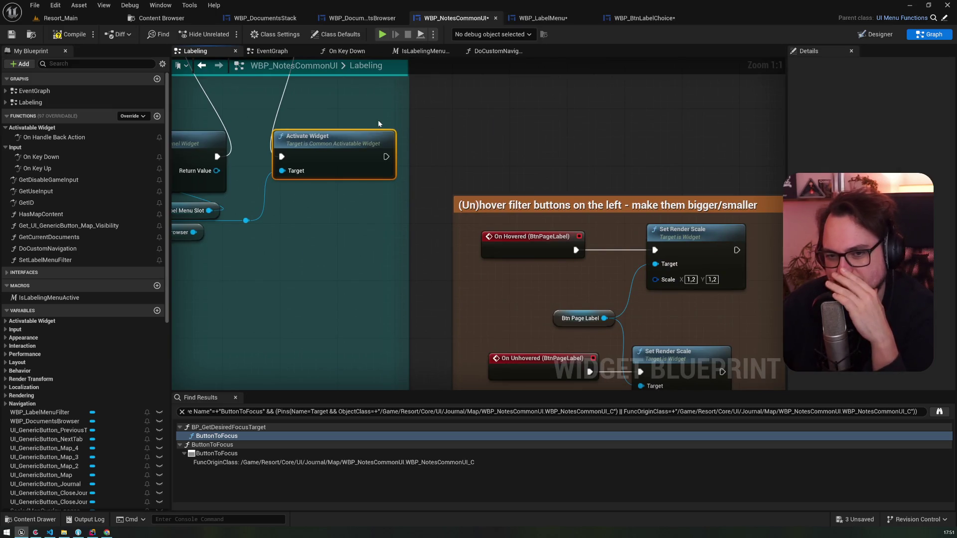
pyautogui.click(558, 17)
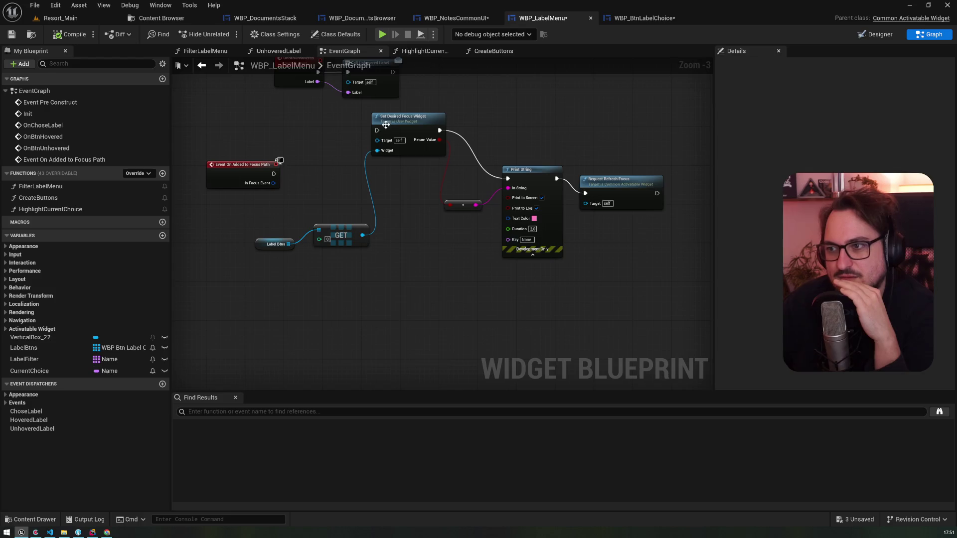
pyautogui.moveTo(385, 127); pyautogui.dragTo(375, 235)
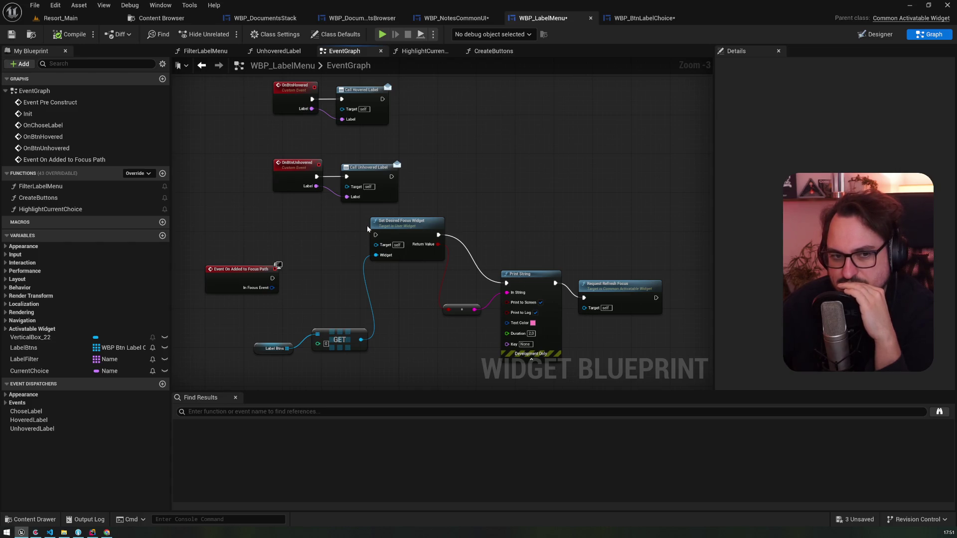
pyautogui.click(435, 22)
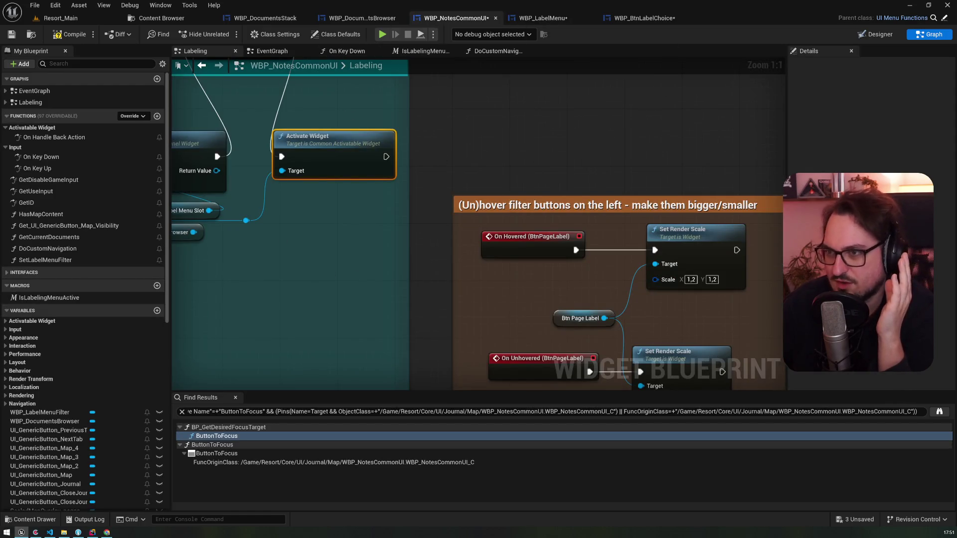
pyautogui.scroll(-2, 600, 109)
pyautogui.scroll(-2, 599, 107)
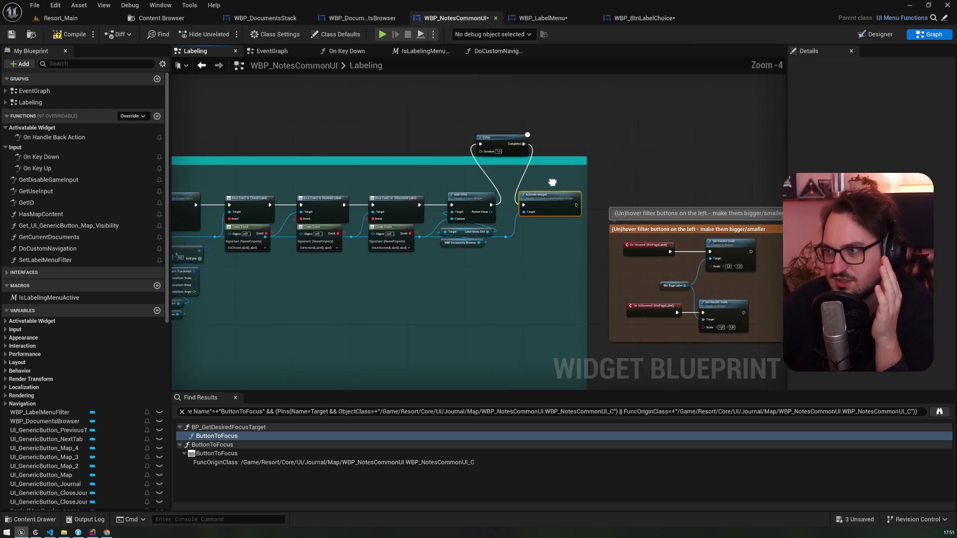
pyautogui.moveTo(552, 183); pyautogui.dragTo(544, 195)
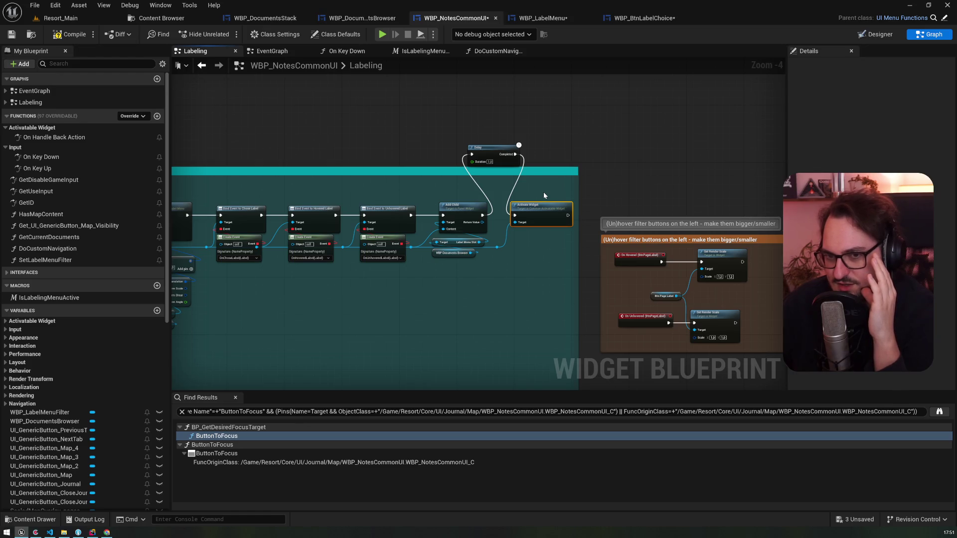
pyautogui.scroll(4, 543, 193)
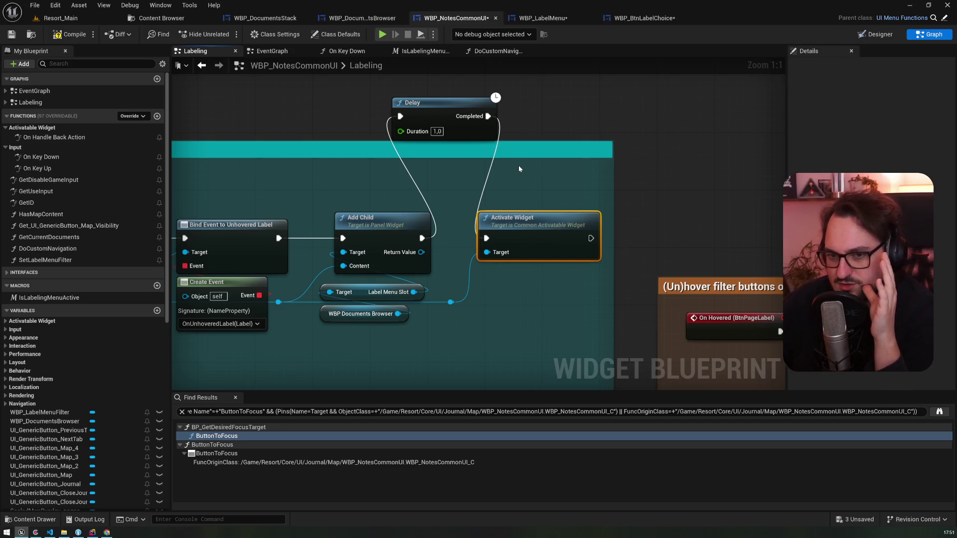
pyautogui.click(548, 19)
pyautogui.click(640, 20)
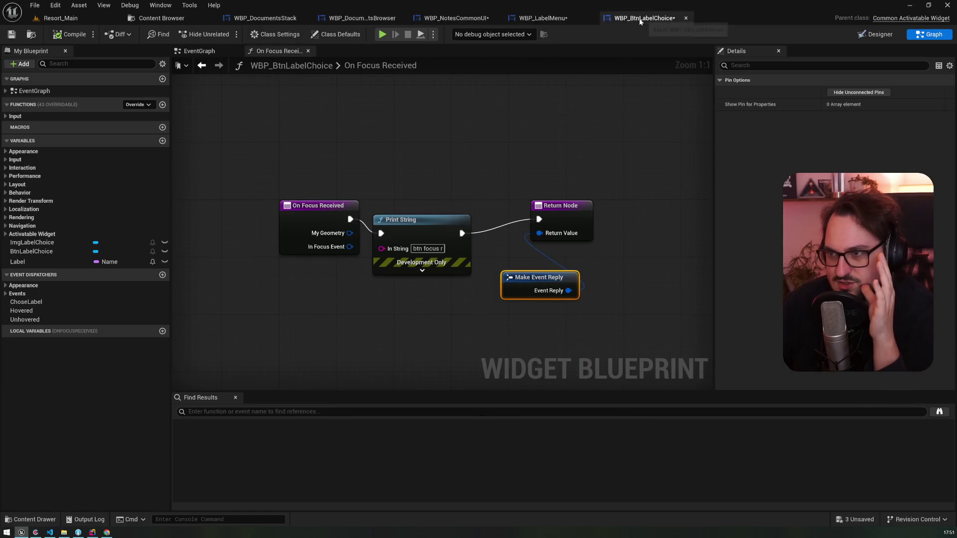
# - Browse the DocumentsBrowser and DocumentsStack blueprints and close the DT_DocumentLabelTints data table
pyautogui.click(348, 19)
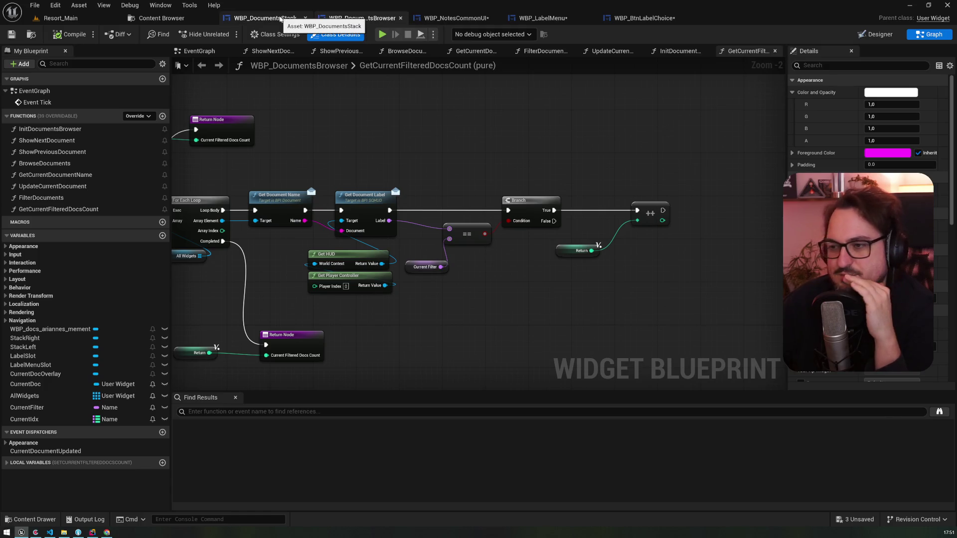
pyautogui.click(281, 18)
pyautogui.click(349, 19)
pyautogui.click(272, 18)
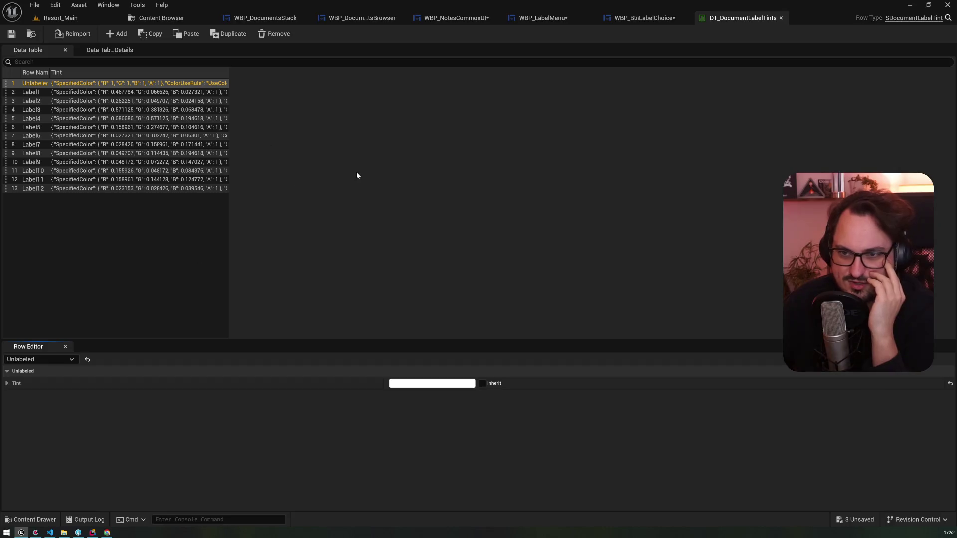
pyautogui.click(781, 19)
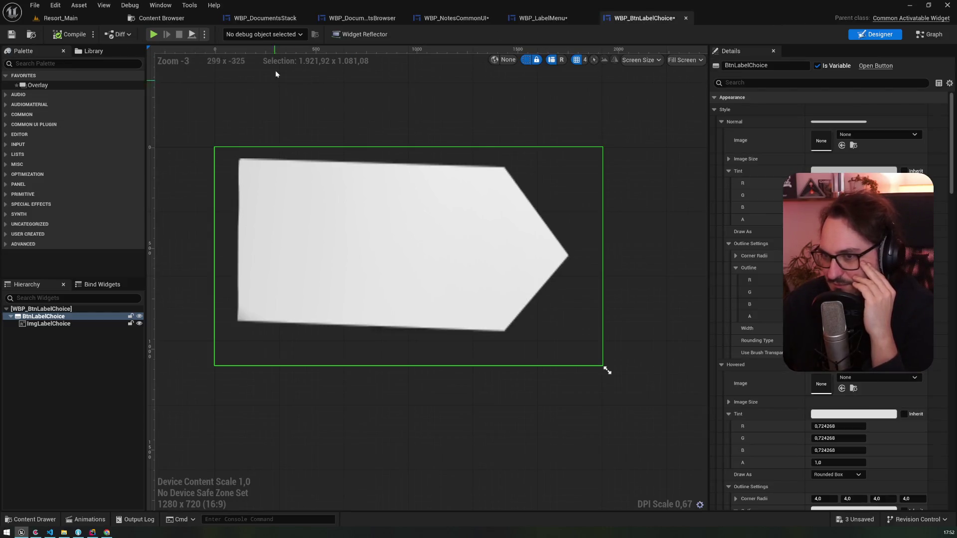
pyautogui.click(366, 21)
pyautogui.click(453, 51)
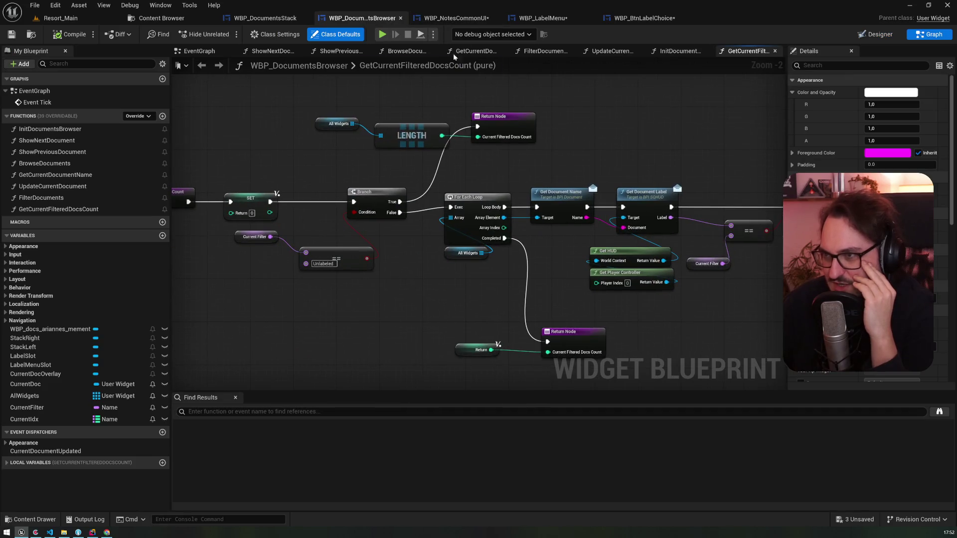
# - Open the CreateButtons function from WBP_LabelMenu's event graph
pyautogui.click(550, 20)
pyautogui.moveTo(339, 80)
pyautogui.mouseDown()
pyautogui.moveTo(335, 188)
pyautogui.moveTo(351, 164)
pyautogui.moveTo(325, 258)
pyautogui.mouseUp()
pyautogui.moveTo(308, 191); pyautogui.dragTo(333, 195)
pyautogui.click(389, 178)
pyautogui.doubleClick(384, 179)
# - Follow CreateButtons past Branch and event bindings to Add Child to vertical box, then view the Designer
pyautogui.scroll(2, 444, 165)
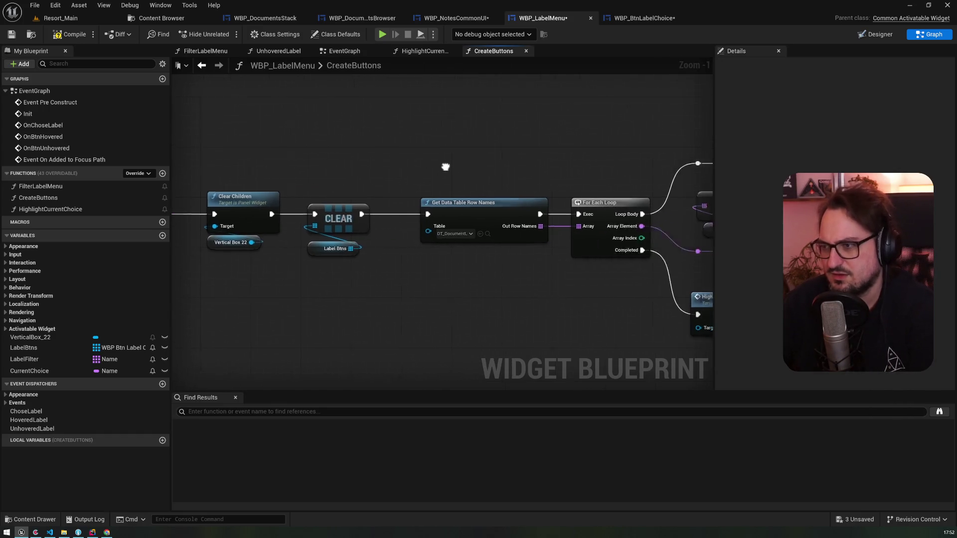
pyautogui.moveTo(488, 277); pyautogui.dragTo(223, 262)
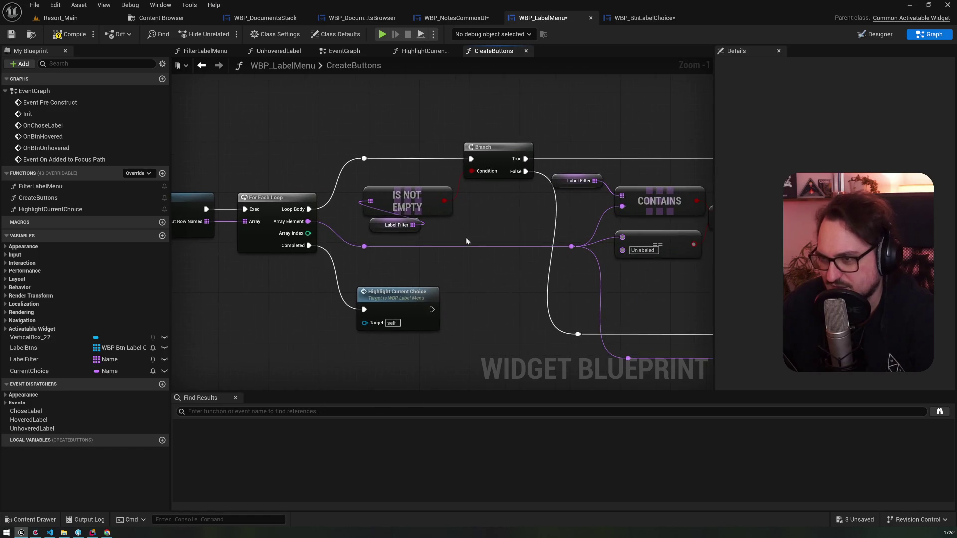
pyautogui.moveTo(466, 242); pyautogui.dragTo(262, 205)
pyautogui.moveTo(449, 256); pyautogui.dragTo(256, 240)
pyautogui.moveTo(588, 264); pyautogui.dragTo(331, 250)
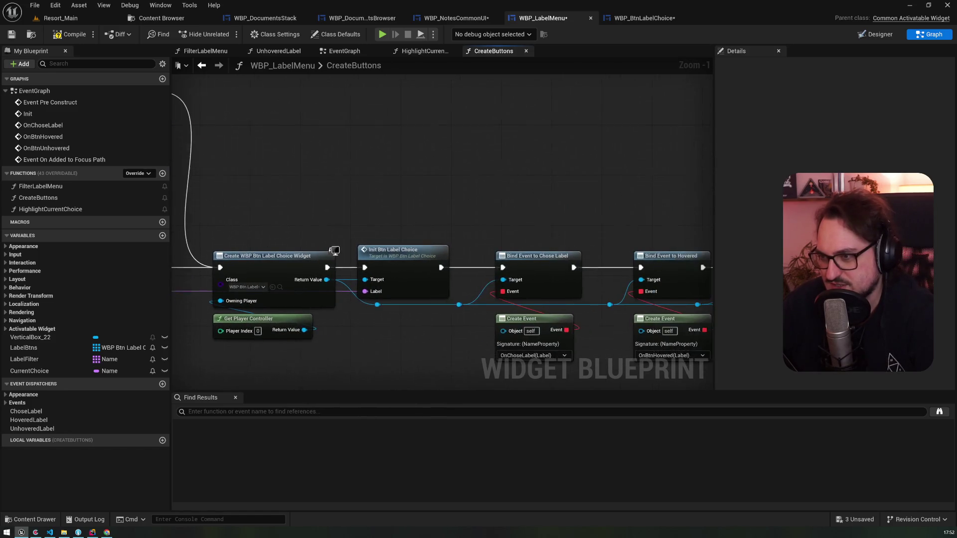
pyautogui.moveTo(309, 211); pyautogui.dragTo(269, 181)
pyautogui.moveTo(471, 193); pyautogui.dragTo(188, 158)
pyautogui.moveTo(412, 160); pyautogui.dragTo(299, 150)
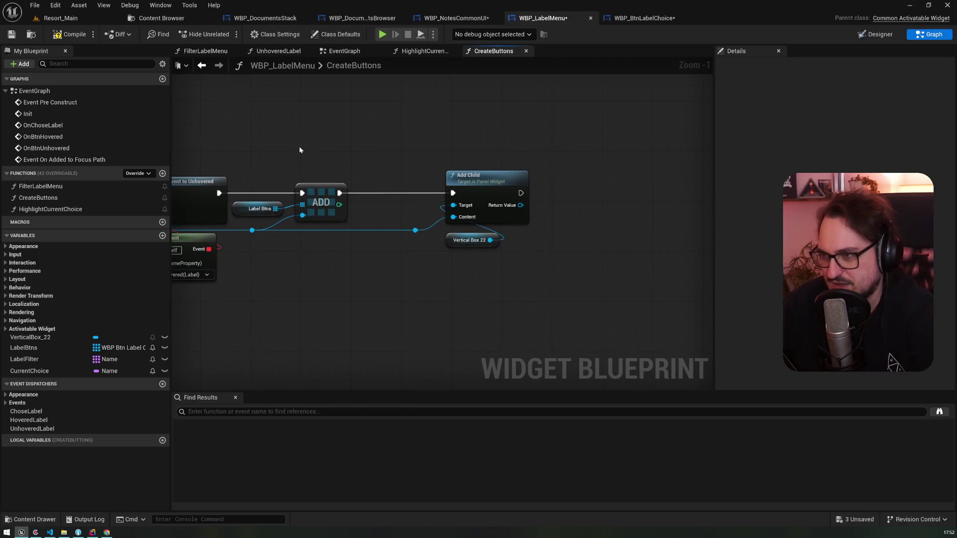
pyautogui.click(875, 33)
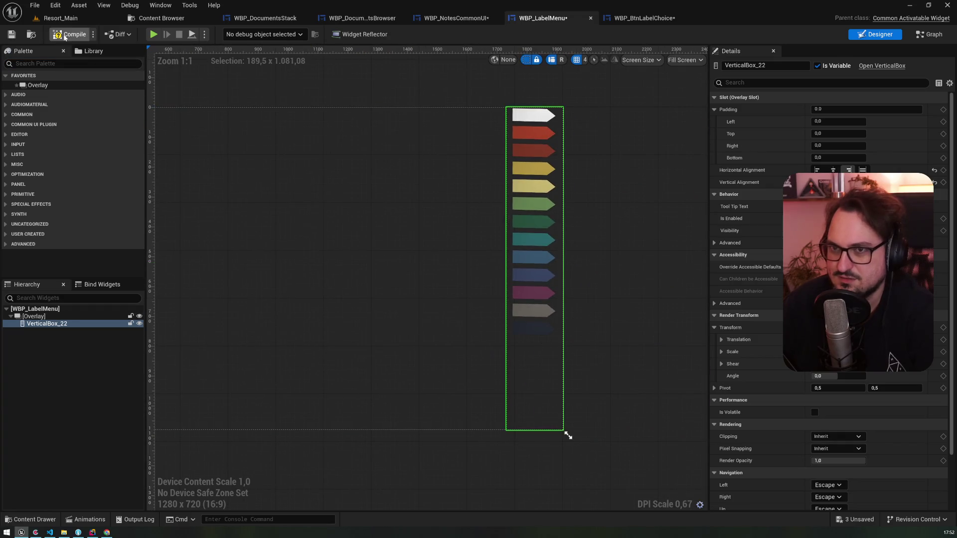
# - Compile, place five WBP_BtnLabelChoice buttons inside VerticalBox_22, and save WBP_LabelMenu
pyautogui.press('F7')
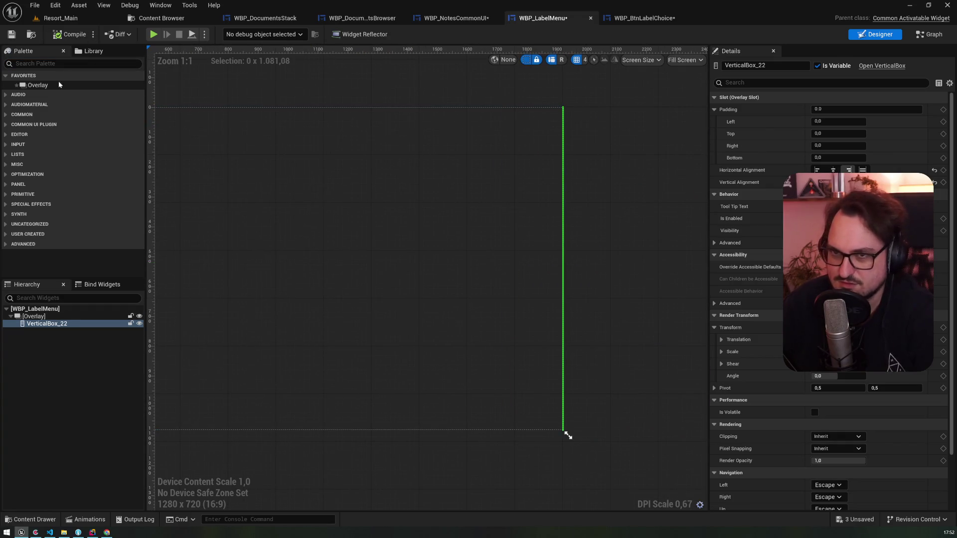
pyautogui.write('l')
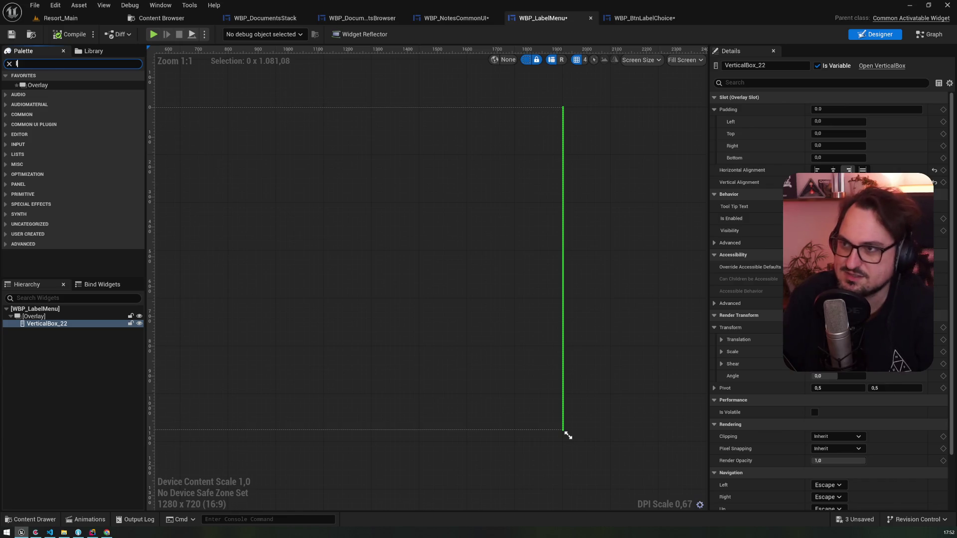
pyautogui.write('ed')
pyautogui.hotkey('ctrl', 'a')
pyautogui.press('BackSpace')
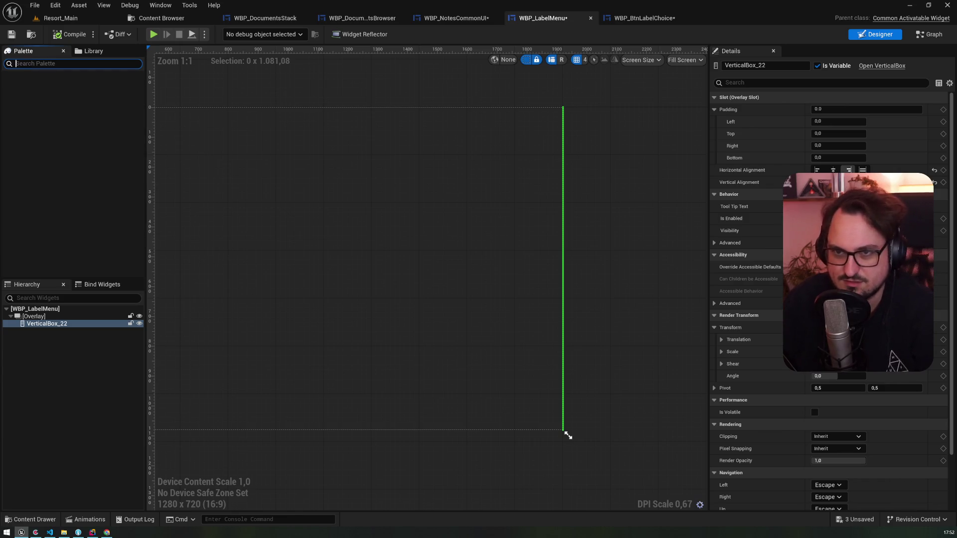
pyautogui.write('btnlabel')
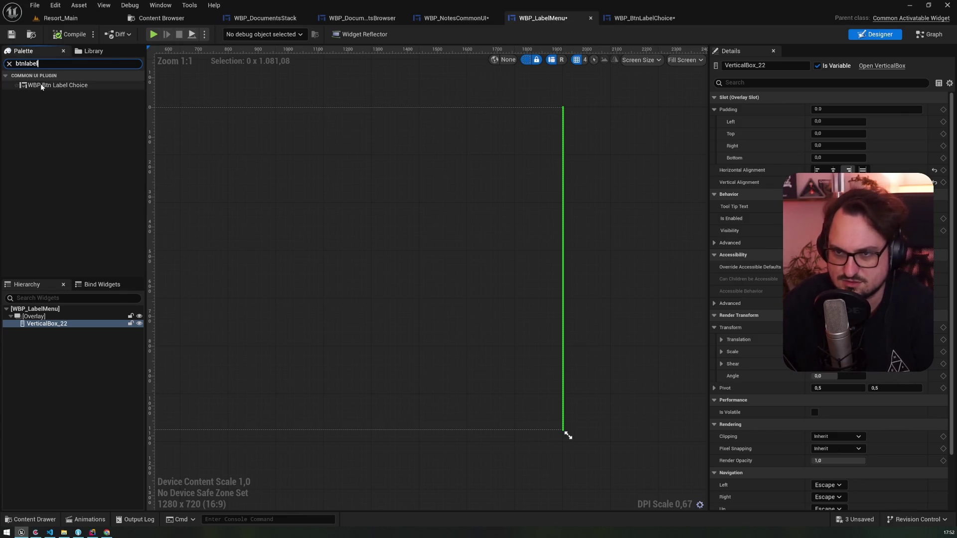
pyautogui.moveTo(58, 85); pyautogui.dragTo(31, 327)
pyautogui.hotkey('ctrl', 'd')
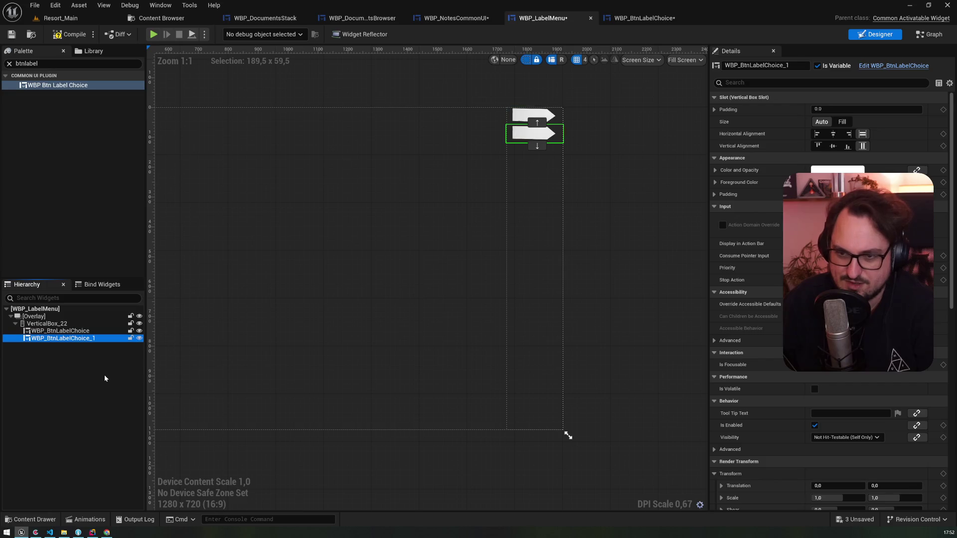
pyautogui.hotkey('ctrl', 'd')
pyautogui.hotkey('ctrl', 'd')
pyautogui.hotkey('ctrl', 'd')
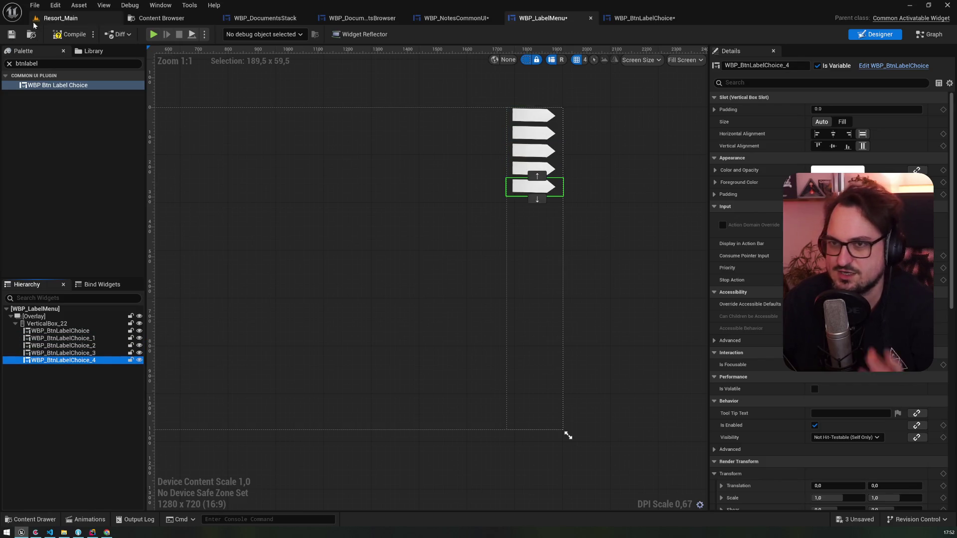
pyautogui.click(11, 34)
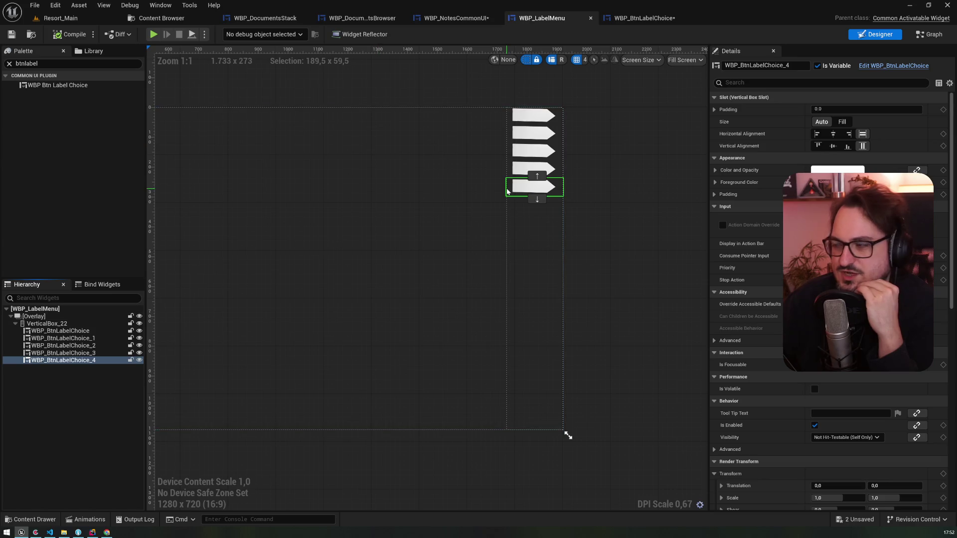
pyautogui.click(60, 18)
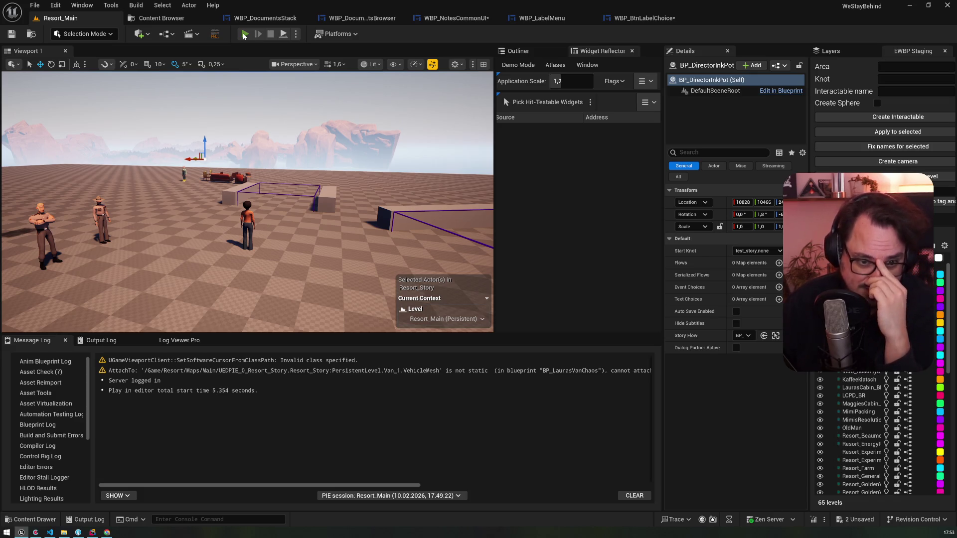
# - Play-test the journal menu in the level, stop, and view WBP_BtnLabelChoice's Designer
pyautogui.click(244, 34)
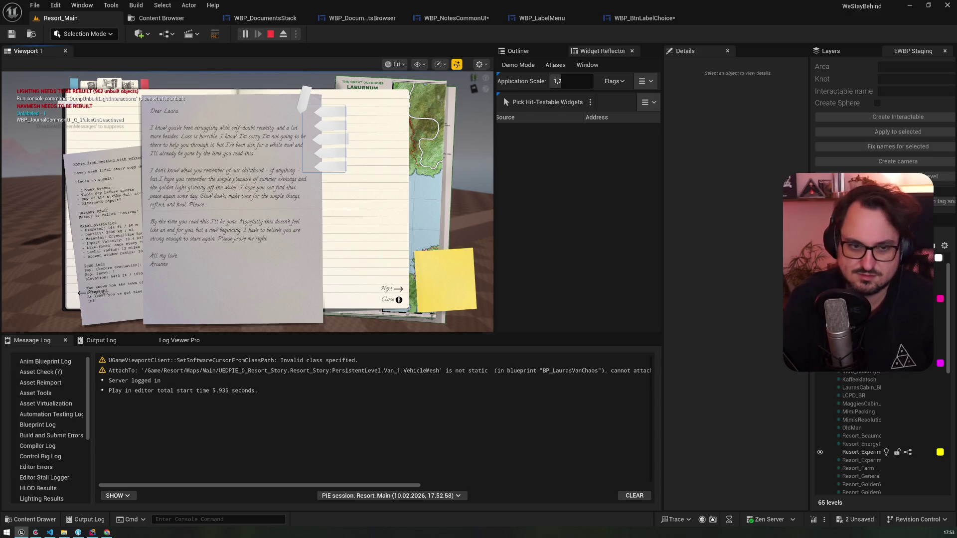
pyautogui.press('Escape')
pyautogui.click(642, 18)
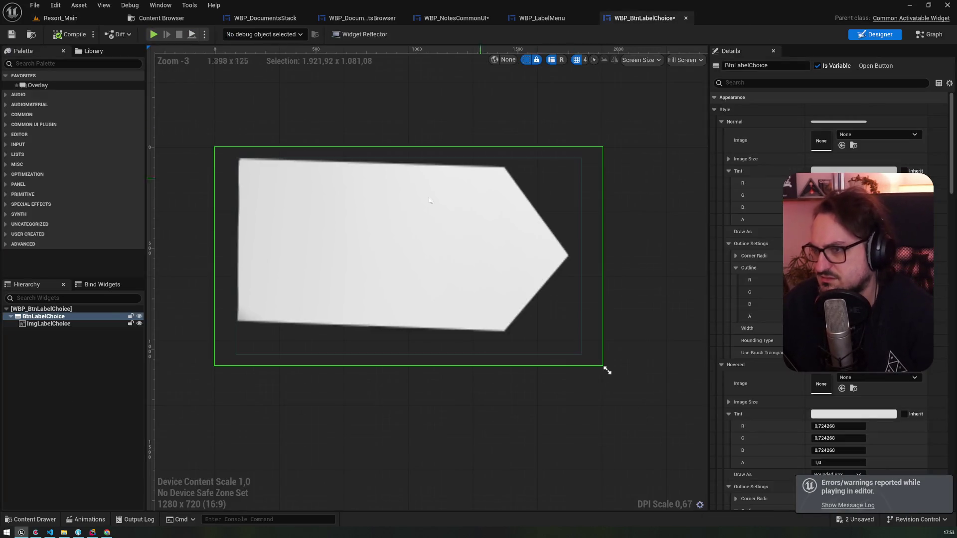
# - In WBP_LabelMenu, tick Is Focusable on all five WBP_BtnLabelChoice buttons using the 'fo' Details filter
pyautogui.click(542, 17)
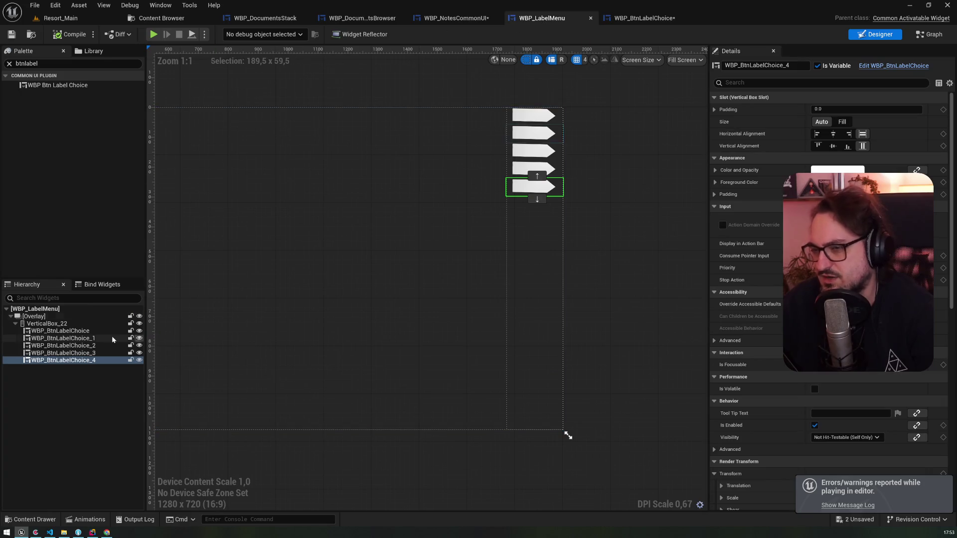
pyautogui.click(60, 331)
pyautogui.click(796, 83)
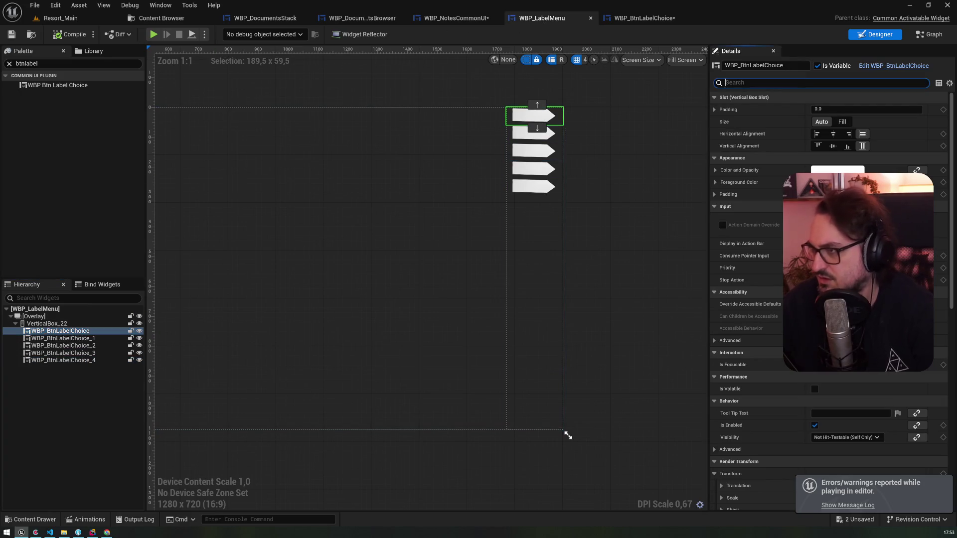
pyautogui.write('focus')
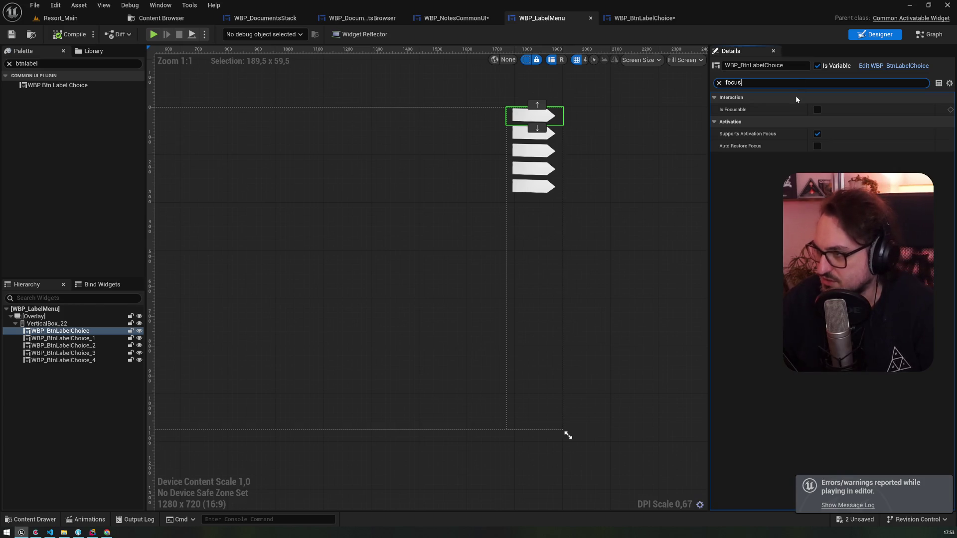
pyautogui.click(817, 110)
pyautogui.click(533, 133)
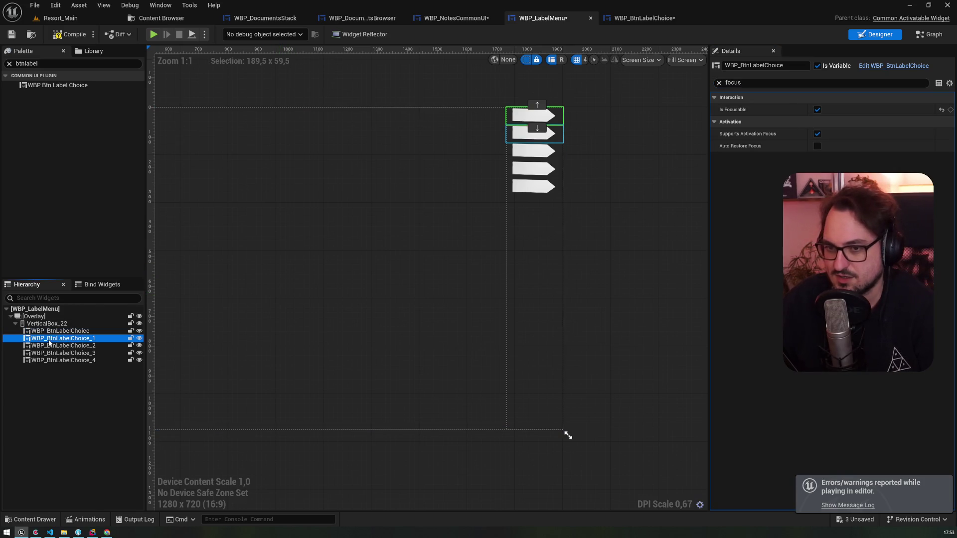
pyautogui.keyDown('shift'); pyautogui.click(534, 186); pyautogui.keyUp('shift')
pyautogui.click(817, 110)
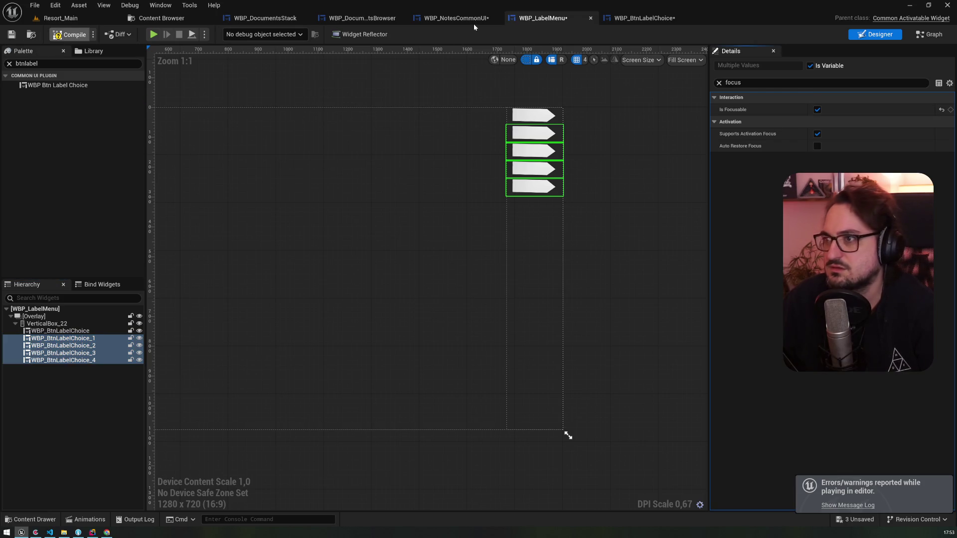
# - Check the WBP_BtnLabelChoice widget's 'focu' settings, then return to the Resort_Main level
pyautogui.click(644, 18)
pyautogui.click(777, 83)
pyautogui.write('focu')
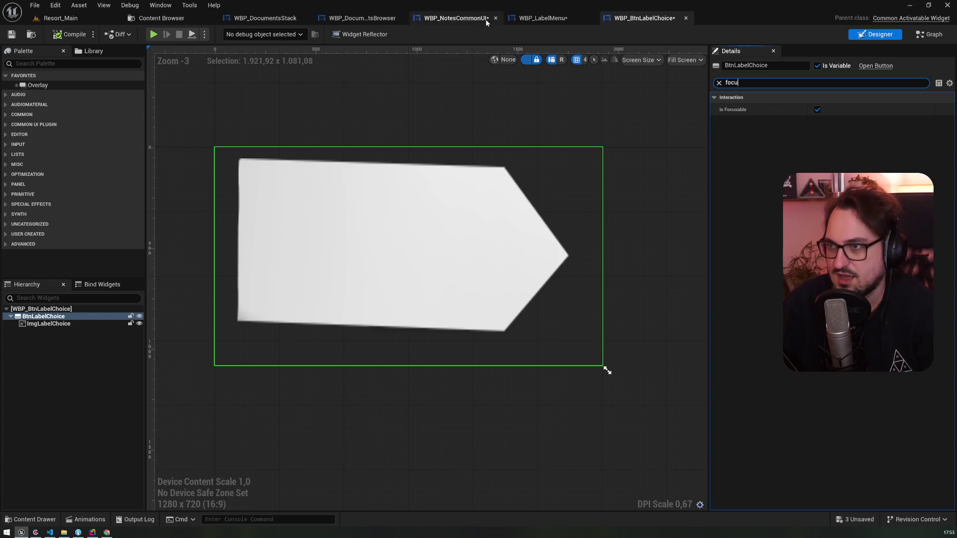
pyautogui.click(548, 19)
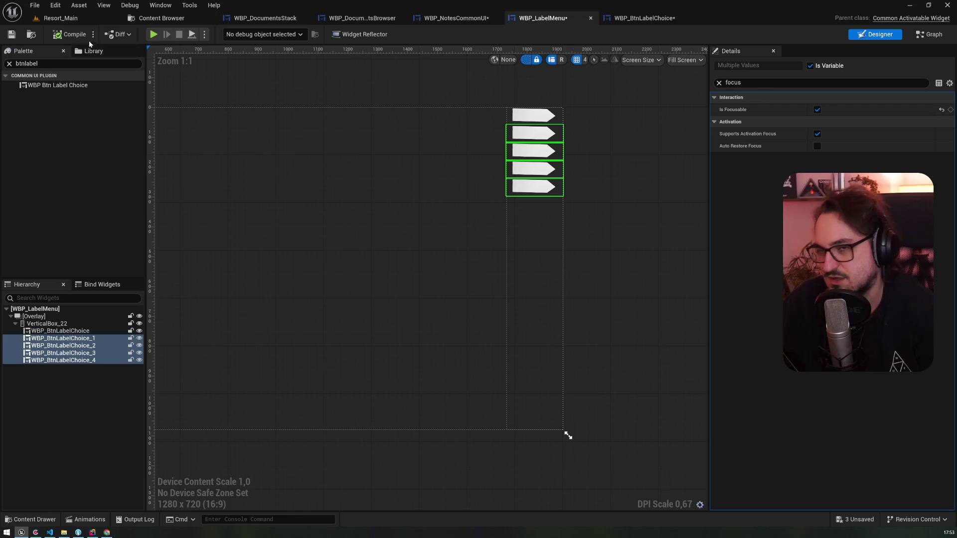
pyautogui.click(74, 19)
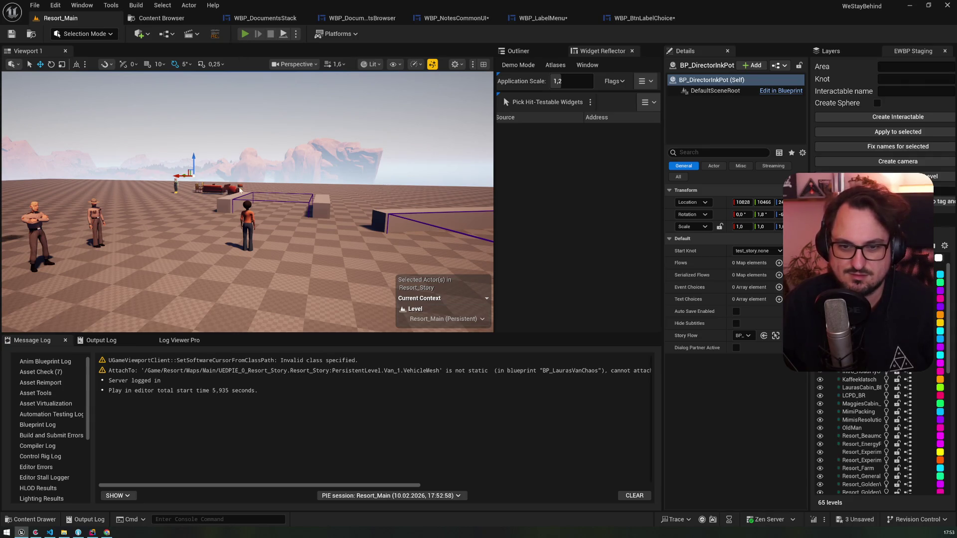
# - Play-test the level with Alt+P, stop with Escape, and go back to WBP_LabelMenu's layout
pyautogui.hotkey('alt', 'p')
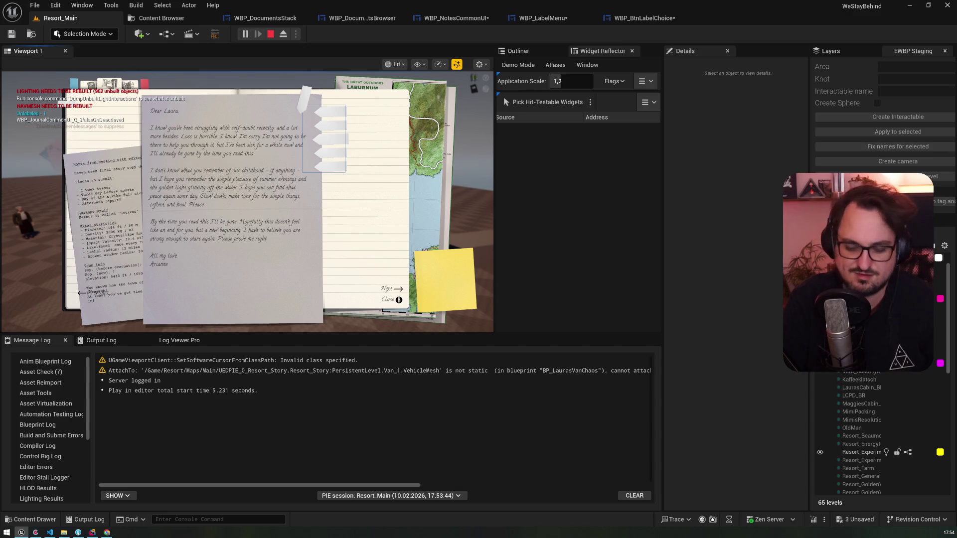
pyautogui.press('Escape')
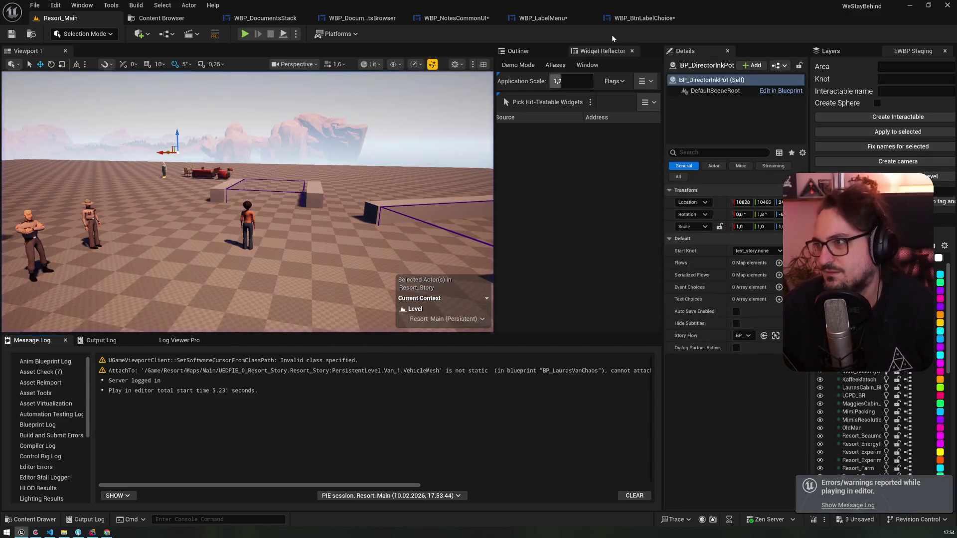
pyautogui.click(640, 17)
pyautogui.click(554, 19)
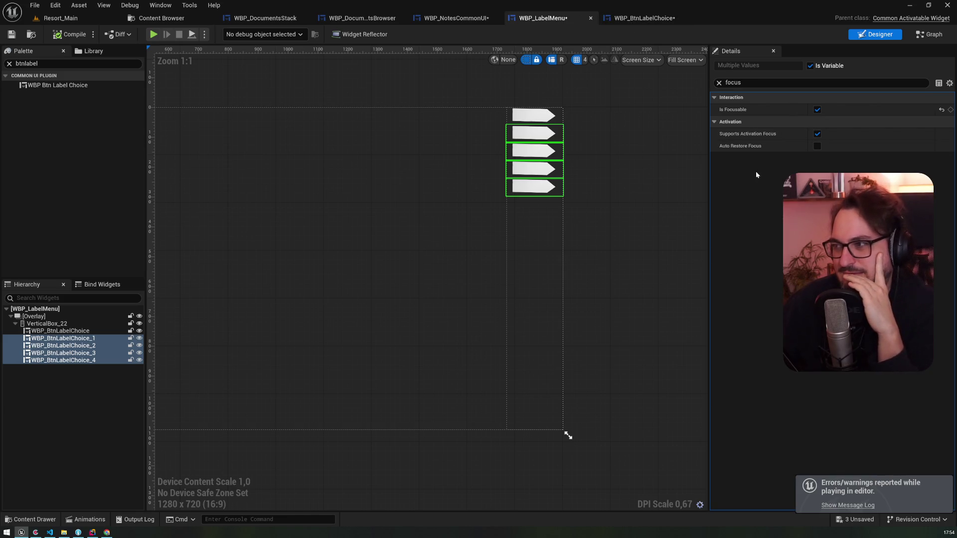
# - Enable Auto Restore Focus on the label choice buttons and compile WBP_LabelMenu
pyautogui.click(817, 146)
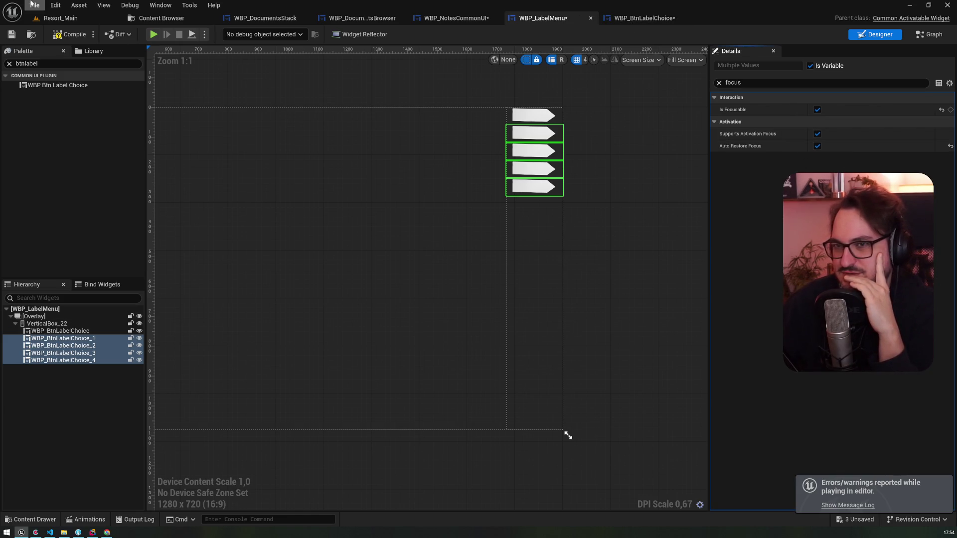
pyautogui.click(81, 331)
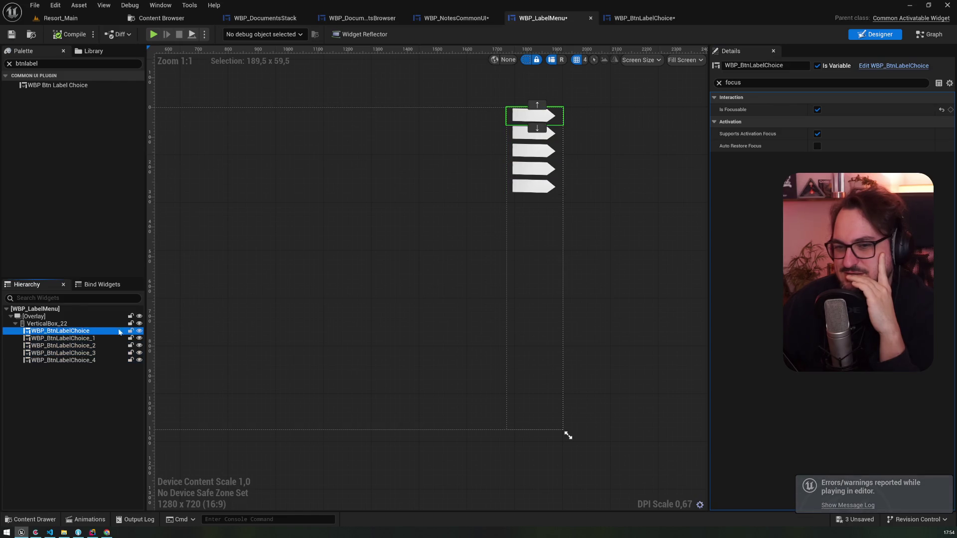
pyautogui.click(82, 33)
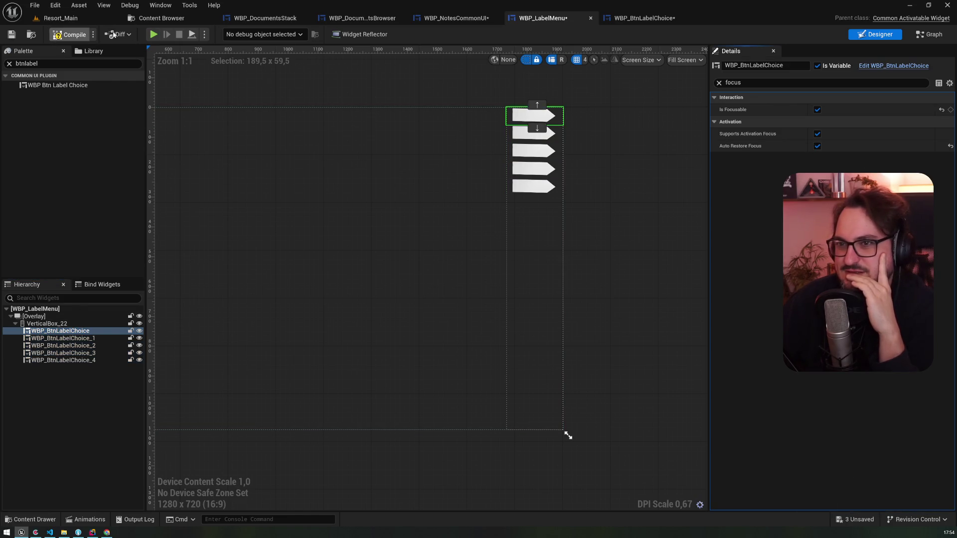
# - Play-test, open the journal with J, view the handwritten letter page, then end the session
pyautogui.click(153, 35)
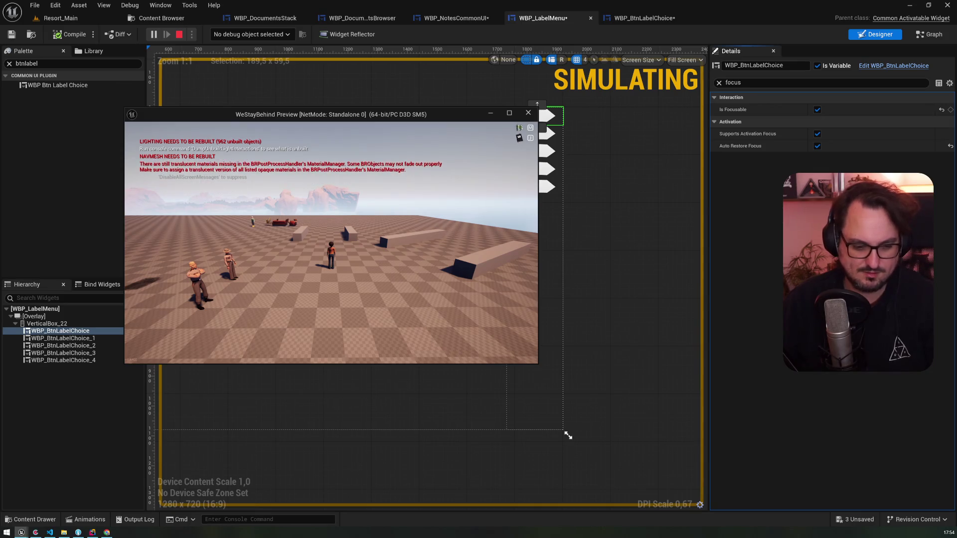
pyautogui.press('j')
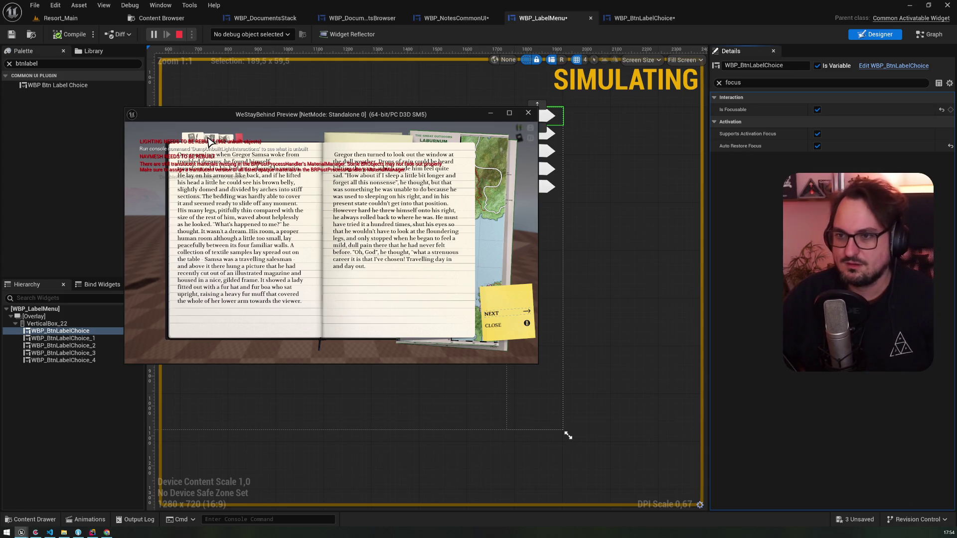
pyautogui.click(209, 141)
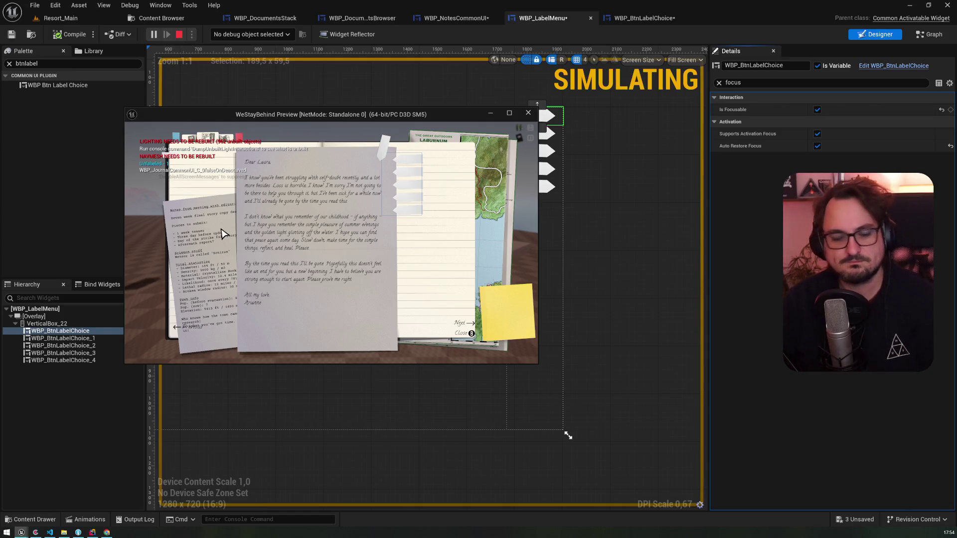
pyautogui.press('Escape')
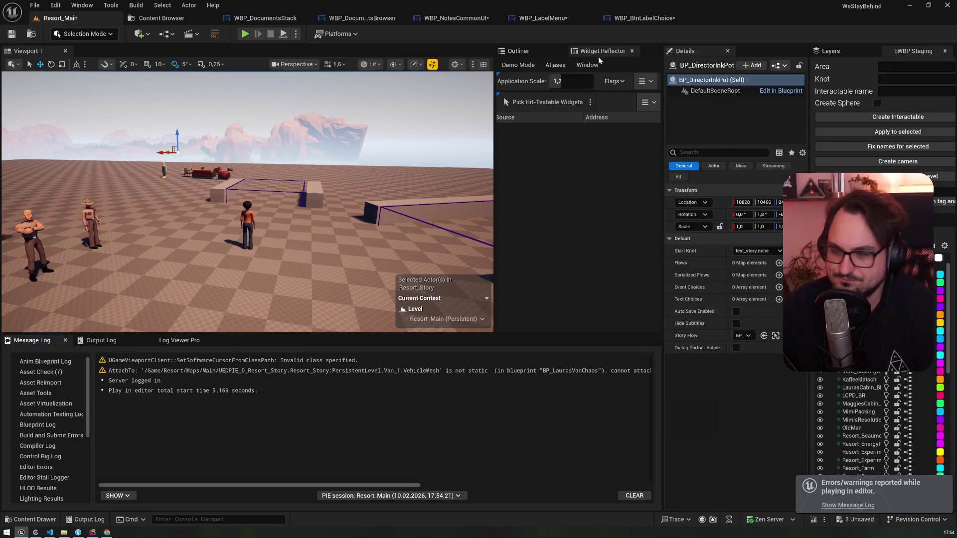
# - Show WBP_LabelMenu's graphs and select the WBP_BtnLabelChoice variable in My Blueprint
pyautogui.click(643, 18)
pyautogui.click(543, 18)
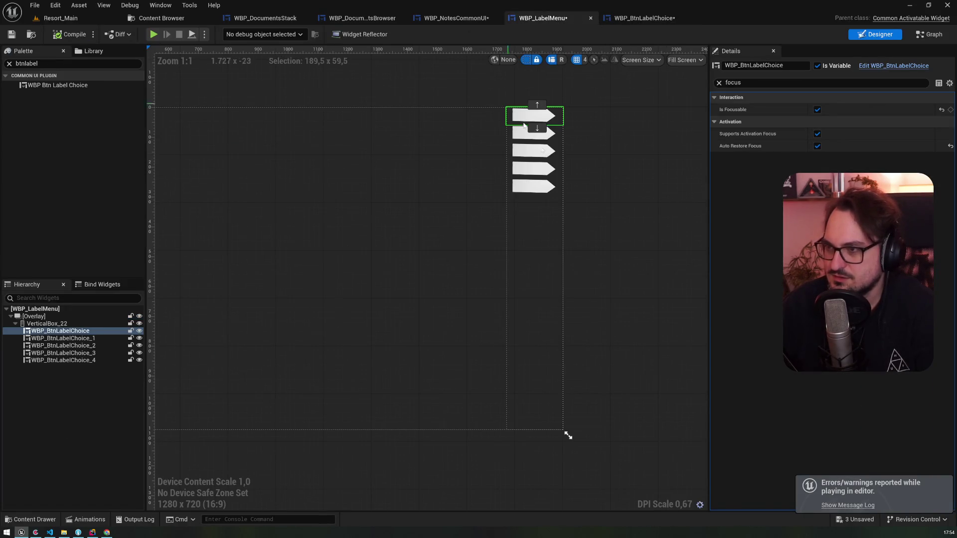
pyautogui.click(928, 34)
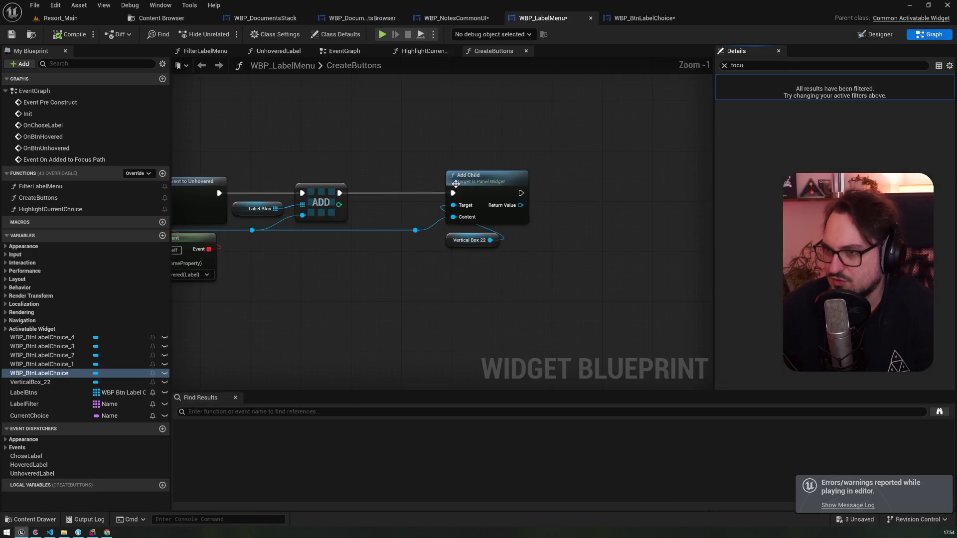
pyautogui.click(50, 375)
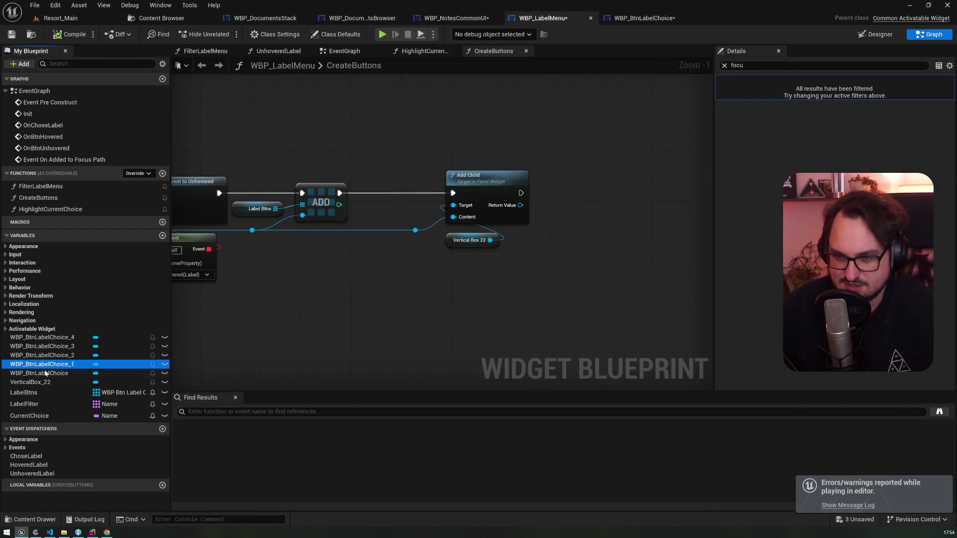
pyautogui.click(877, 36)
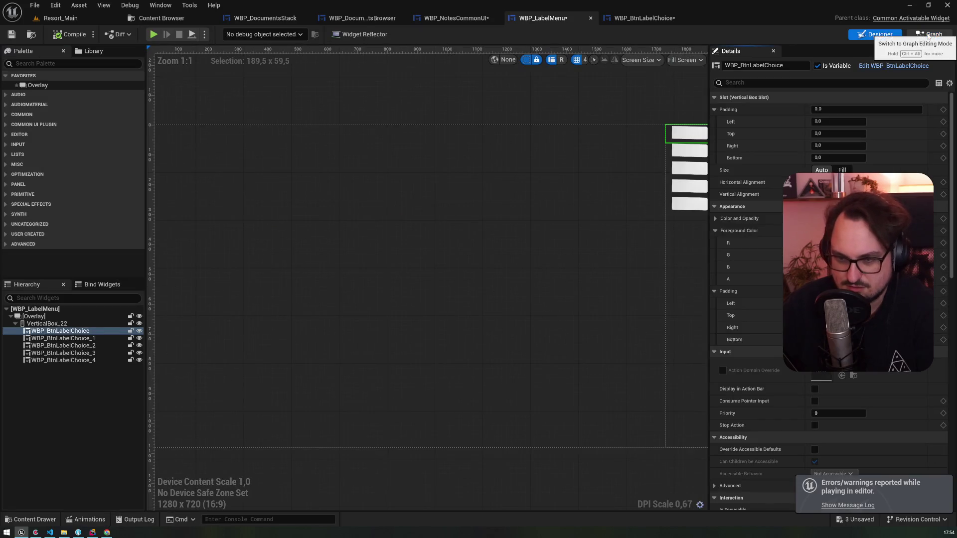
pyautogui.click(929, 34)
pyautogui.click(62, 373)
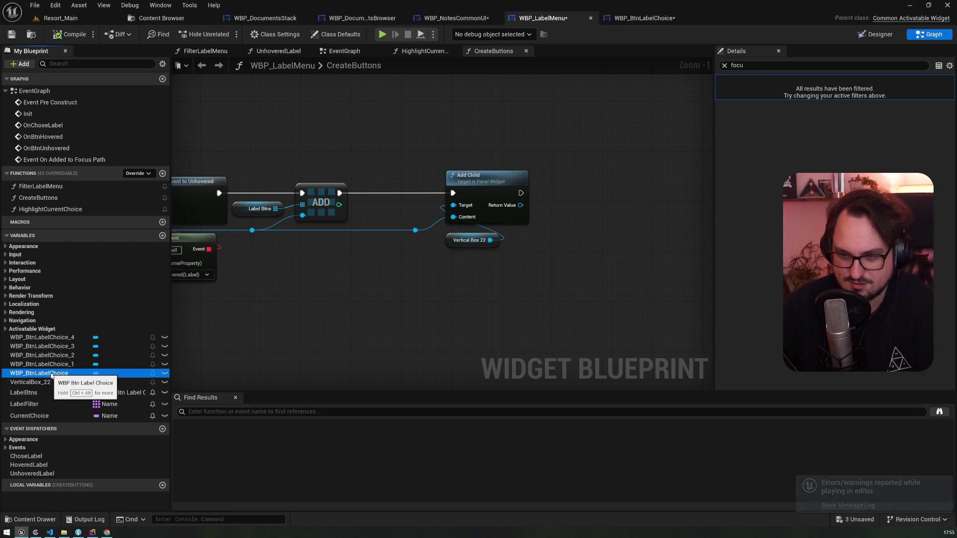
# - In Class Defaults, set Desired Focus Widget name to WBP_BtnLabelChoice and save WBP_LabelMenu
pyautogui.click(724, 66)
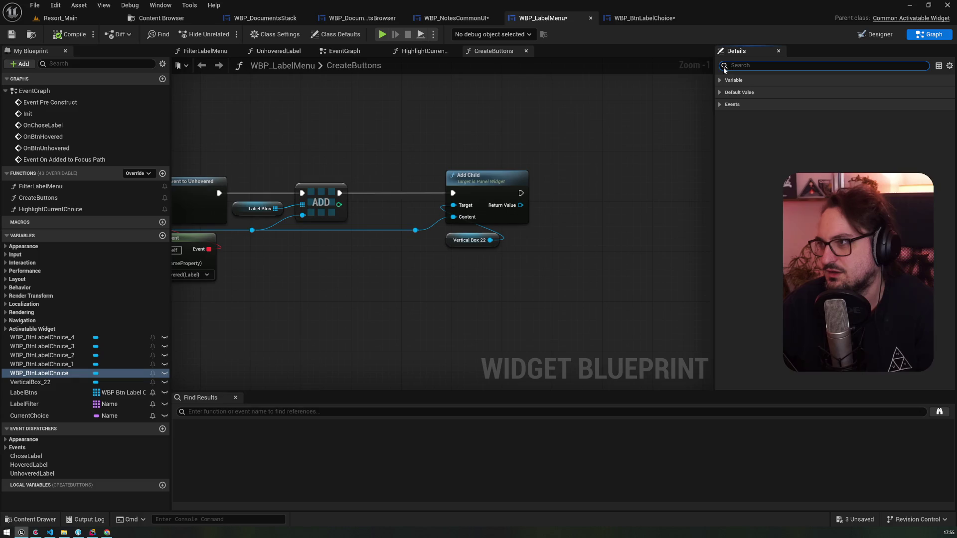
pyautogui.click(335, 34)
pyautogui.click(758, 65)
pyautogui.write('foc')
pyautogui.click(719, 116)
pyautogui.click(719, 105)
pyautogui.click(847, 116)
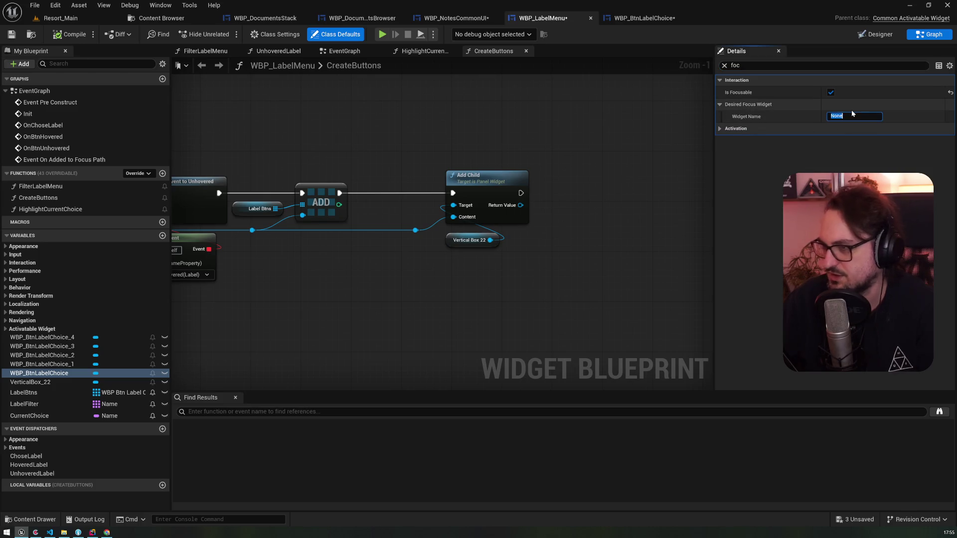
pyautogui.write('WBP_')
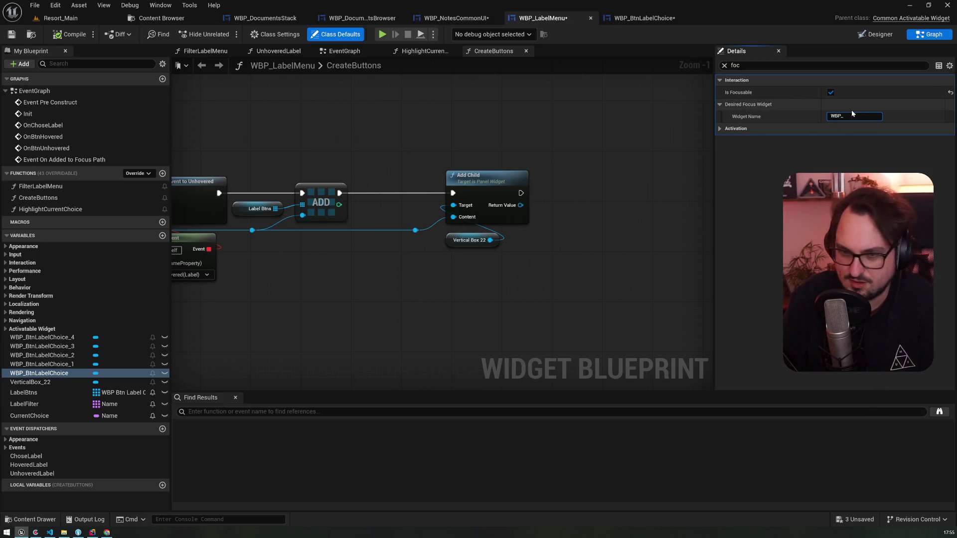
pyautogui.write('BtnLabelChoice')
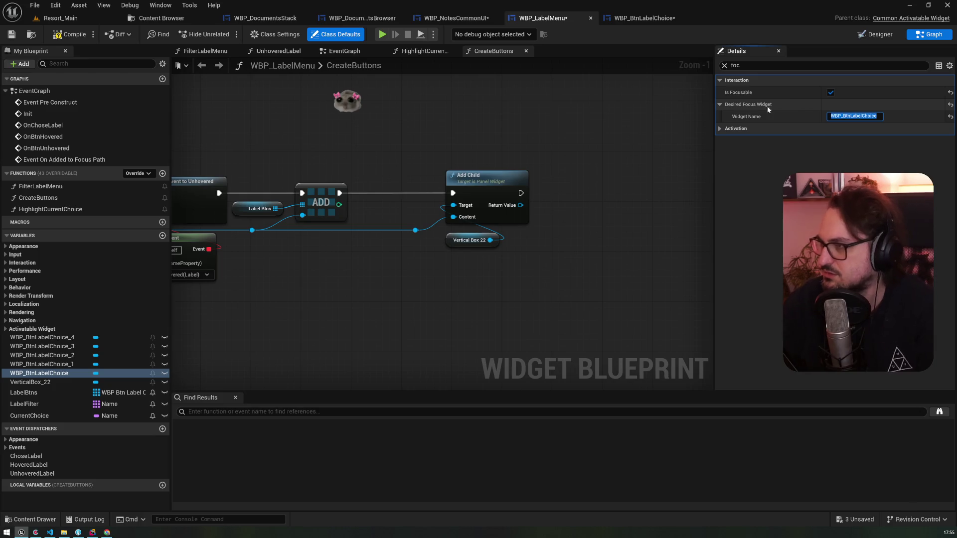
pyautogui.press('Return')
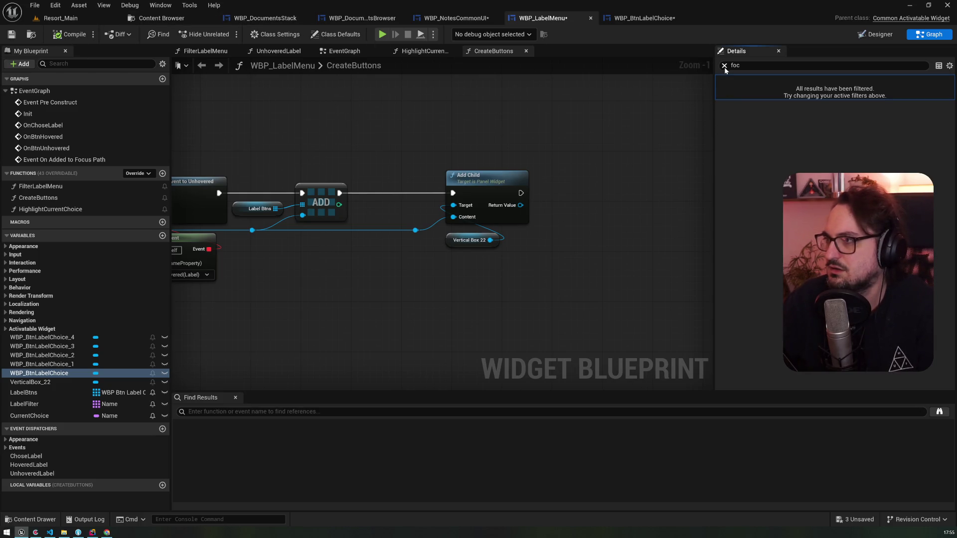
pyautogui.click(335, 34)
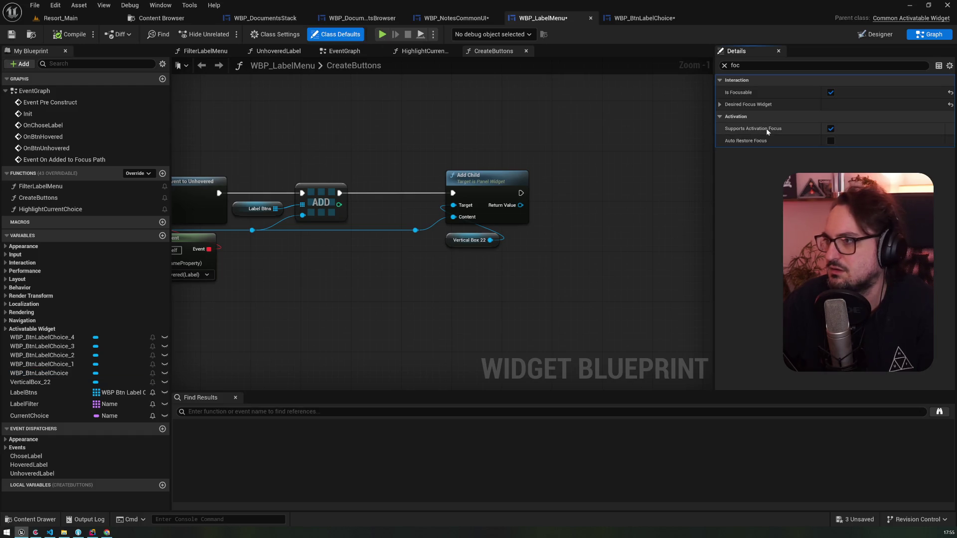
pyautogui.click(11, 34)
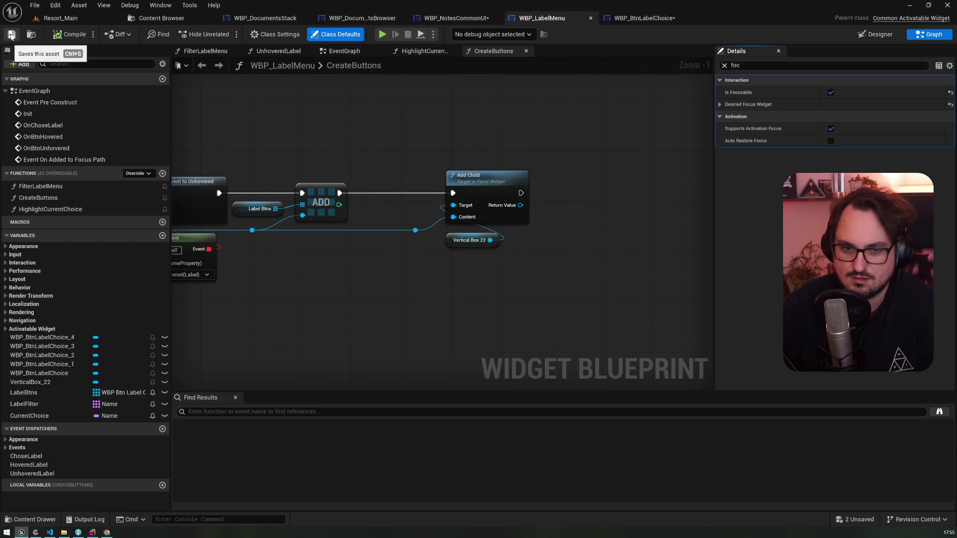
# - Start a play test from Resort_Main and move focus up and down through the label buttons
pyautogui.click(89, 17)
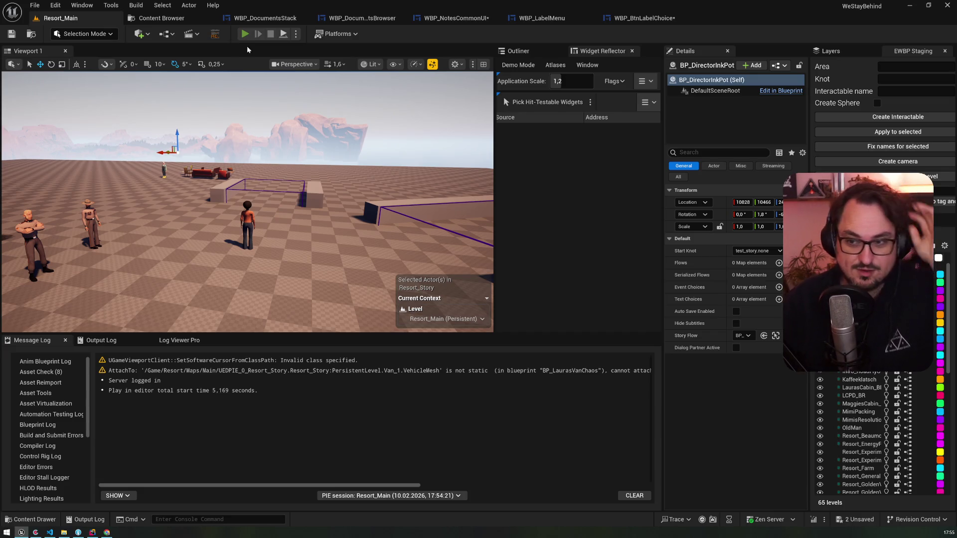
pyautogui.click(244, 34)
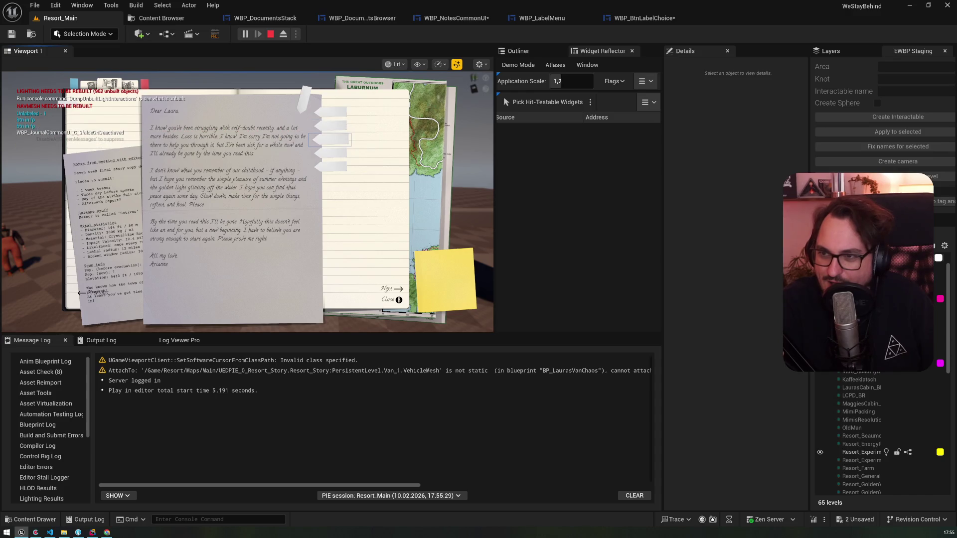
pyautogui.press('Down')
pyautogui.press('Down')
pyautogui.press('Down')
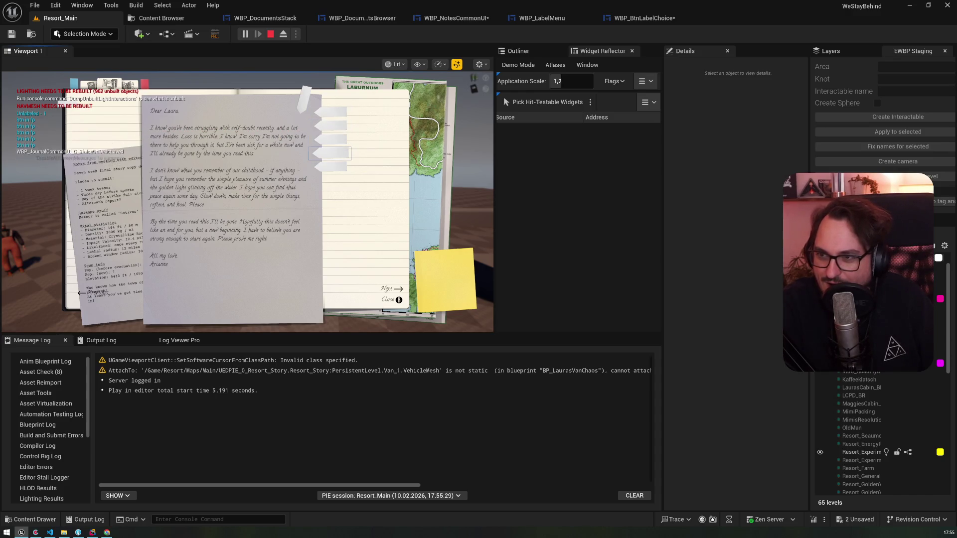
pyautogui.press('Up')
pyautogui.press('Up')
pyautogui.press('Up')
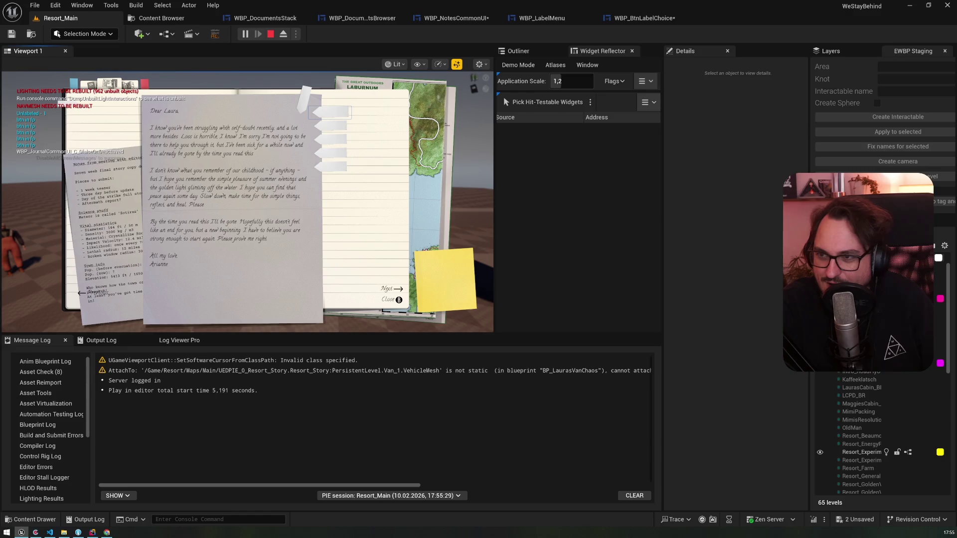
pyautogui.press('Down')
pyautogui.press('Down')
pyautogui.press('Up')
pyautogui.press('Up')
pyautogui.press('Up')
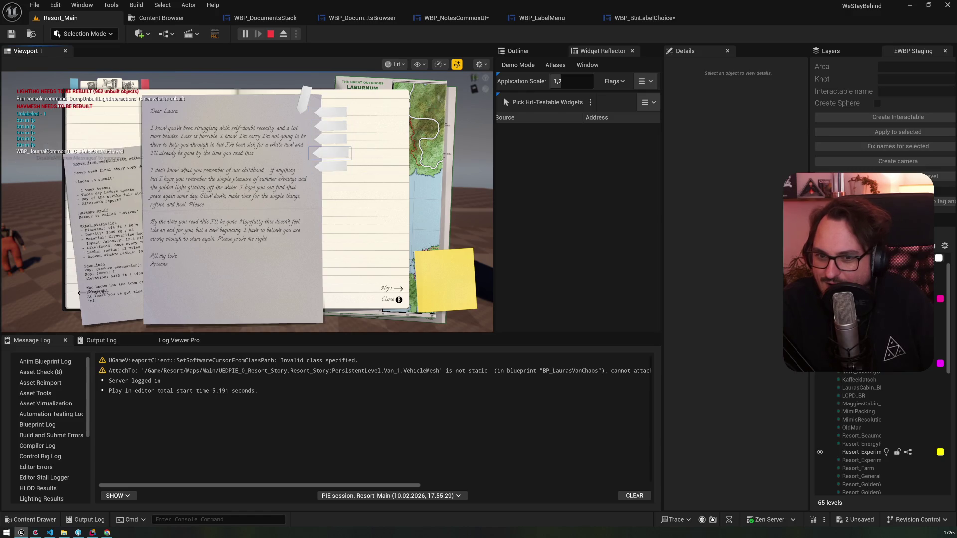
pyautogui.press('Down')
pyautogui.press('Down')
pyautogui.press('Down')
pyautogui.press('Up')
pyautogui.press('Up')
pyautogui.press('Up')
pyautogui.press('Down')
pyautogui.press('Down')
pyautogui.press('Down')
pyautogui.press('Up')
pyautogui.press('Up')
pyautogui.press('Up')
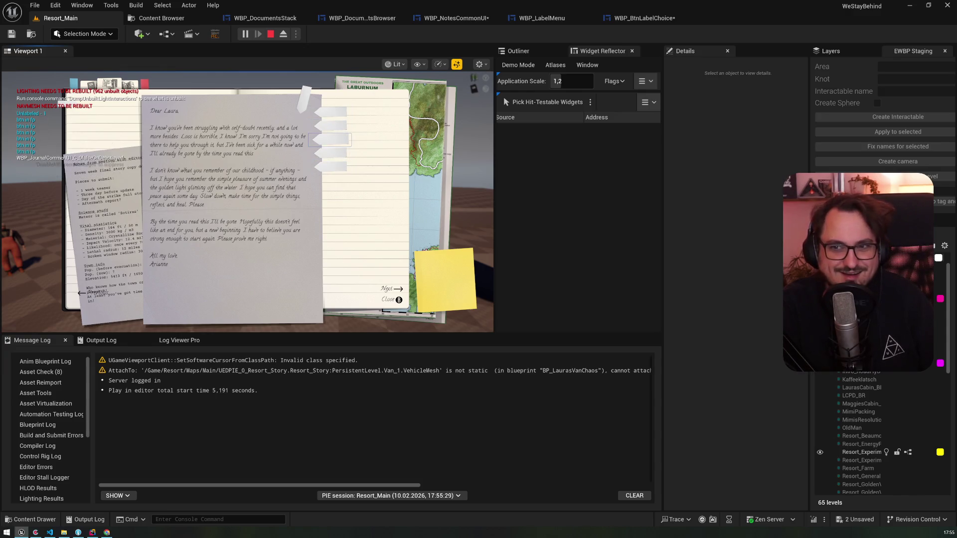
pyautogui.press('Down')
pyautogui.press('Down')
pyautogui.press('Down')
pyautogui.press('Up')
pyautogui.press('Up')
pyautogui.press('Up')
pyautogui.press('Down')
pyautogui.press('Down')
pyautogui.press('Down')
pyautogui.press('Down')
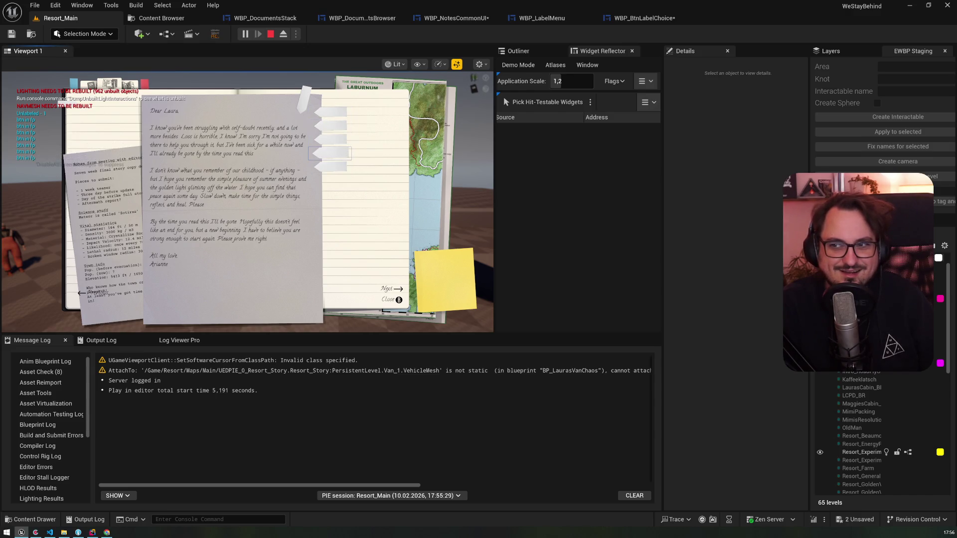
# - Move focus to Next, flip to the typed notes and back, return to the labels, then stop
pyautogui.press('Up')
pyautogui.press('Up')
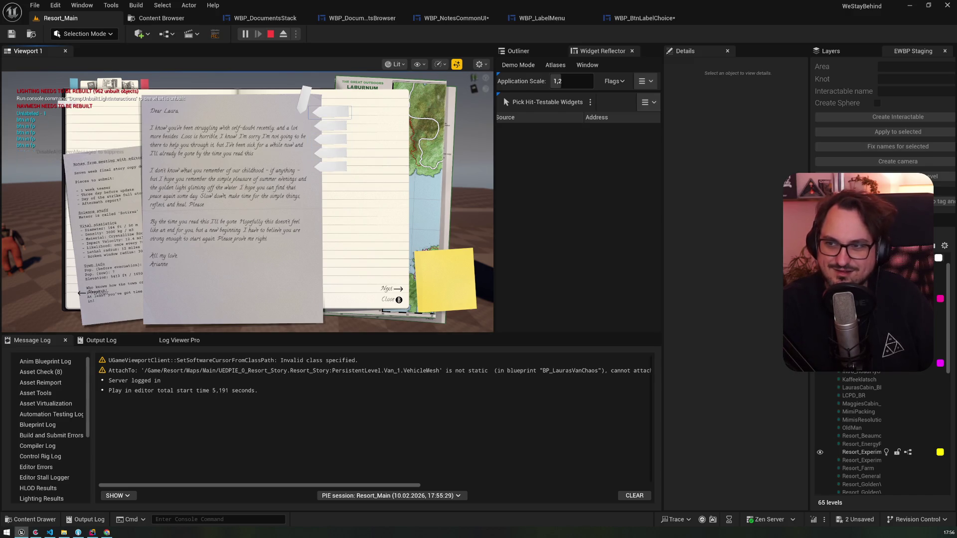
pyautogui.press('Right')
pyautogui.press('Left')
pyautogui.press('Right')
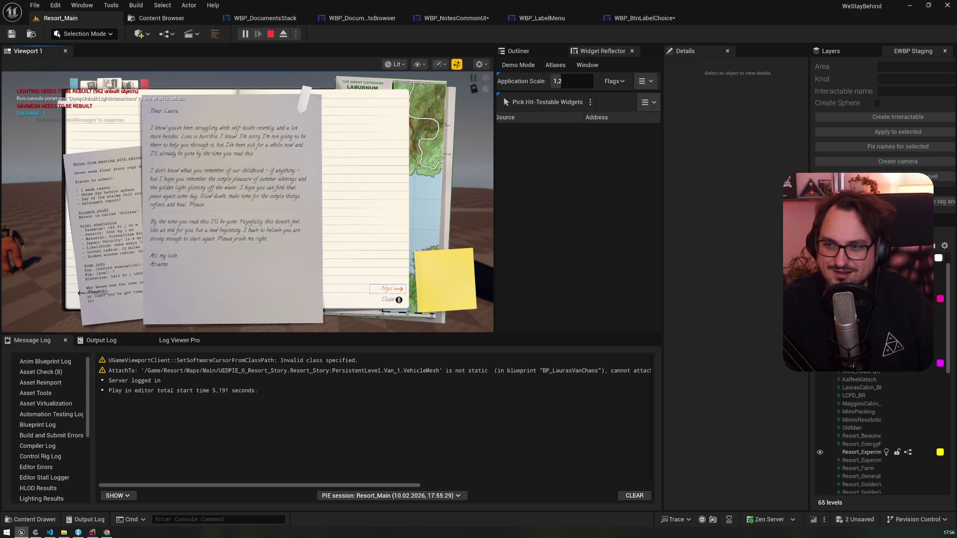
pyautogui.press('Down')
pyautogui.press('Down')
pyautogui.press('Down')
pyautogui.press('Up')
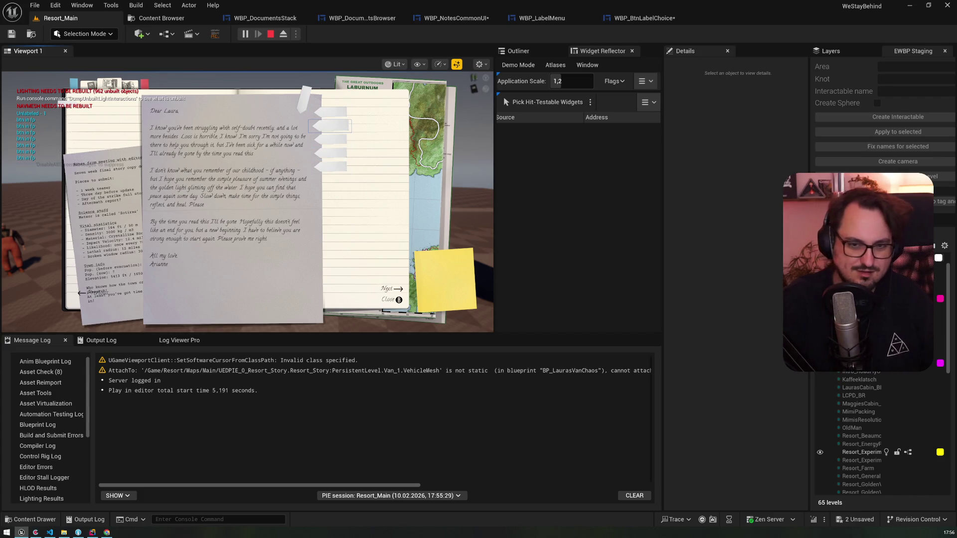
pyautogui.press('Escape')
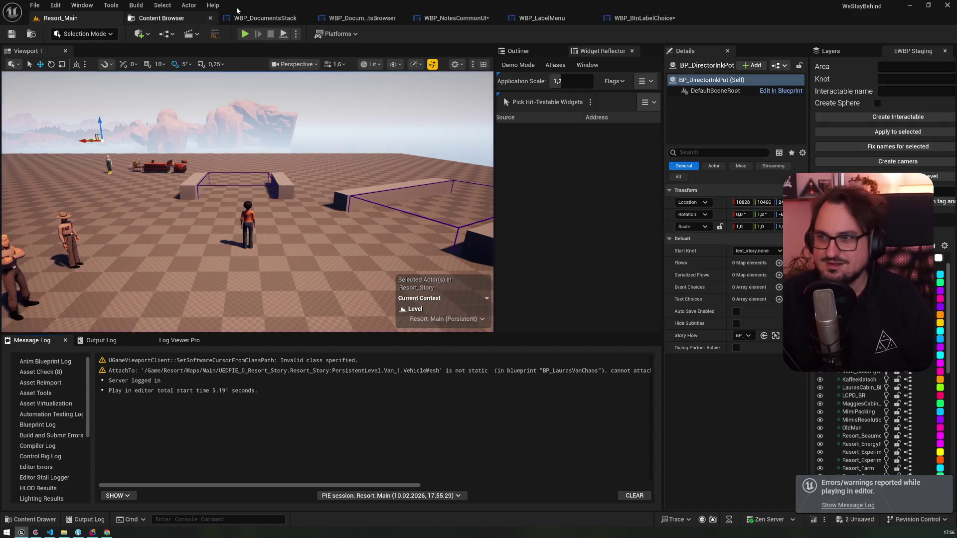
# - In WBP_NotesCommonUI's Labeling graph, wire Add Child into Activate Widget, compile, and launch PIE
pyautogui.click(356, 18)
pyautogui.click(225, 22)
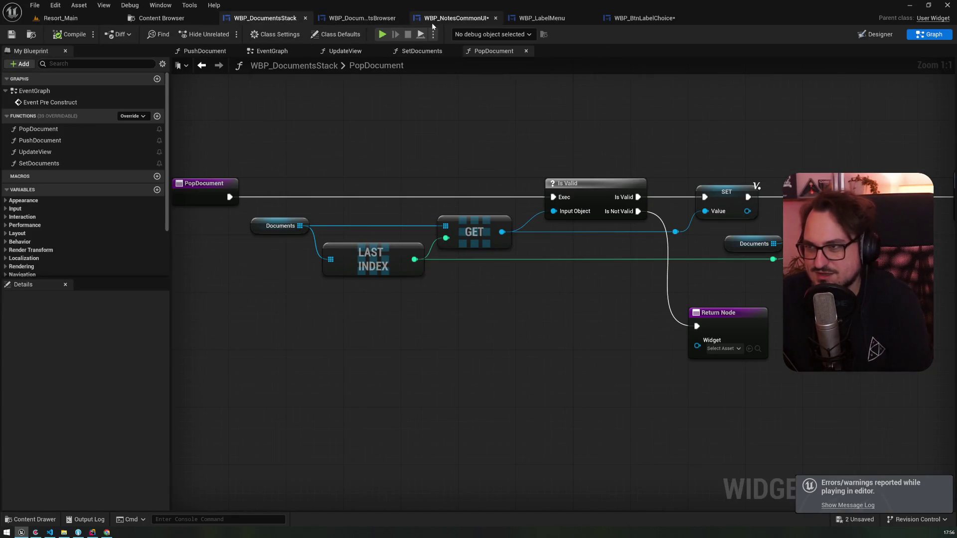
pyautogui.click(438, 22)
pyautogui.moveTo(422, 238); pyautogui.dragTo(486, 238)
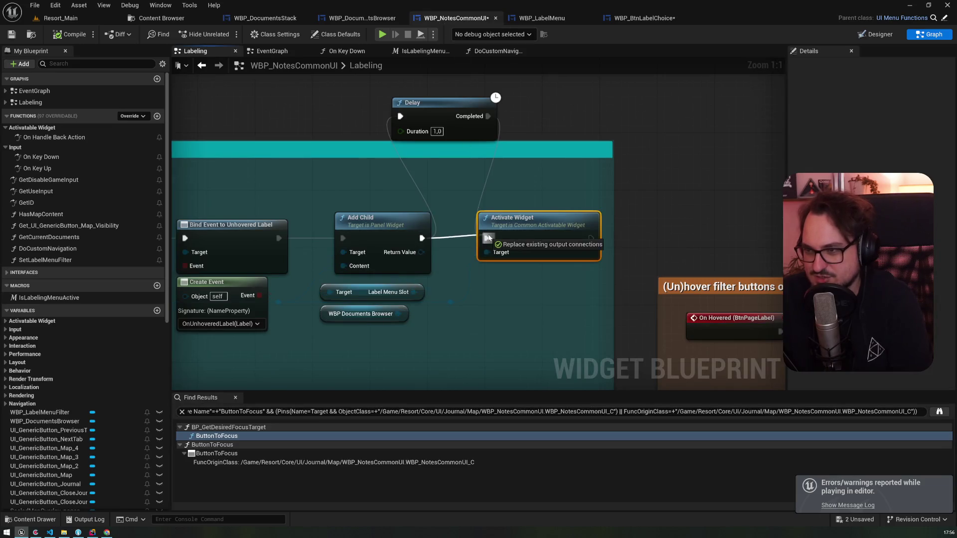
pyautogui.press('F7')
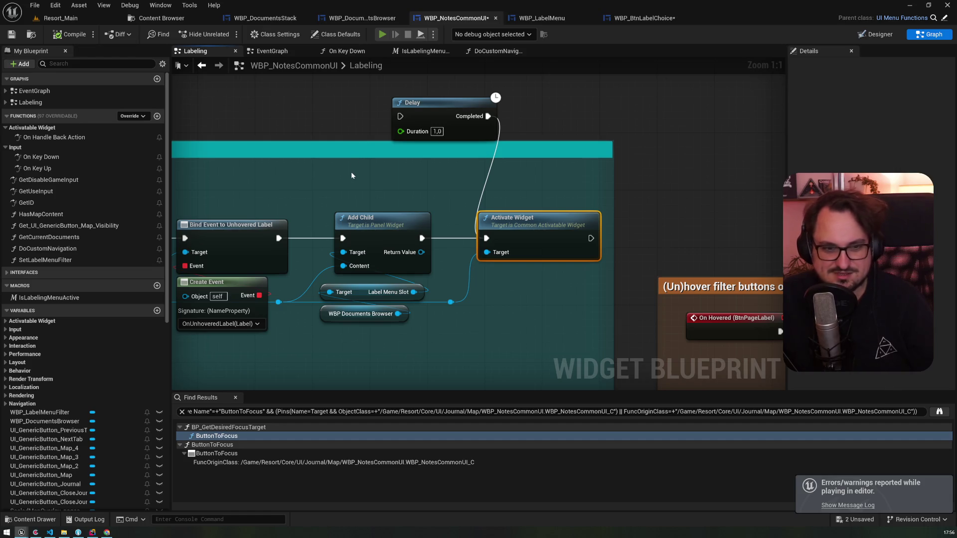
pyautogui.hotkey('alt', 'p')
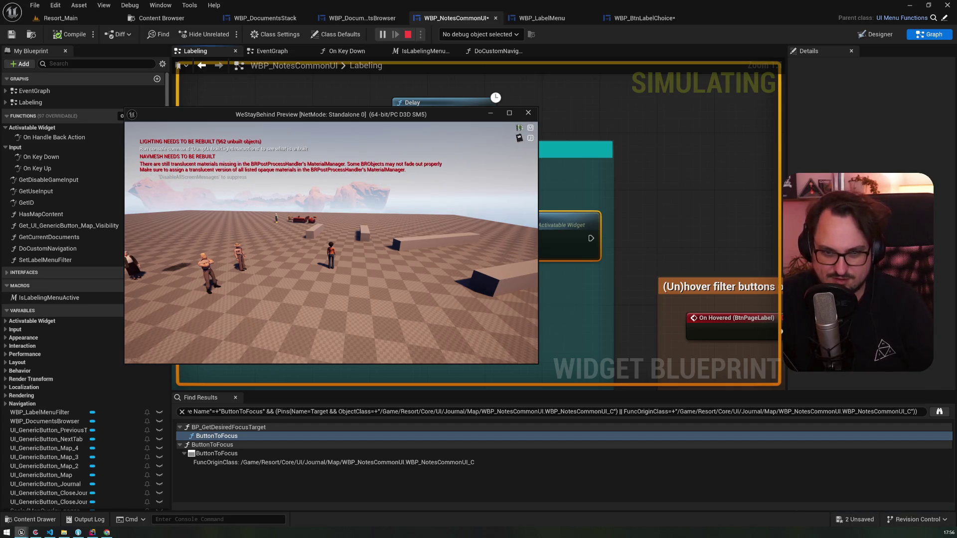
# - Turn journal pages and move focus between the label tabs and Next, then stop and return to WBP_NotesCommonUI
pyautogui.press('Right')
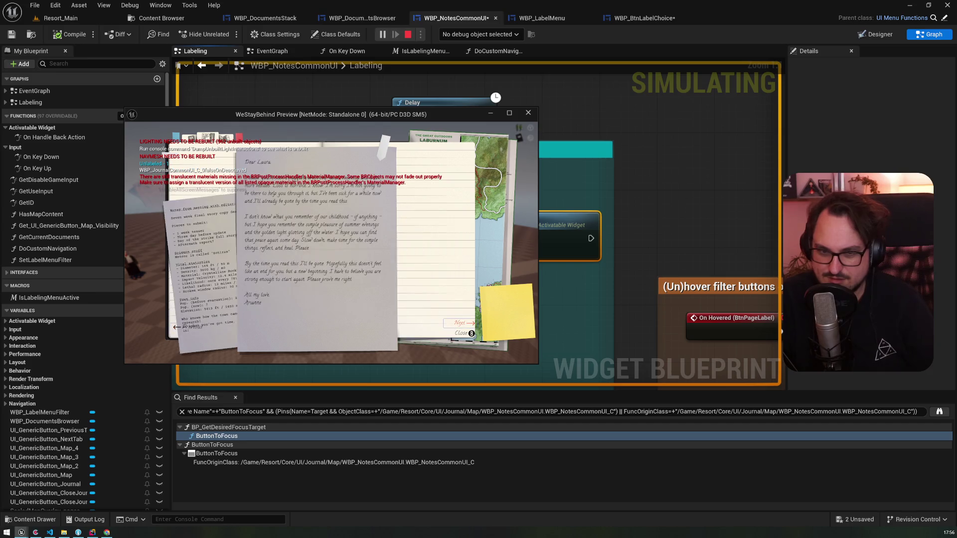
pyautogui.press('Up')
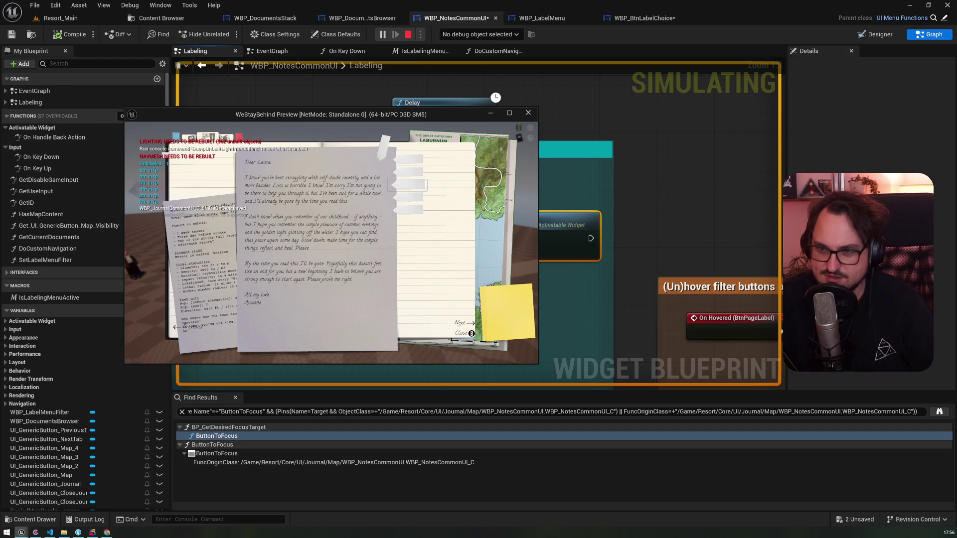
pyautogui.press('Down')
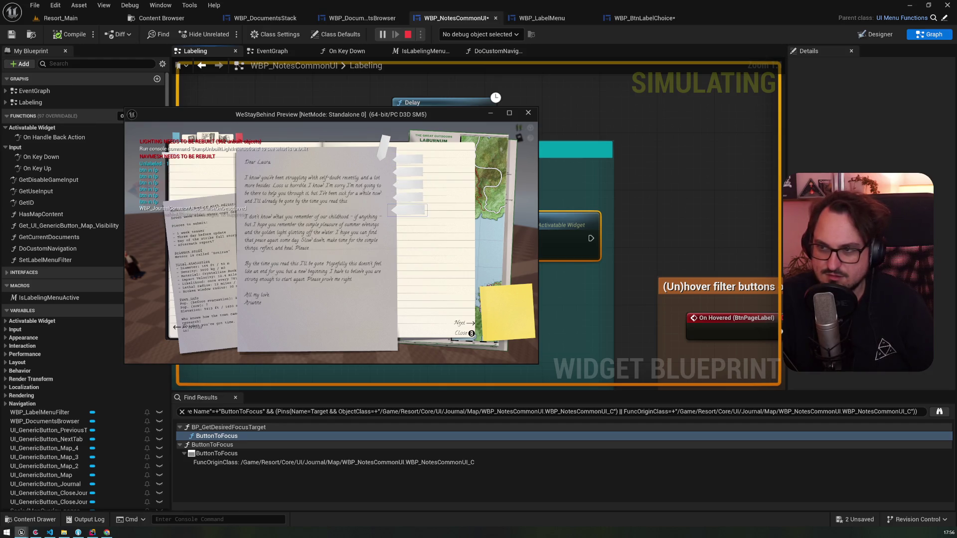
pyautogui.press('Down')
pyautogui.press('Up')
pyautogui.press('Down')
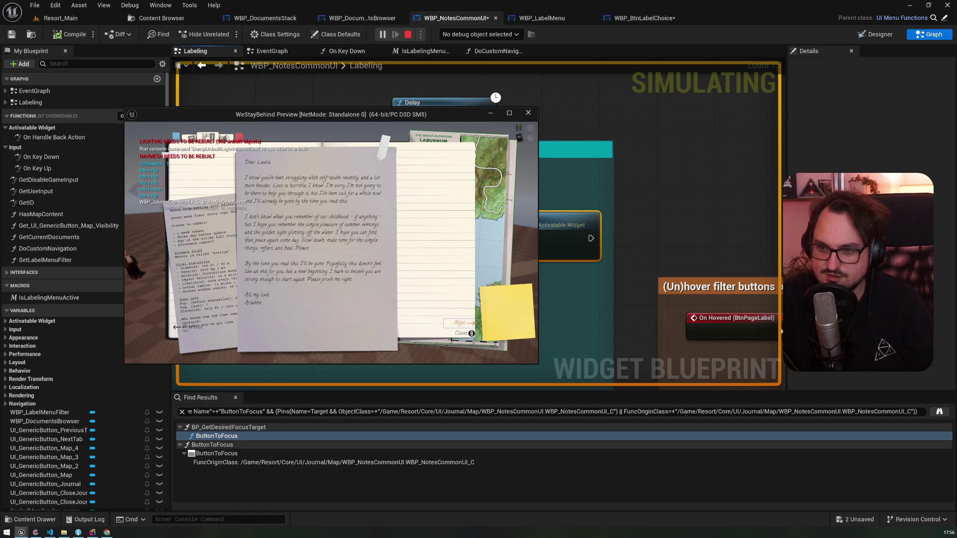
pyautogui.press('Return')
pyautogui.press('Up')
pyautogui.press('Down')
pyautogui.press('Down')
pyautogui.press('Down')
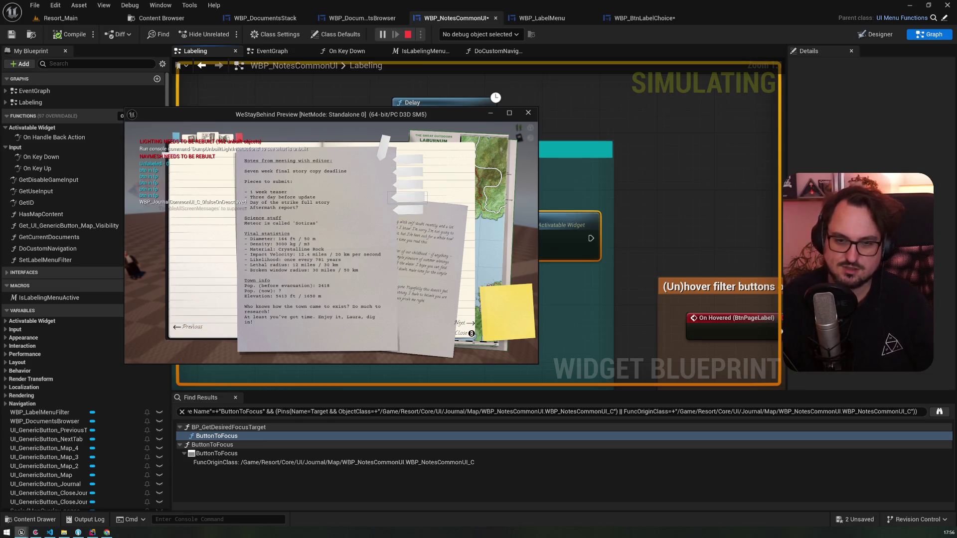
pyautogui.press('Escape')
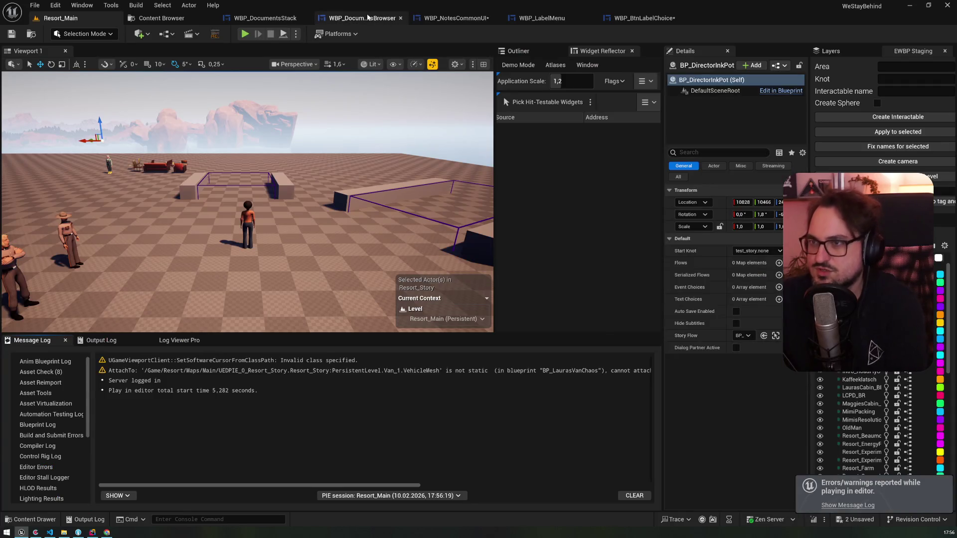
pyautogui.click(456, 18)
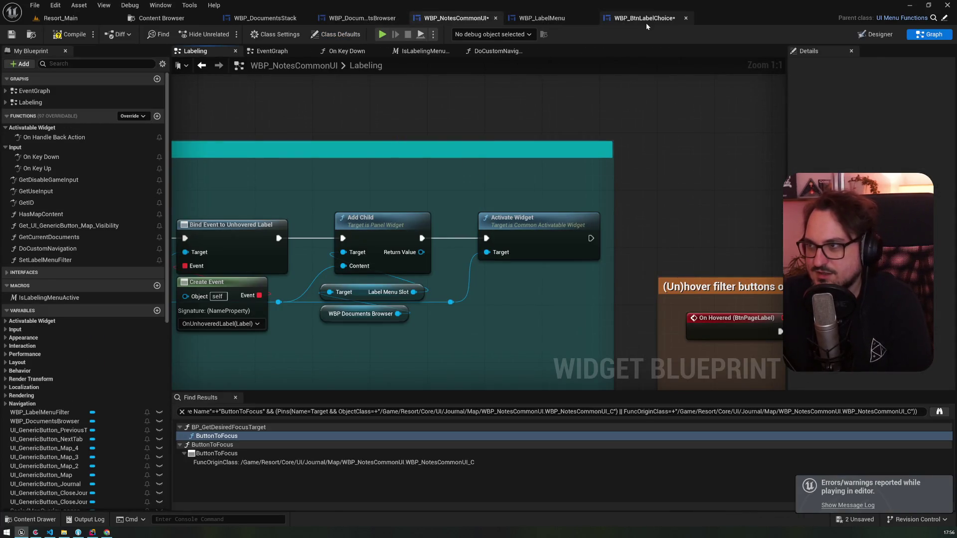
# - In WBP_LabelMenu, paste WBP_BtnLabelChoice as the Desired Focus Widget name
pyautogui.click(646, 23)
pyautogui.click(533, 21)
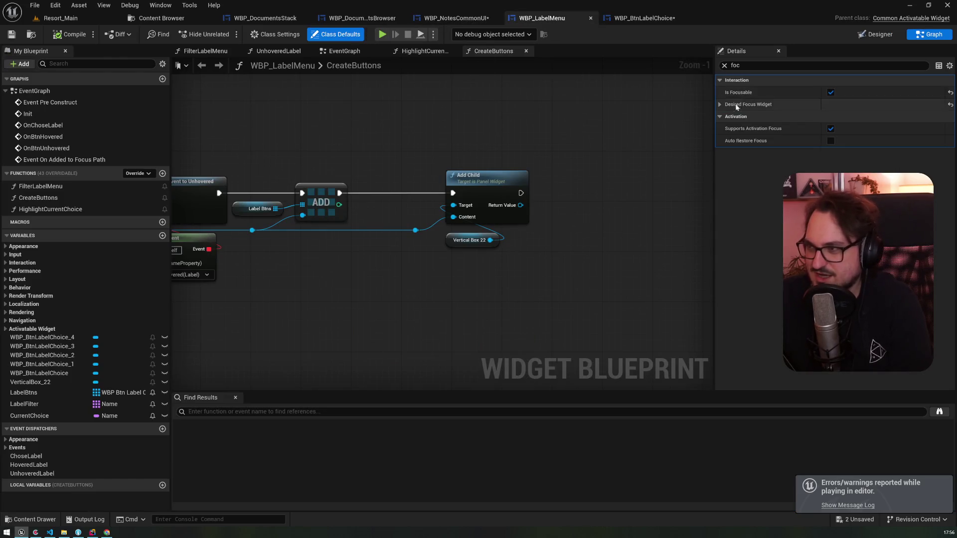
pyautogui.click(721, 104)
pyautogui.click(854, 116)
pyautogui.hotkey('ctrl', 'v')
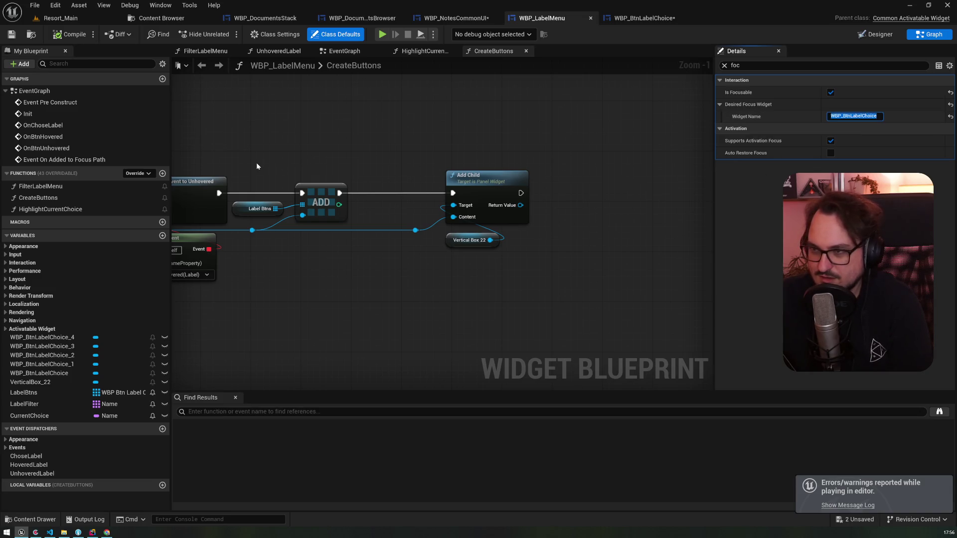
# - Survey the CreateButtons graph and its Bind Event nodes, then move to the EventGraph
pyautogui.scroll(-1, 286, 157)
pyautogui.moveTo(286, 157); pyautogui.dragTo(561, 158)
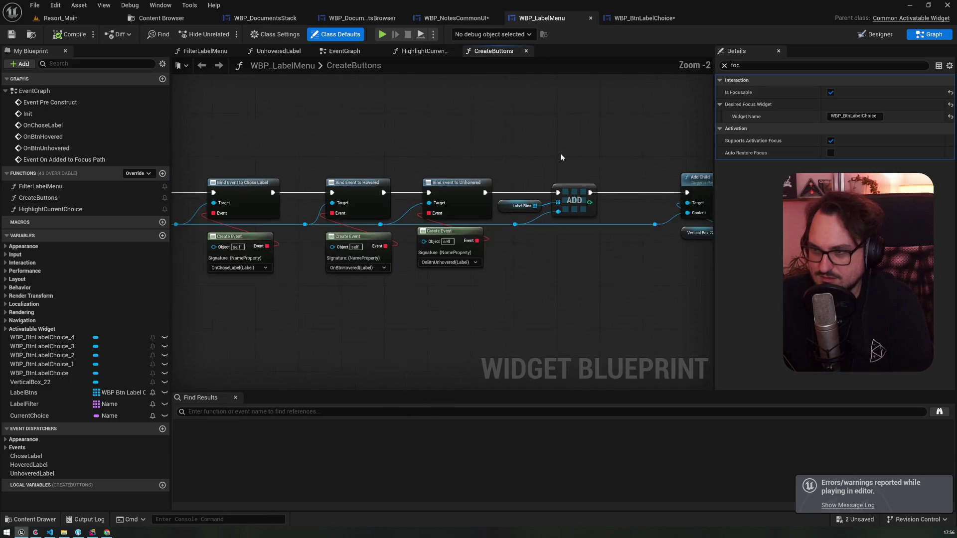
pyautogui.scroll(-2, 561, 157)
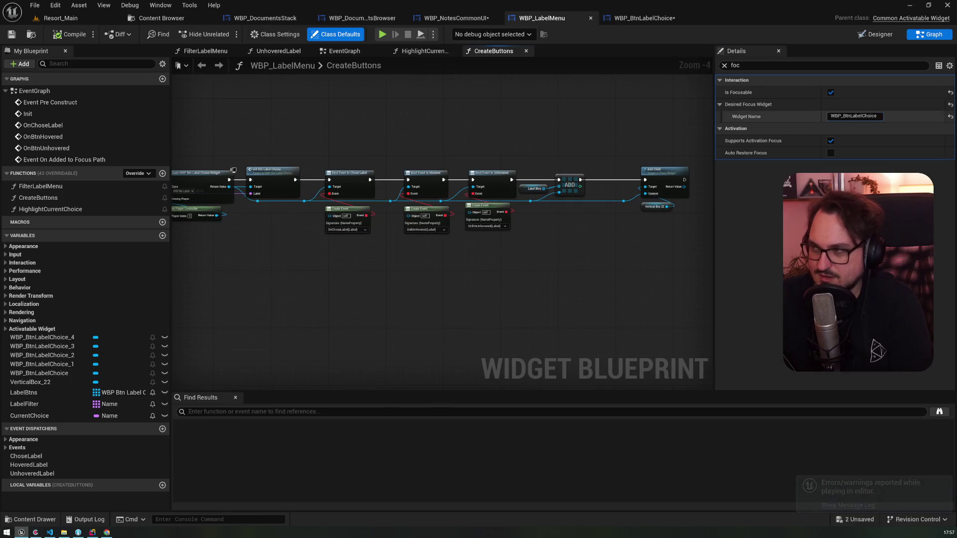
pyautogui.moveTo(431, 319); pyautogui.dragTo(431, 269)
pyautogui.scroll(-4, 432, 269)
pyautogui.moveTo(439, 124); pyautogui.dragTo(580, 188)
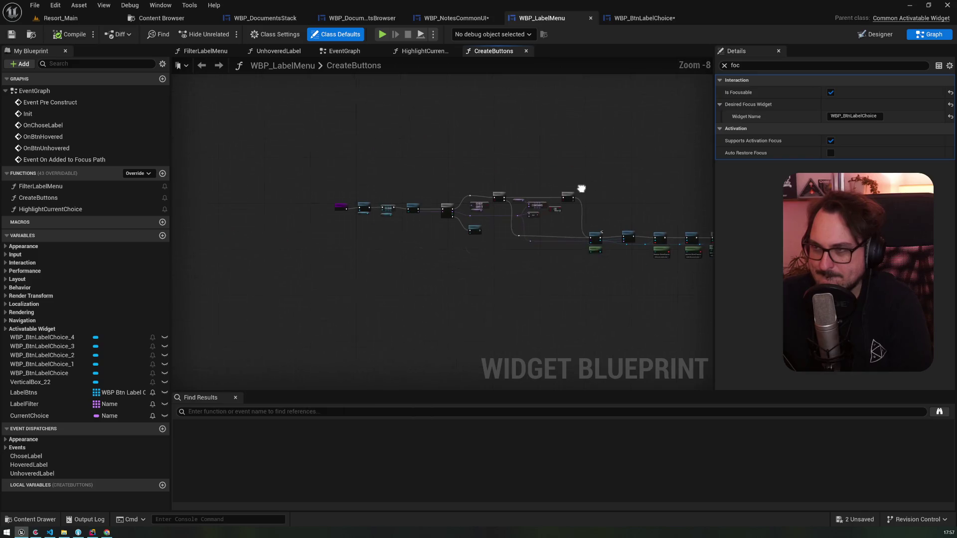
pyautogui.click(335, 51)
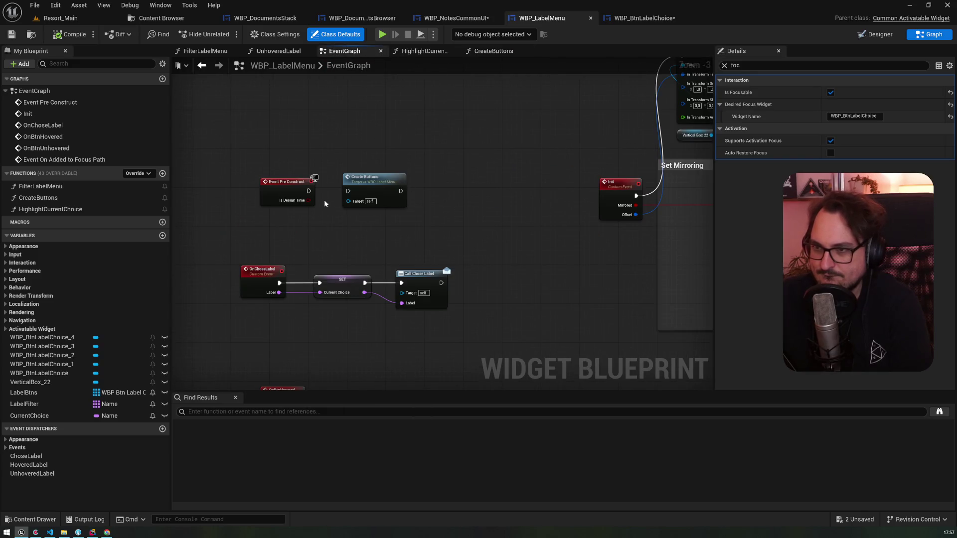
# - Delete the debug Print String and reroute, wiring Set Desired Focus Widget into Request Refresh Focus
pyautogui.scroll(3, 324, 203)
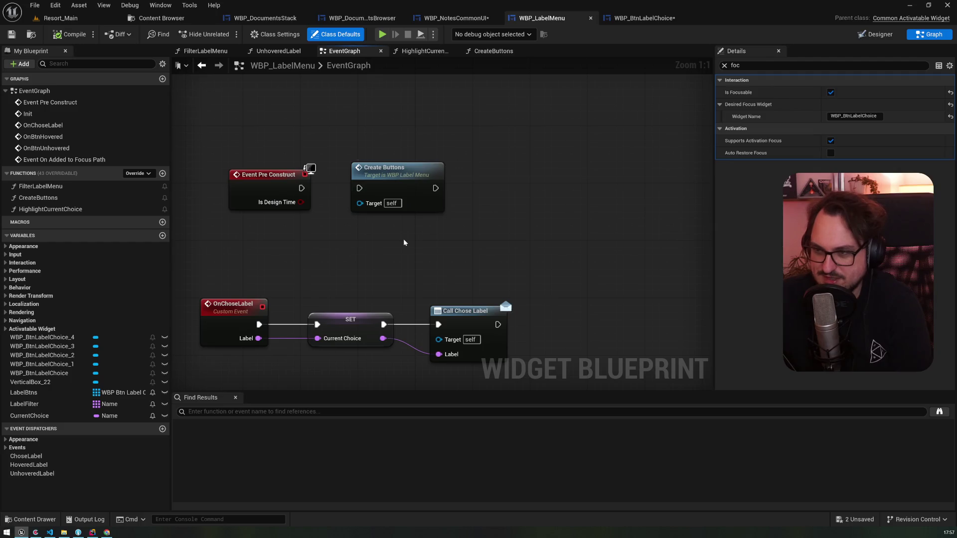
pyautogui.scroll(-5, 404, 242)
pyautogui.moveTo(495, 297); pyautogui.dragTo(459, 67)
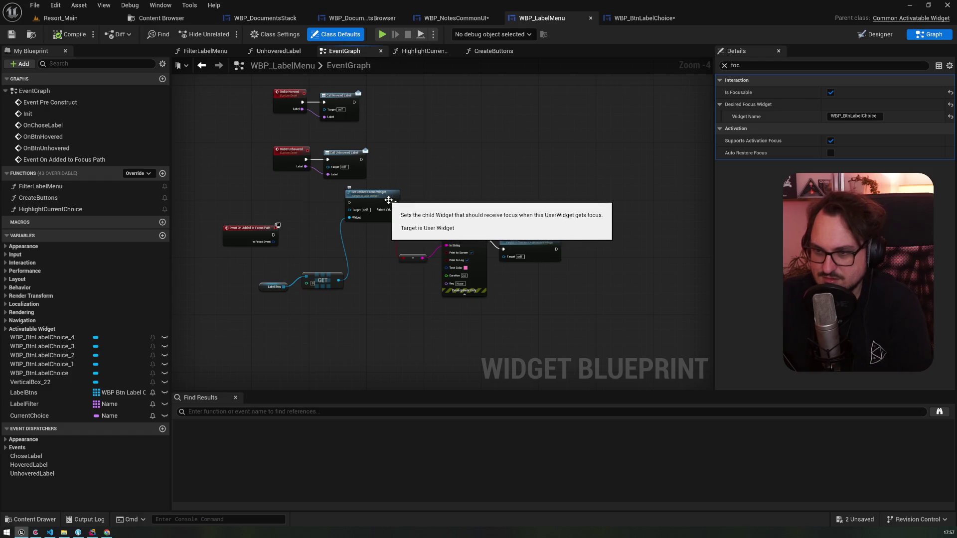
pyautogui.scroll(5, 386, 205)
pyautogui.scroll(-4, 405, 144)
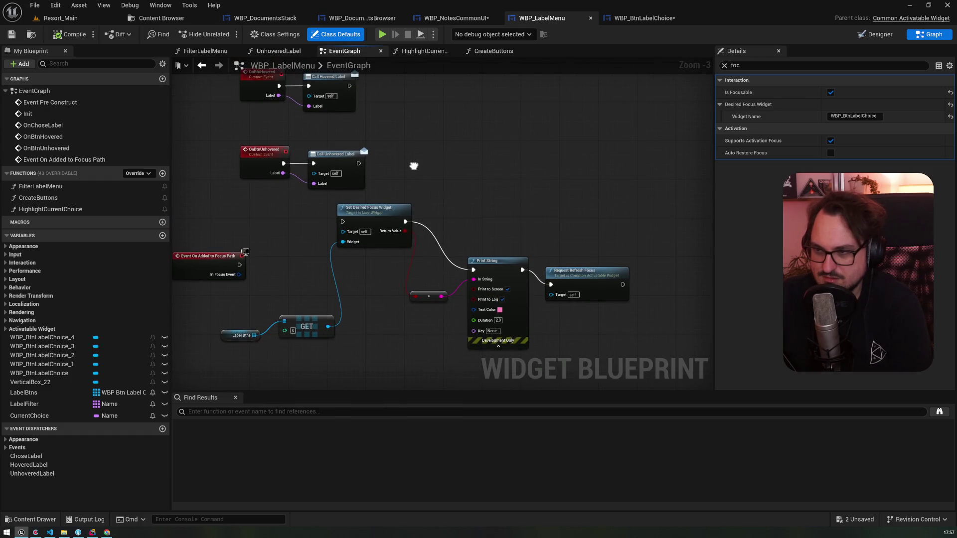
pyautogui.moveTo(464, 258)
pyautogui.mouseDown()
pyautogui.moveTo(608, 342)
pyautogui.moveTo(523, 343)
pyautogui.mouseUp()
pyautogui.press('Delete')
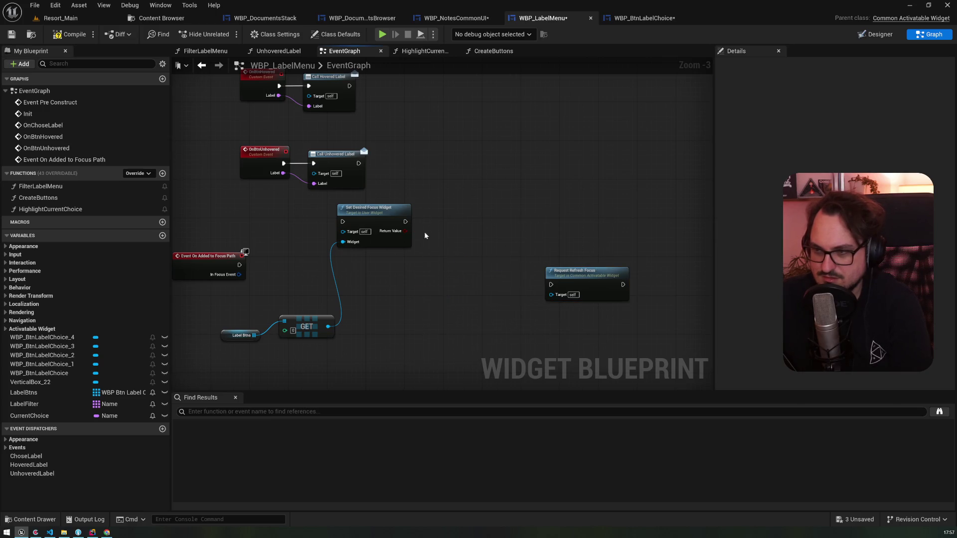
pyautogui.moveTo(404, 223)
pyautogui.mouseDown()
pyautogui.moveTo(551, 284)
pyautogui.moveTo(519, 236)
pyautogui.moveTo(446, 209)
pyautogui.mouseUp()
# - Inspect Event Pre Construct and Set Mirroring, then select the Event On Added to Focus Path node
pyautogui.moveTo(291, 228); pyautogui.dragTo(280, 341)
pyautogui.scroll(-2, 384, 213)
pyautogui.moveTo(384, 214); pyautogui.dragTo(388, 298)
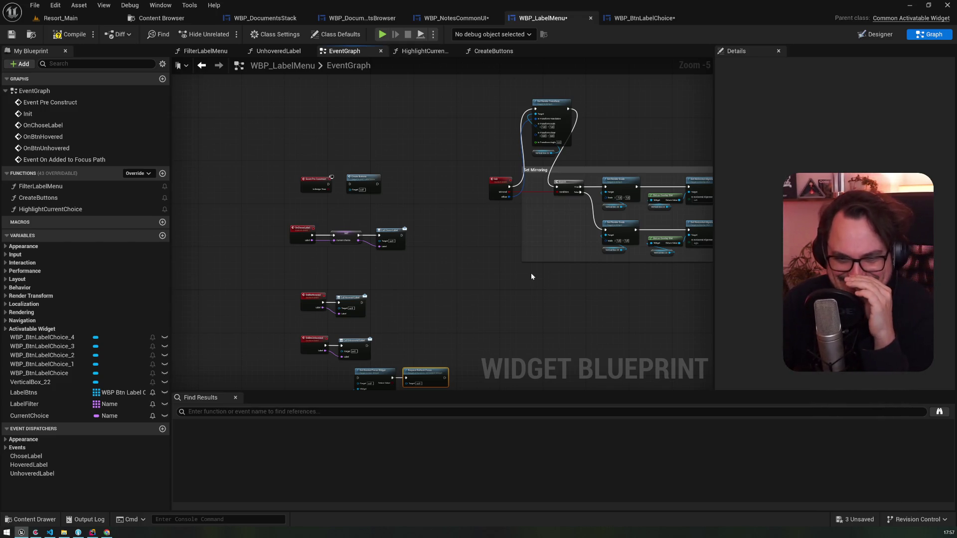
pyautogui.moveTo(531, 276); pyautogui.dragTo(502, 142)
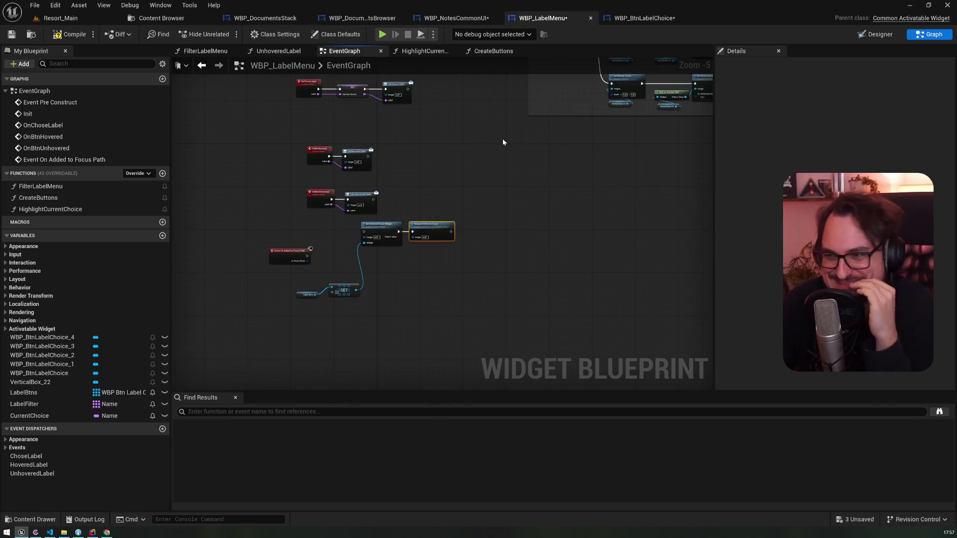
pyautogui.moveTo(343, 128); pyautogui.dragTo(338, 264)
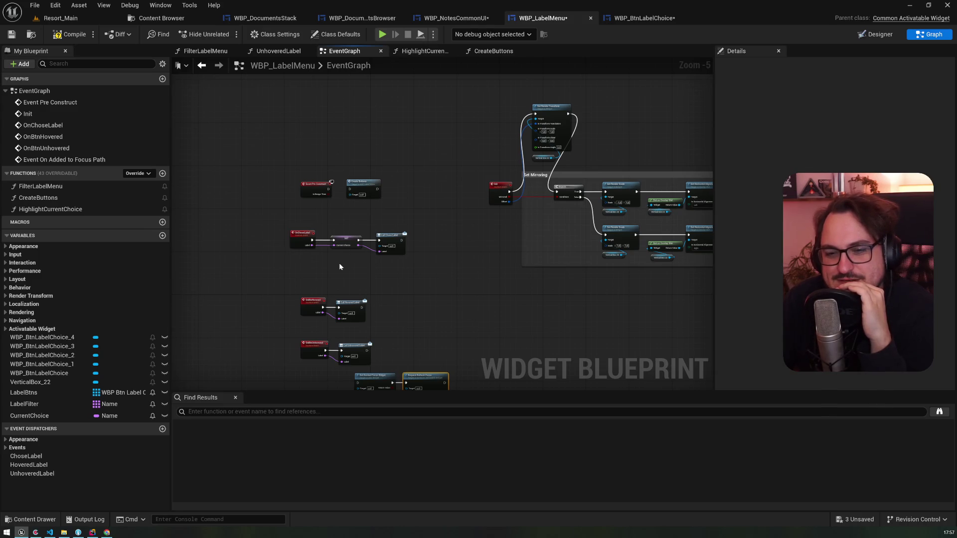
pyautogui.moveTo(339, 267); pyautogui.dragTo(331, 155)
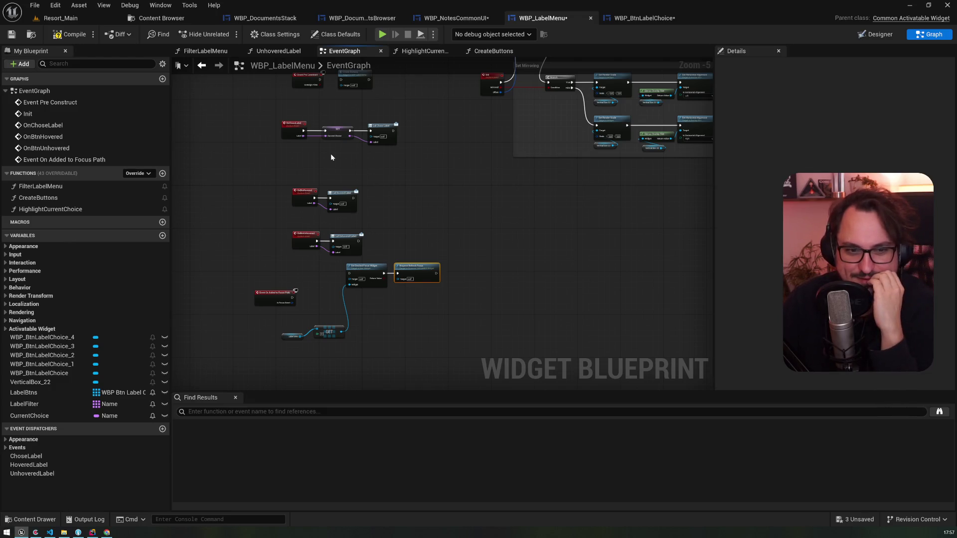
pyautogui.scroll(3, 331, 280)
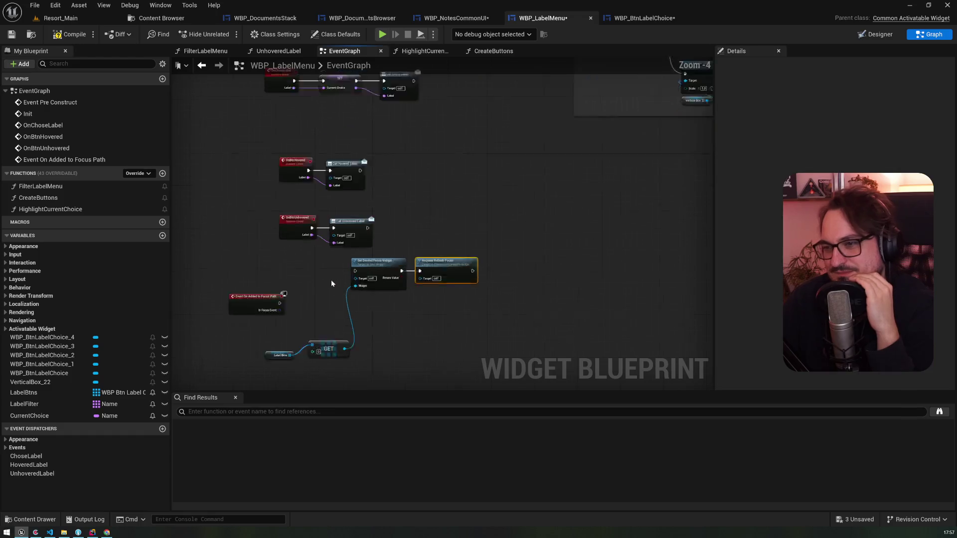
pyautogui.click(268, 297)
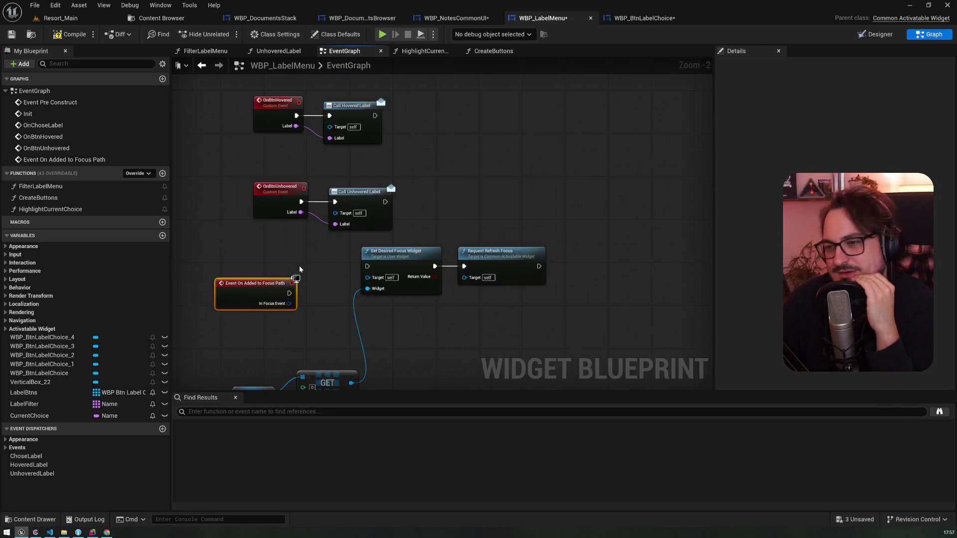
pyautogui.scroll(-2, 300, 267)
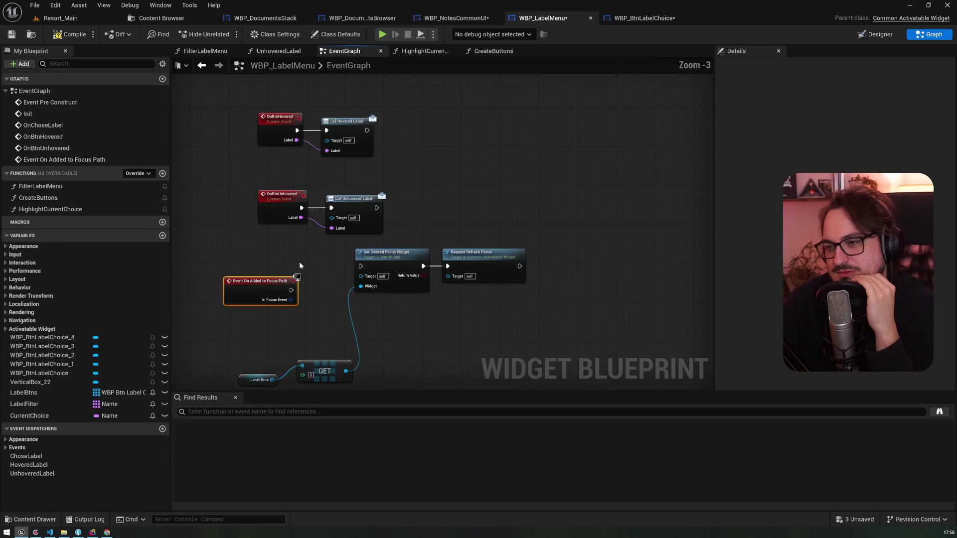
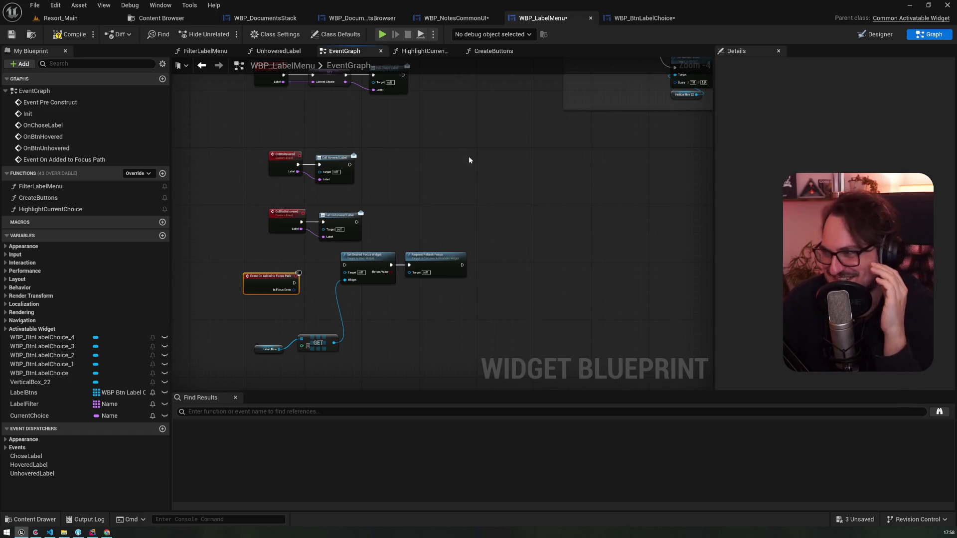
# - Confirm WBP_LabelMenu is focusable with WBP_BtnLabelChoice as desired focus widget, then view the Designer layout
pyautogui.click(275, 33)
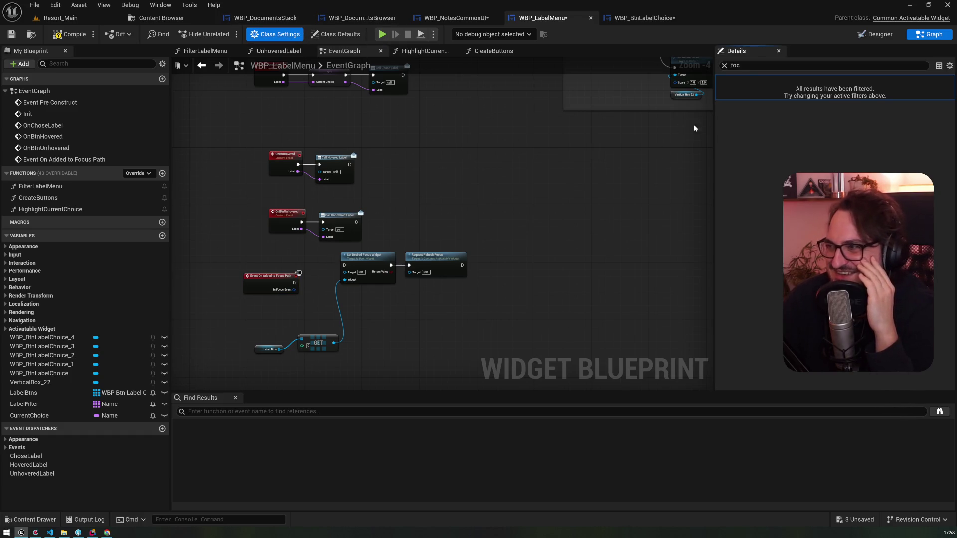
pyautogui.click(335, 34)
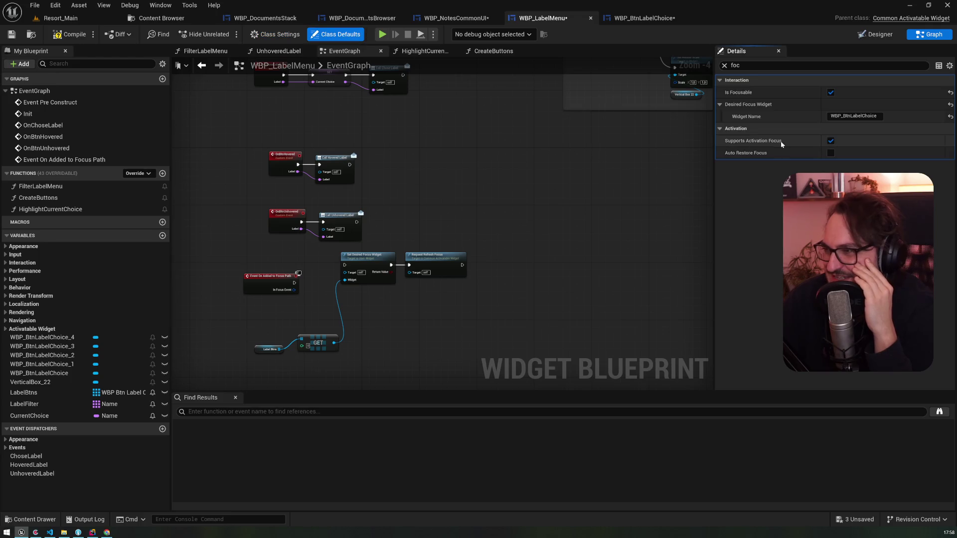
pyautogui.moveTo(498, 114); pyautogui.dragTo(497, 306)
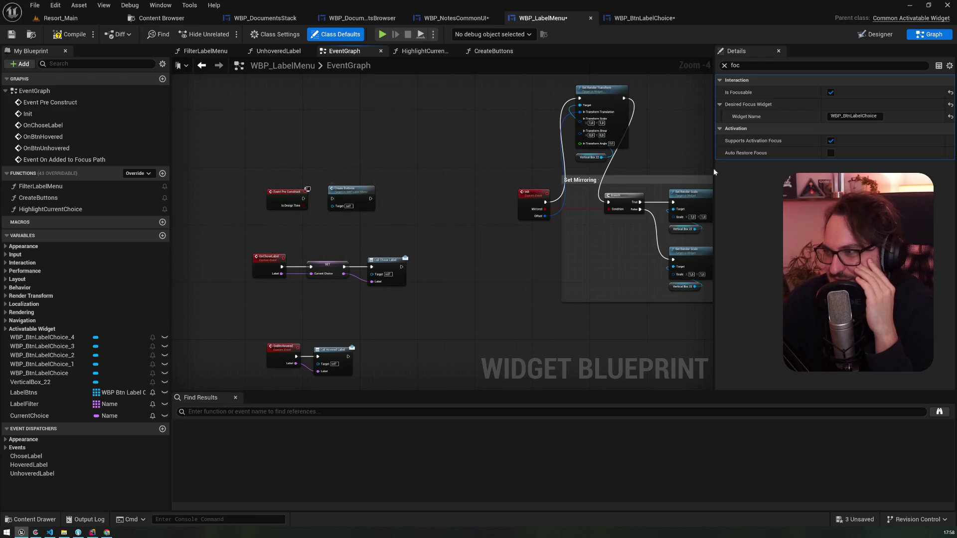
pyautogui.moveTo(393, 352)
pyautogui.mouseDown()
pyautogui.moveTo(419, 215)
pyautogui.moveTo(409, 145)
pyautogui.mouseUp()
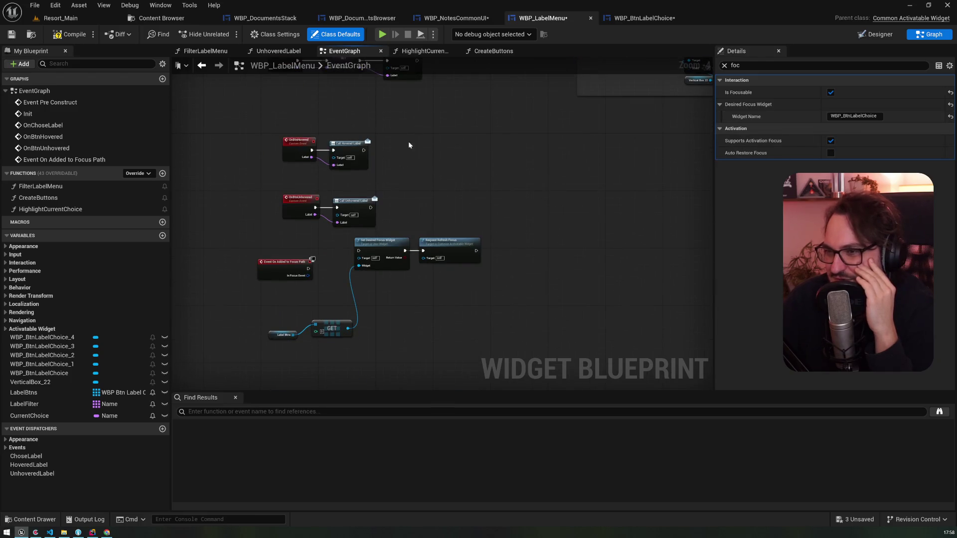
pyautogui.click(874, 34)
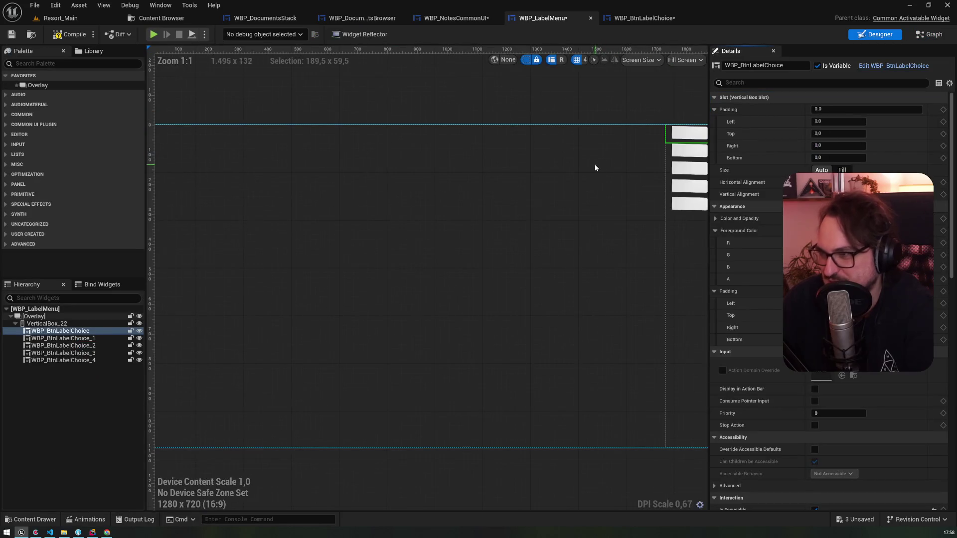
# - Delete WBP_BtnLabelChoice_1 through _4 from the vertical box, keeping one placeholder, and return to the graph
pyautogui.click(62, 338)
pyautogui.keyDown('shift'); pyautogui.click(63, 360); pyautogui.keyUp('shift')
pyautogui.press('Delete')
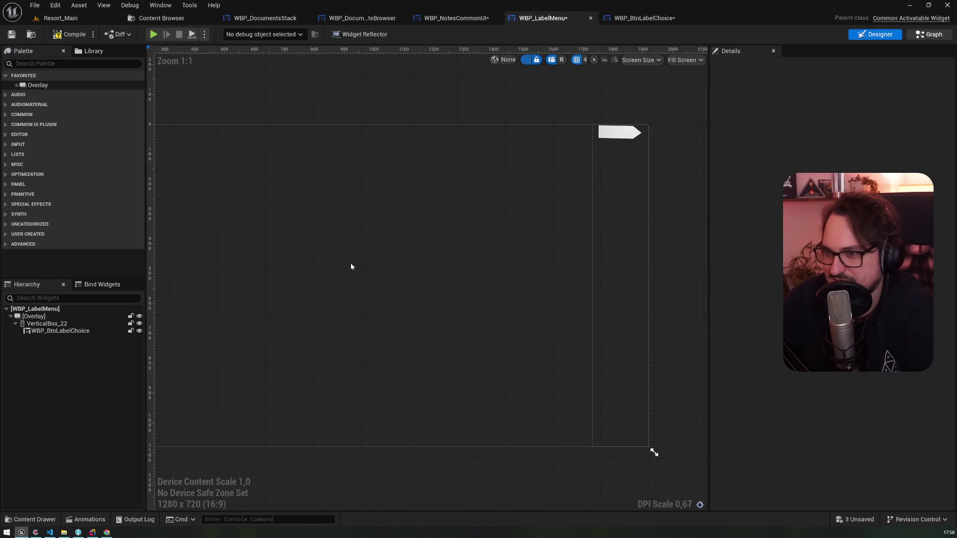
pyautogui.hotkey('ctrl', 'shift', 'g')
pyautogui.moveTo(278, 362); pyautogui.dragTo(487, 234)
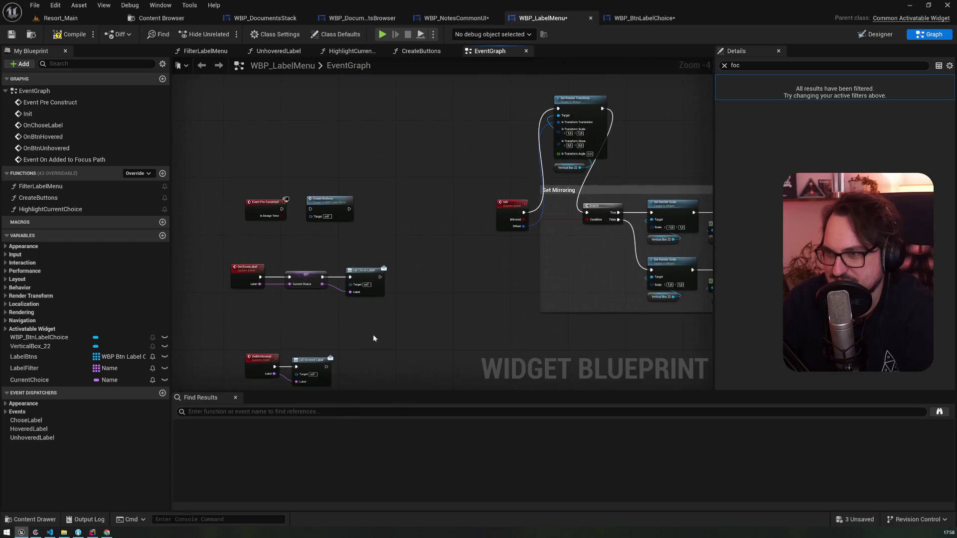
# - Wire Event Pre Construct into Create Buttons and connect CreateButtons' entry directly to CLEAR
pyautogui.scroll(4, 252, 174)
pyautogui.moveTo(311, 244); pyautogui.dragTo(368, 245)
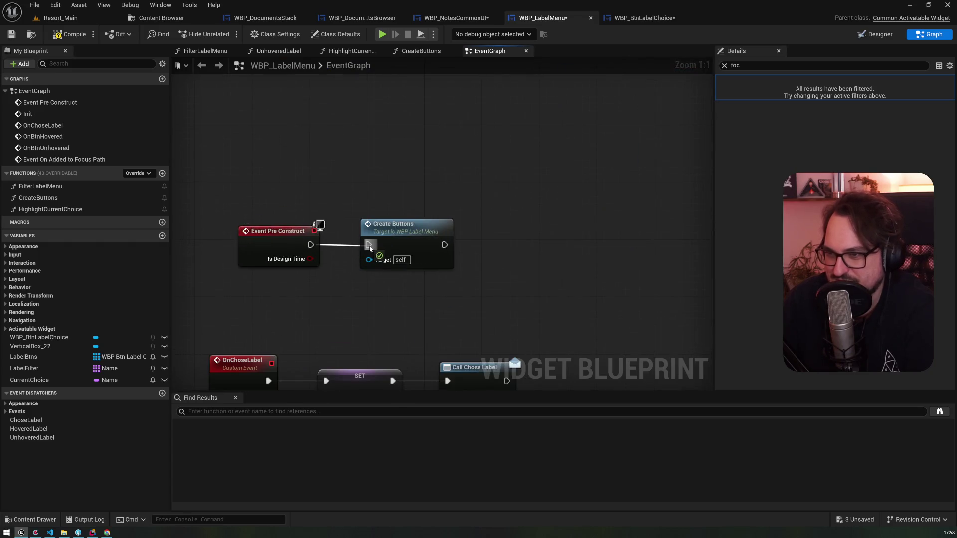
pyautogui.doubleClick(401, 229)
pyautogui.scroll(7, 404, 199)
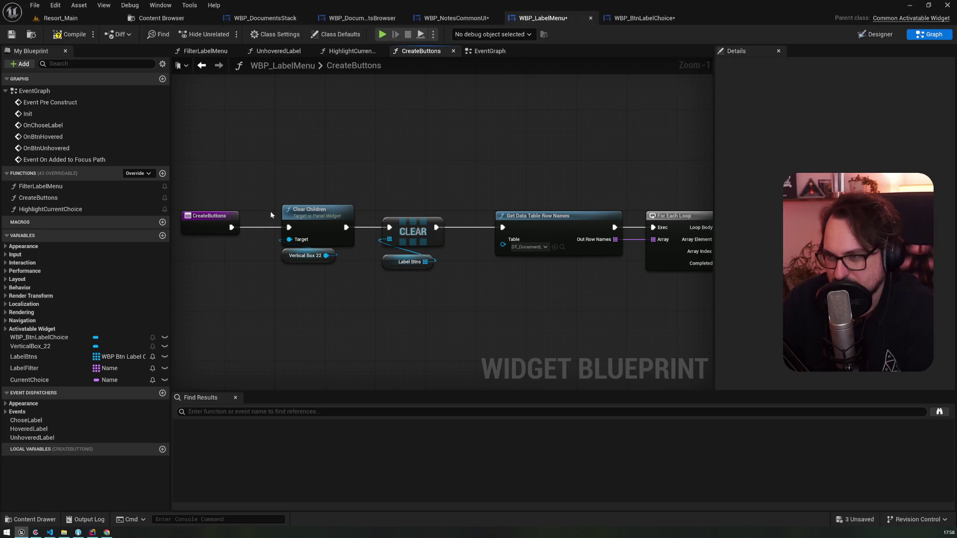
pyautogui.moveTo(231, 228); pyautogui.dragTo(390, 231)
pyautogui.moveTo(289, 293)
pyautogui.mouseDown()
pyautogui.moveTo(302, 256)
pyautogui.moveTo(299, 265)
pyautogui.mouseUp()
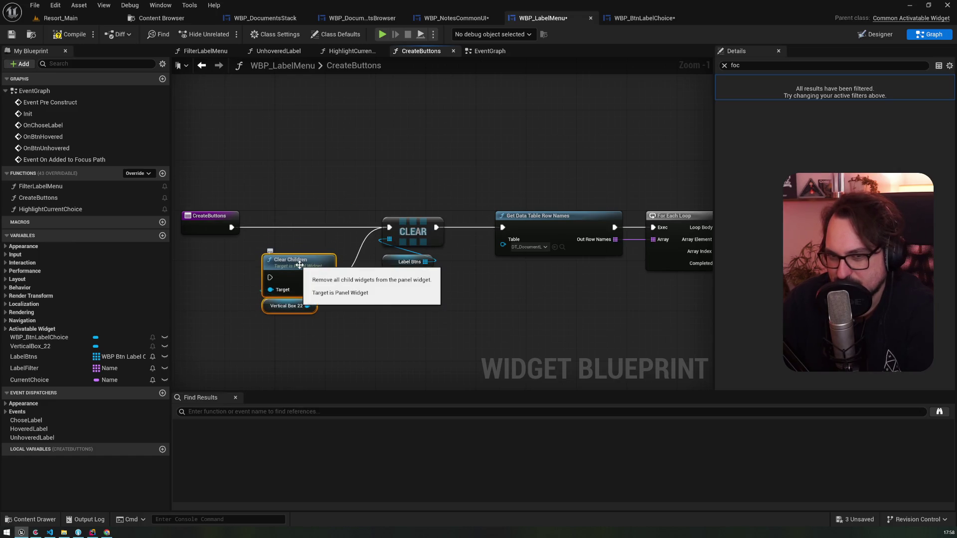
pyautogui.moveTo(299, 265); pyautogui.dragTo(299, 215)
# - Connect Create Buttons into Set Desired Focus Widget, fed by GET Label Btns element 0
pyautogui.hotkey('alt', 'Left')
pyautogui.hotkey('alt', 'Left')
pyautogui.hotkey('alt', 'Left')
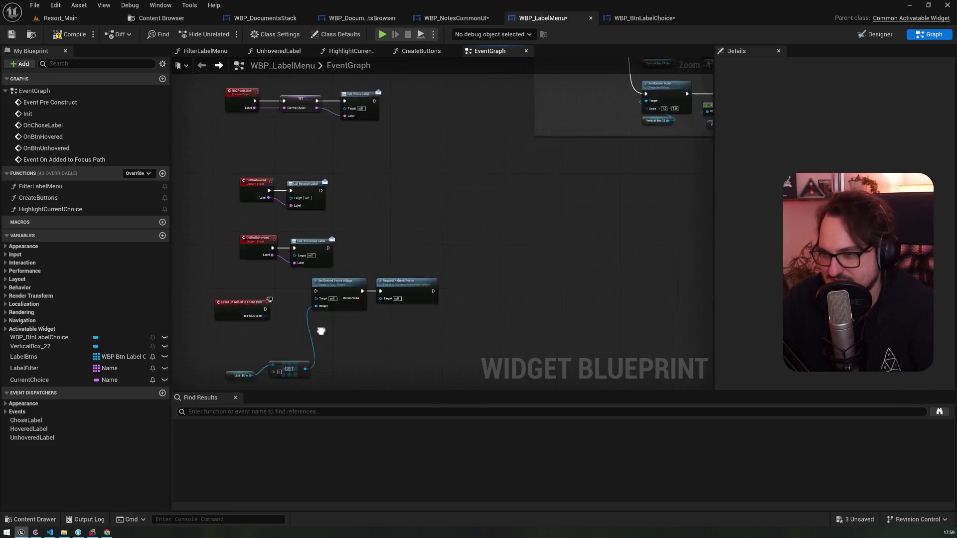
pyautogui.moveTo(291, 323); pyautogui.dragTo(338, 275)
pyautogui.moveTo(234, 326); pyautogui.dragTo(331, 292)
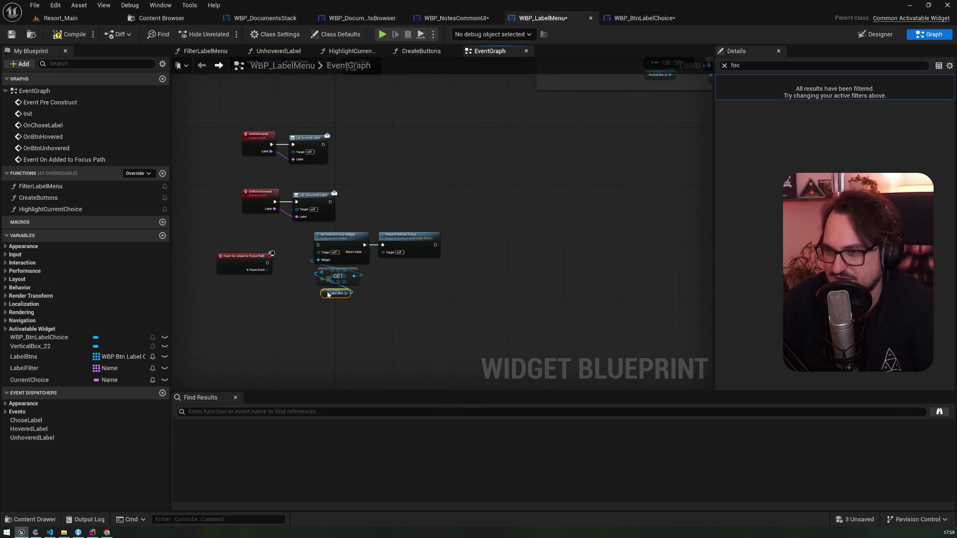
pyautogui.moveTo(301, 329)
pyautogui.mouseDown()
pyautogui.moveTo(316, 244)
pyautogui.moveTo(318, 327)
pyautogui.moveTo(343, 76)
pyautogui.moveTo(318, 319)
pyautogui.moveTo(318, 226)
pyautogui.mouseUp()
pyautogui.scroll(4, 300, 283)
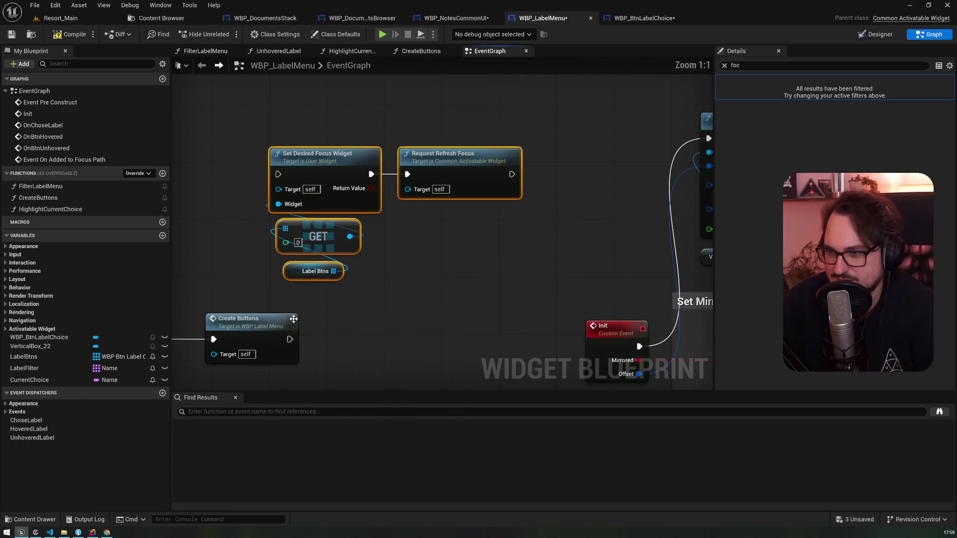
pyautogui.moveTo(290, 339)
pyautogui.mouseDown()
pyautogui.moveTo(259, 175)
pyautogui.moveTo(280, 177)
pyautogui.mouseUp()
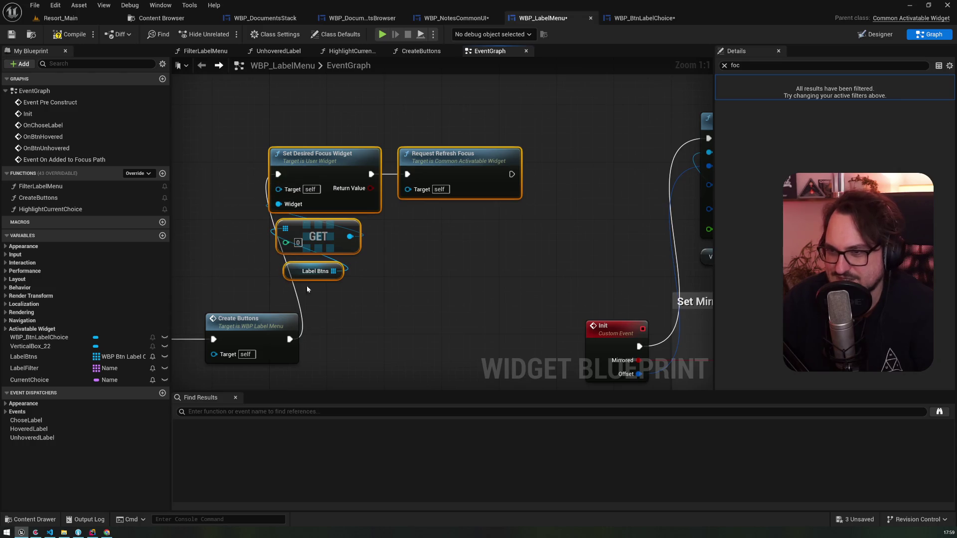
pyautogui.moveTo(309, 293); pyautogui.dragTo(350, 240)
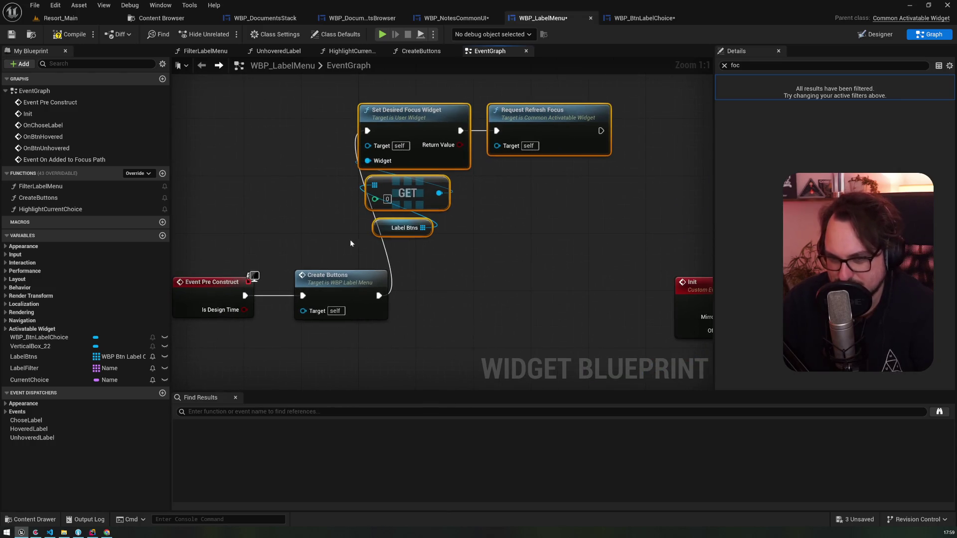
# - Review CreateButtons' button init and event-binding nodes and the Init event's mirroring nodes
pyautogui.doubleClick(327, 284)
pyautogui.scroll(-2, 423, 279)
pyautogui.moveTo(384, 275)
pyautogui.mouseDown()
pyautogui.moveTo(359, 284)
pyautogui.moveTo(324, 259)
pyautogui.moveTo(438, 165)
pyautogui.moveTo(399, 133)
pyautogui.moveTo(340, 145)
pyautogui.mouseUp()
pyautogui.scroll(-4, 340, 145)
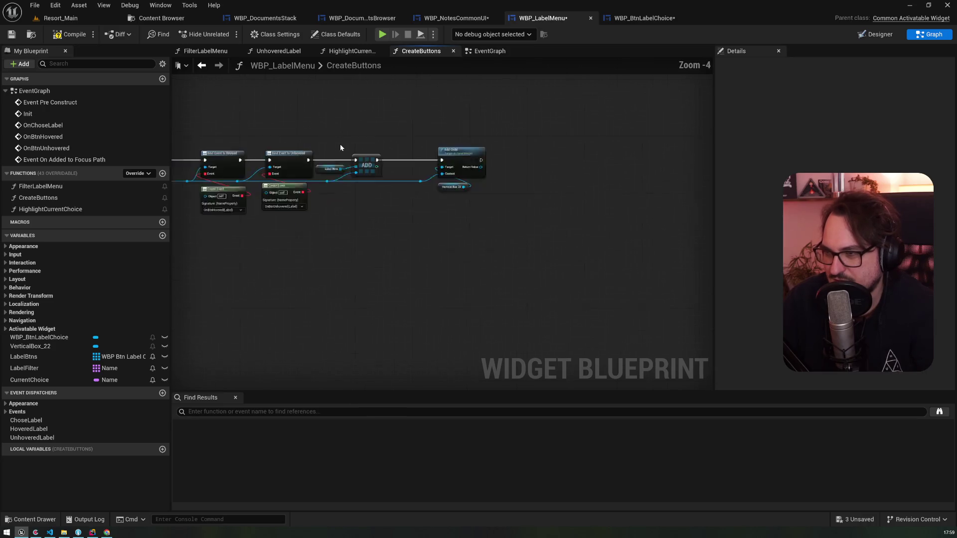
pyautogui.hotkey('alt', 'Left')
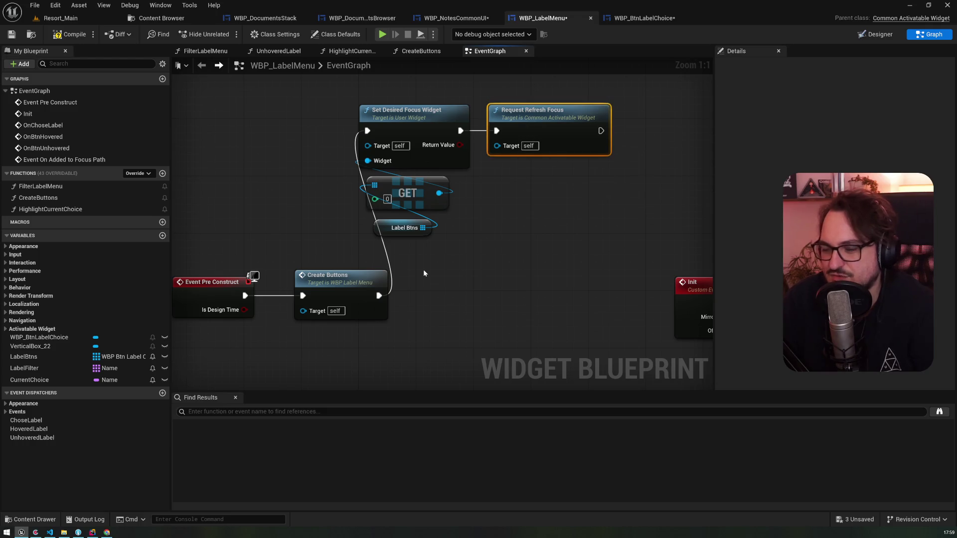
pyautogui.moveTo(611, 183); pyautogui.dragTo(480, 228)
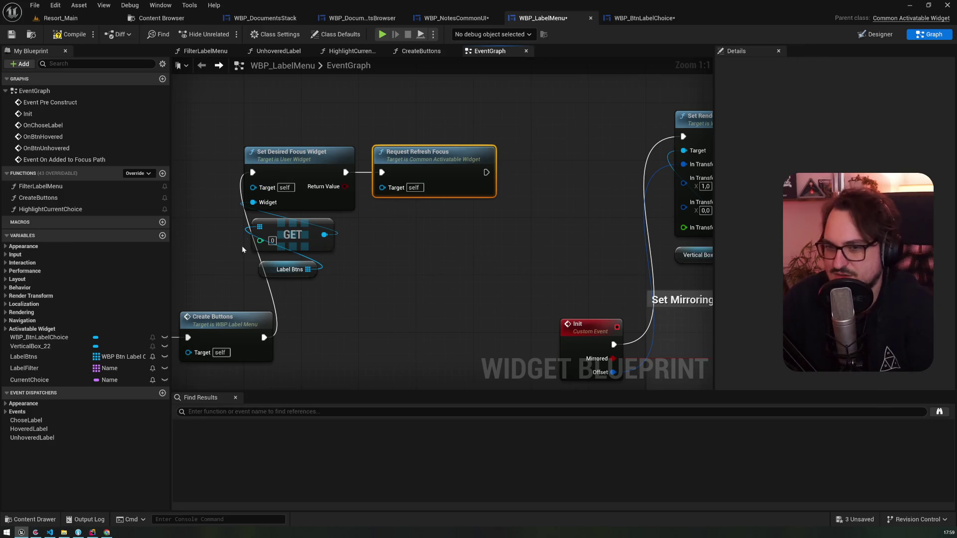
pyautogui.click(869, 34)
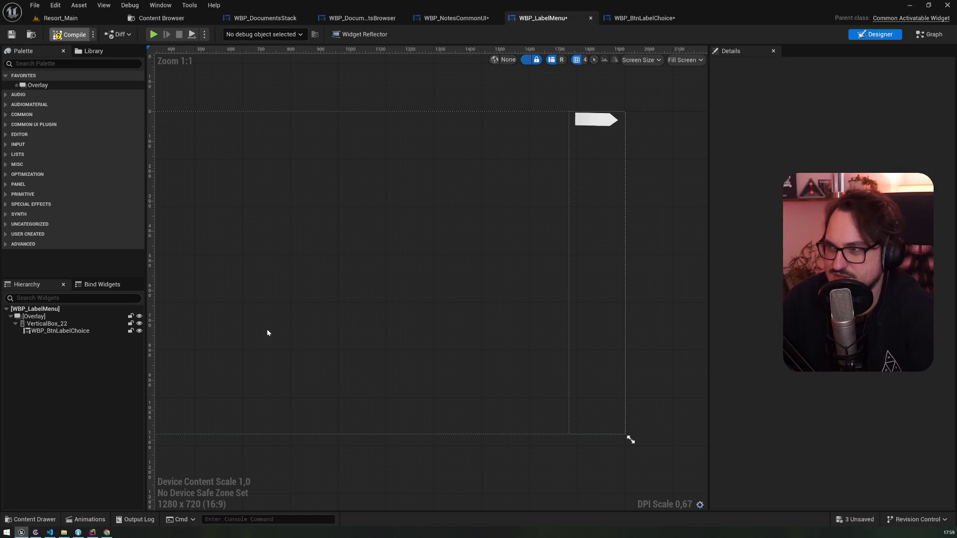
# - Compile the label menu and inspect the generated colour label buttons in the vertical box
pyautogui.click(44, 332)
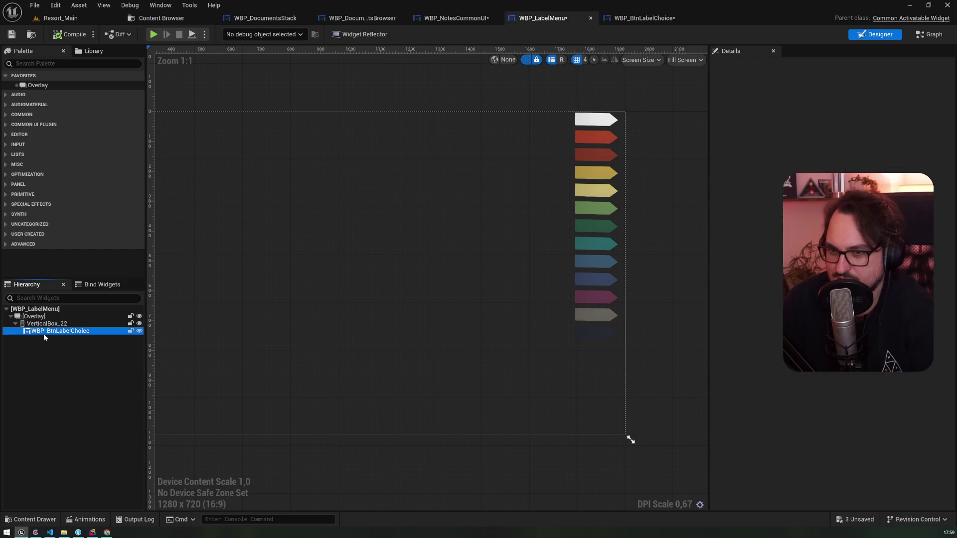
pyautogui.click(47, 324)
pyautogui.click(53, 334)
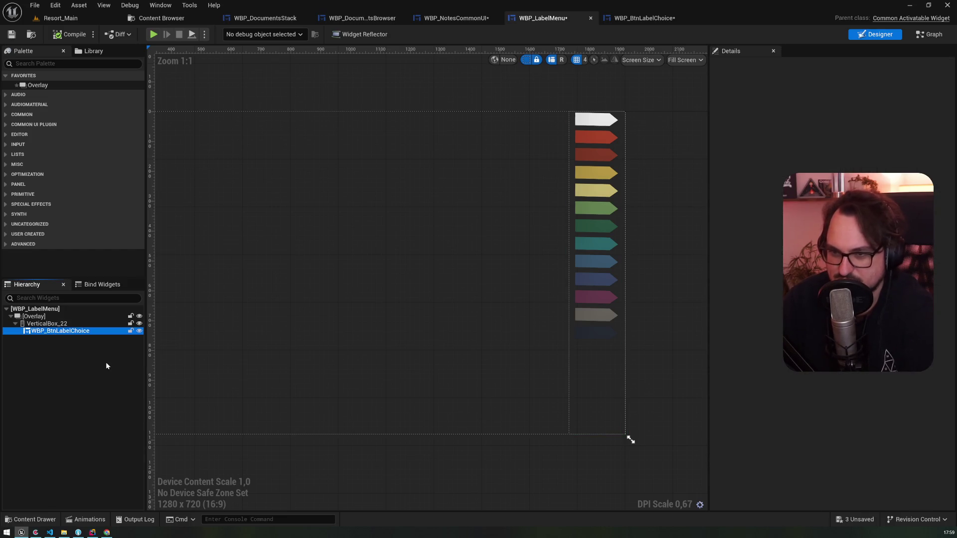
pyautogui.click(58, 324)
pyautogui.click(56, 333)
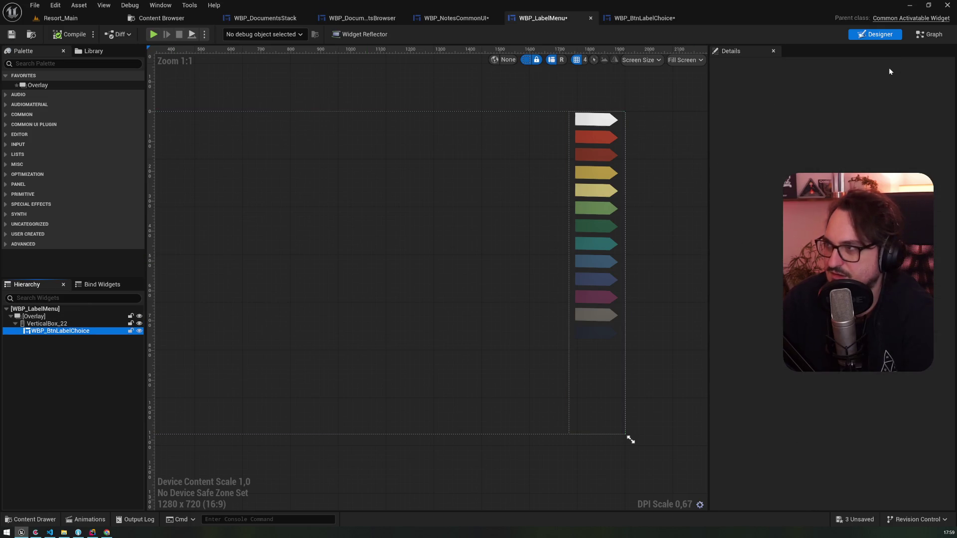
pyautogui.click(928, 34)
pyautogui.rightClick(423, 281)
pyautogui.press('Escape')
# - Delete the last WBP_BtnLabelChoice placeholder from the Hierarchy and return to the event graph
pyautogui.click(874, 35)
pyautogui.click(82, 333)
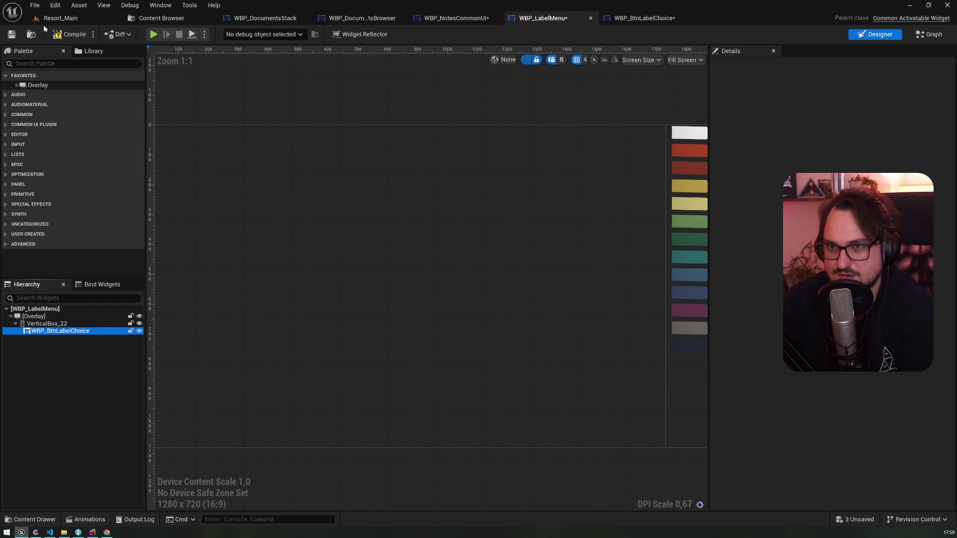
pyautogui.click(70, 35)
pyautogui.click(58, 331)
pyautogui.press('Delete')
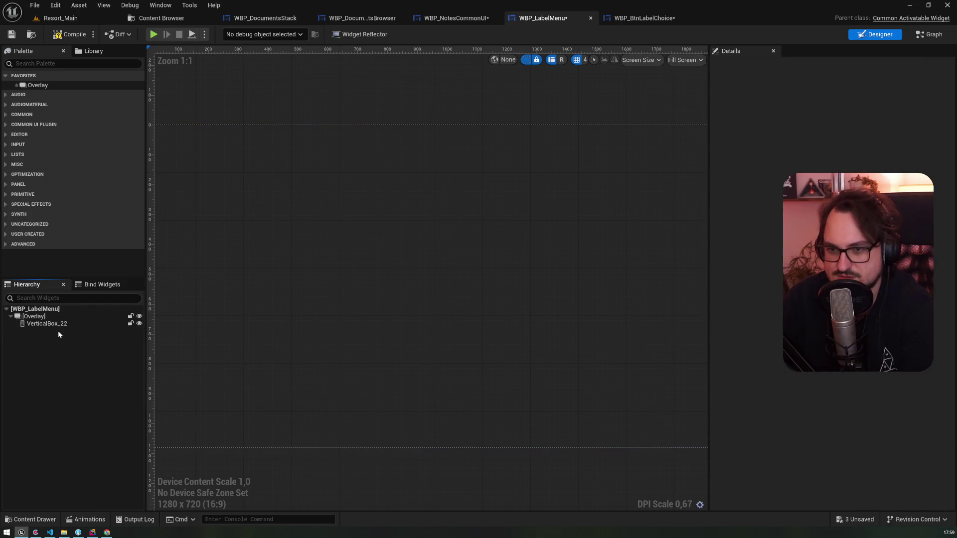
pyautogui.click(930, 34)
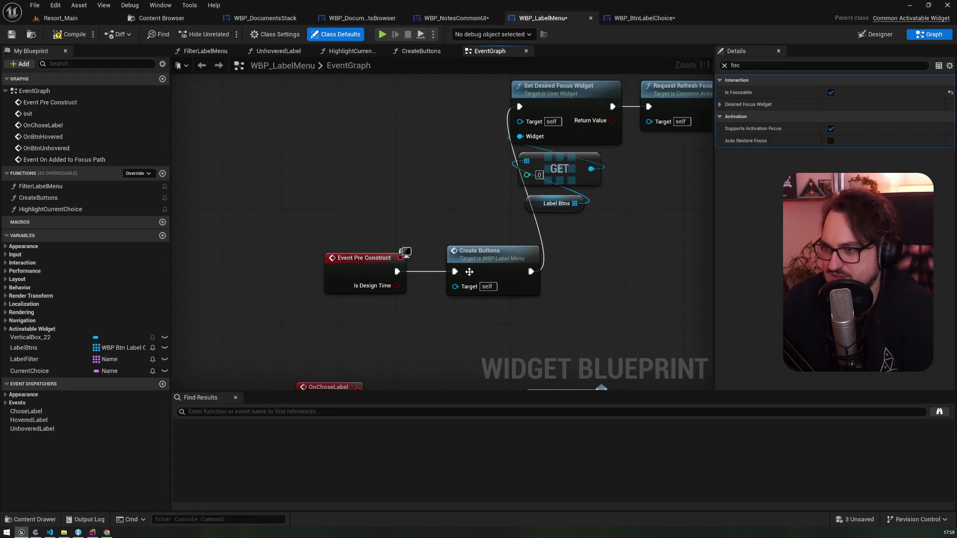
# - Check the Desired Focus Widget setting in WBP_LabelMenu's class defaults
pyautogui.moveTo(472, 169); pyautogui.dragTo(315, 179)
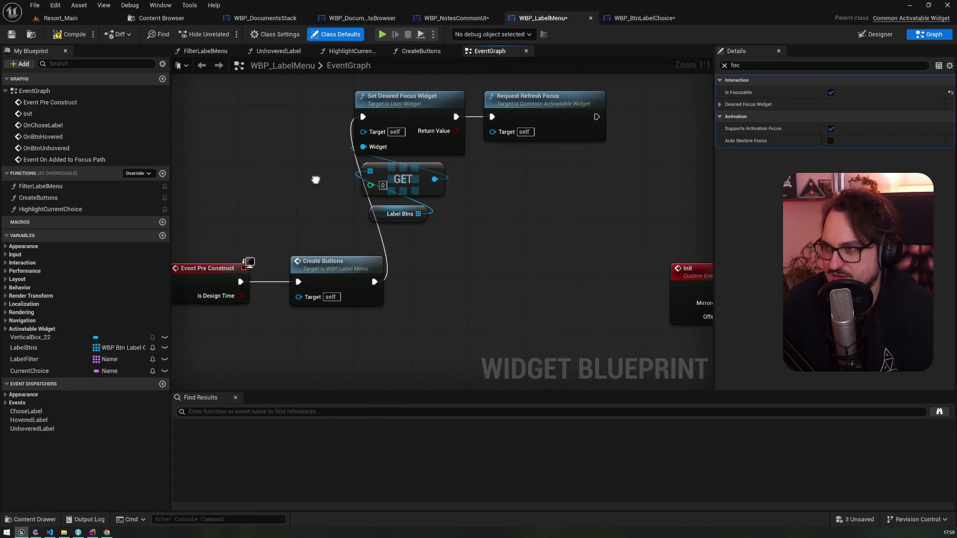
pyautogui.click(277, 34)
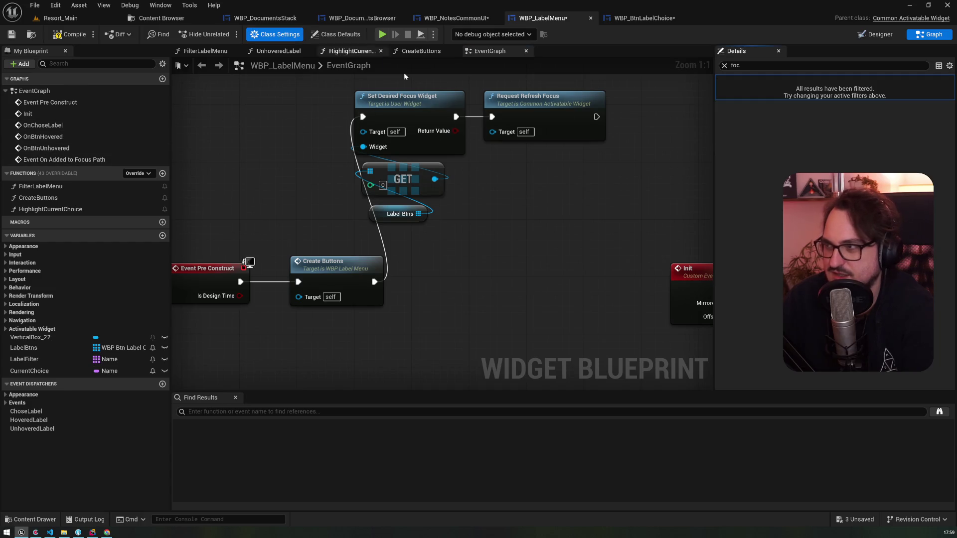
pyautogui.click(335, 34)
pyautogui.click(722, 106)
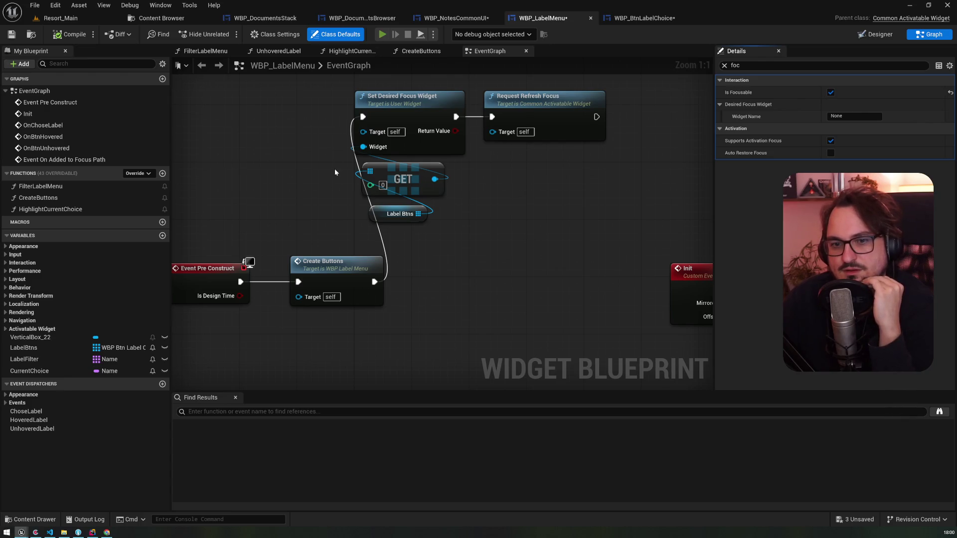
# - Run a play-in-editor test of the colour label buttons, stop it, and return to WBP_LabelMenu
pyautogui.hotkey('alt', 'p')
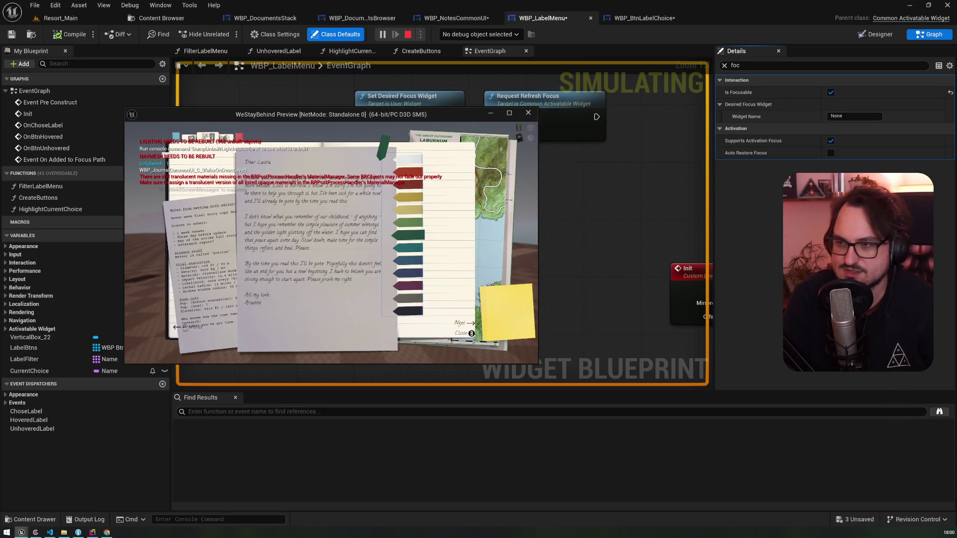
pyautogui.press('Escape')
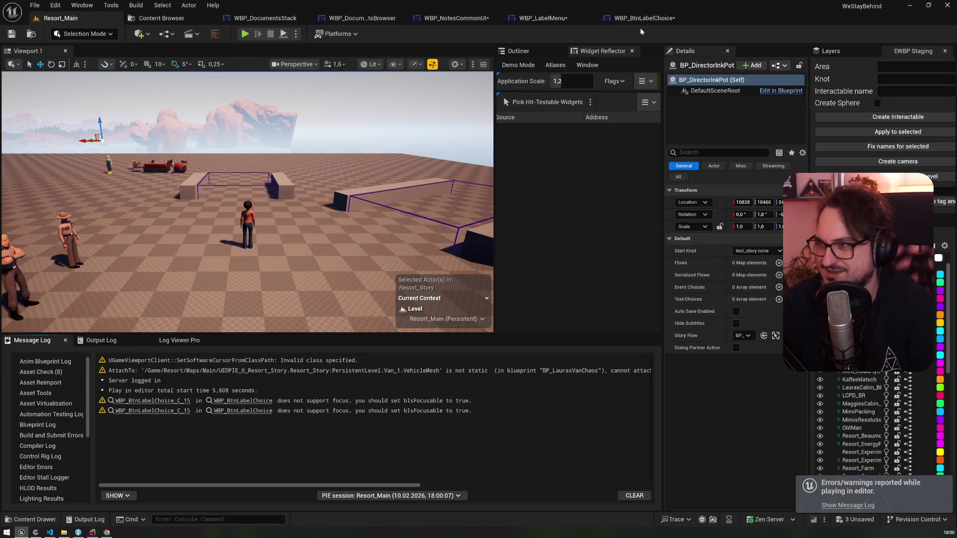
pyautogui.click(643, 18)
pyautogui.click(543, 18)
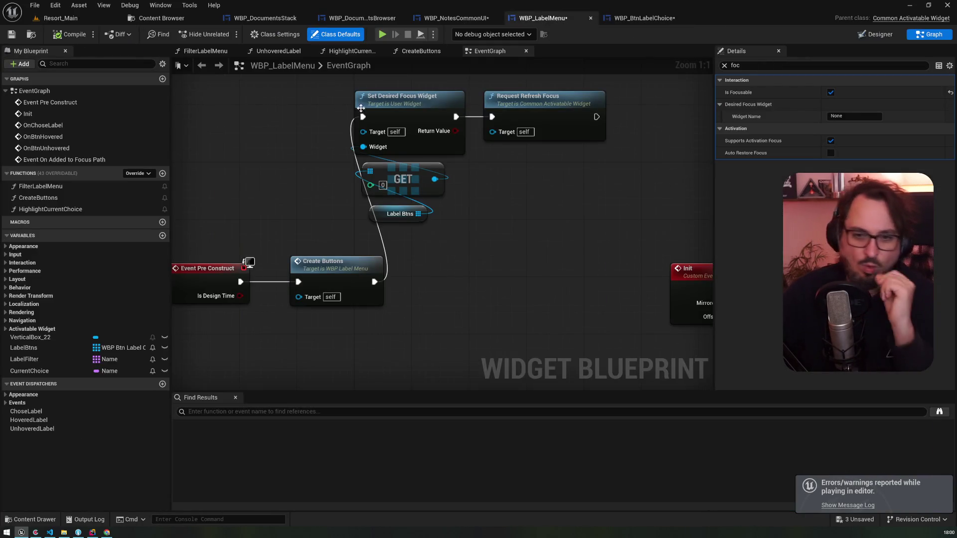
# - Cancel a stray wire, check the Desired Focus Widget Name, select VerticalBox_22, then show the Designer
pyautogui.moveTo(362, 117); pyautogui.dragTo(380, 229)
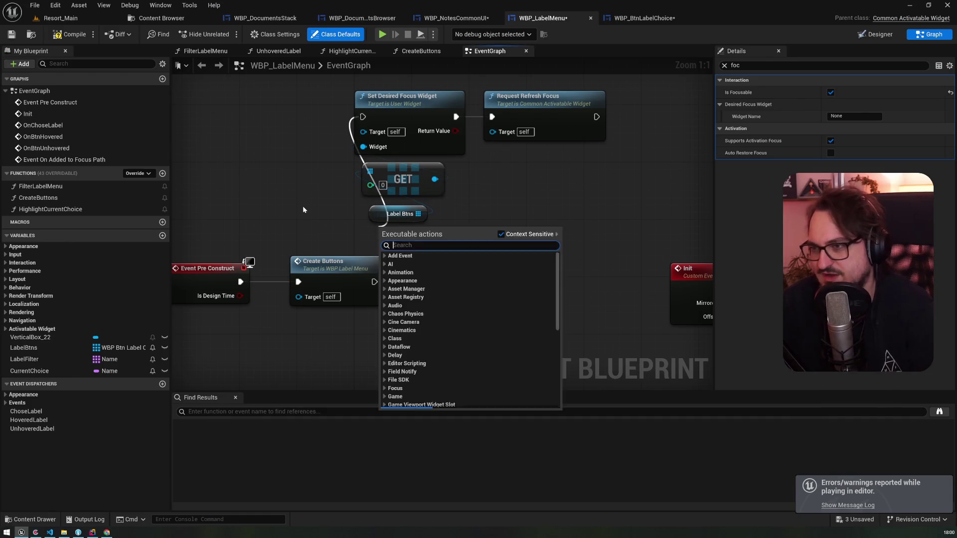
pyautogui.click(303, 209)
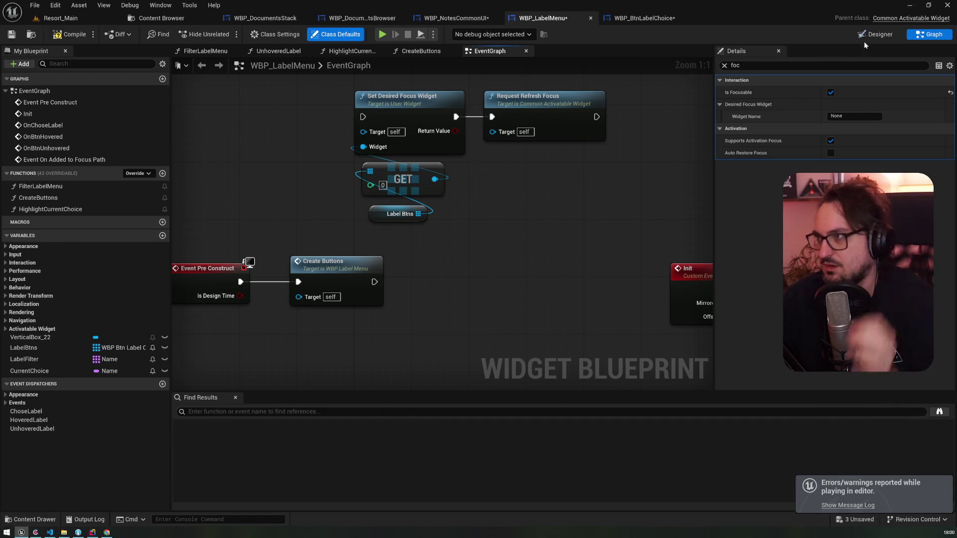
pyautogui.click(854, 116)
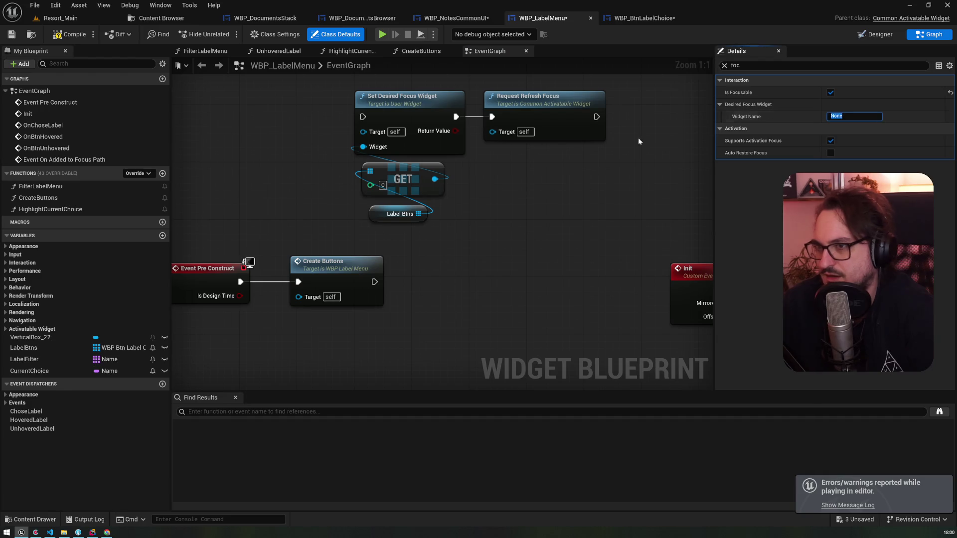
pyautogui.click(71, 338)
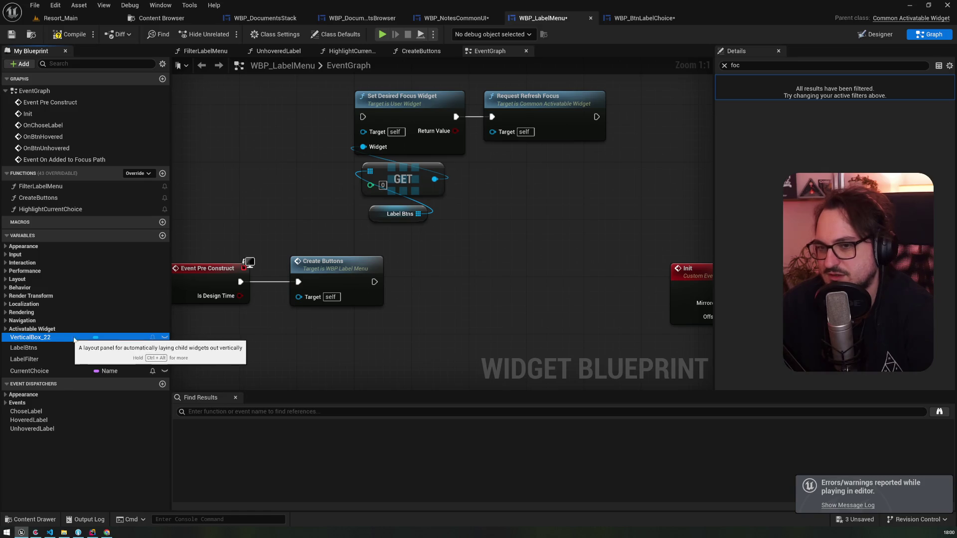
pyautogui.click(872, 35)
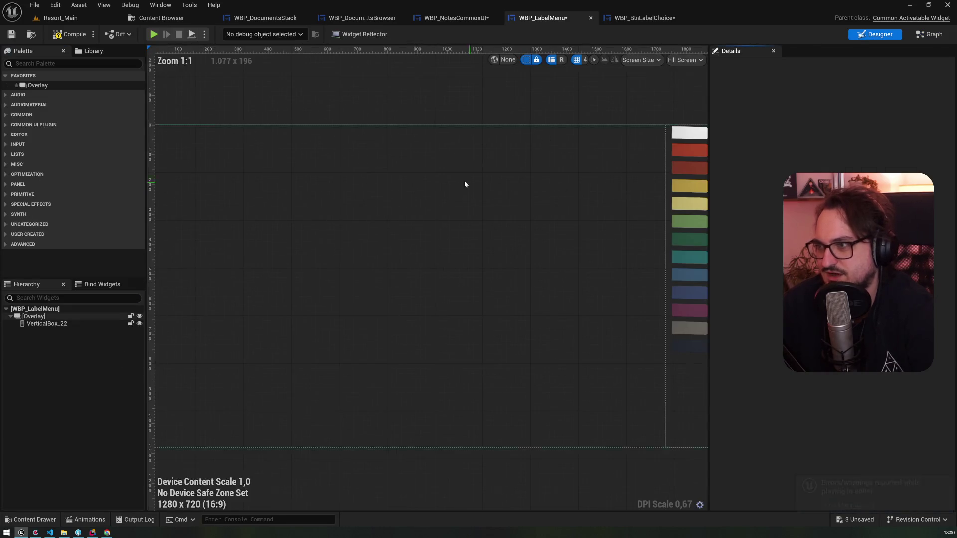
# - Search the Palette for the label choice button and drop WBP Btn Label Choice into VerticalBox_22
pyautogui.click(68, 63)
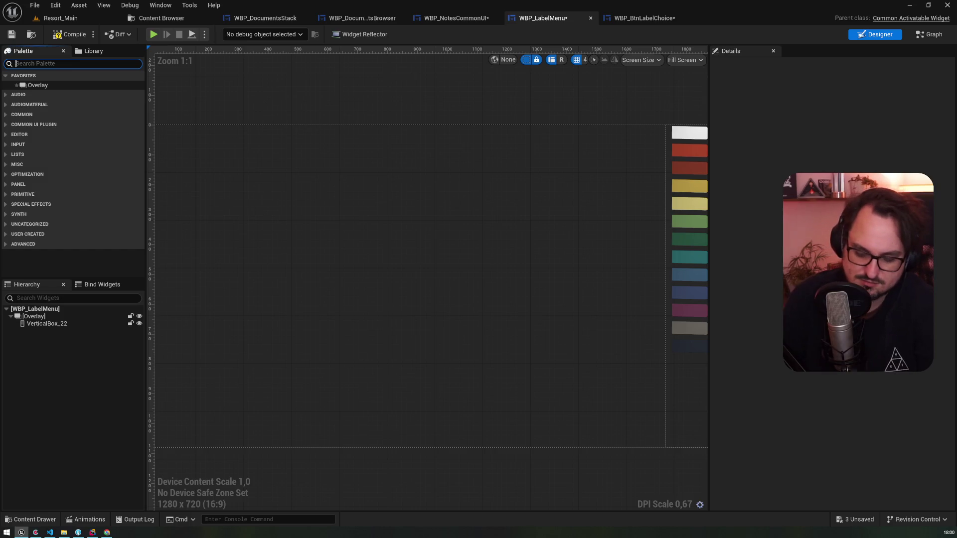
pyautogui.write('btn')
pyautogui.press('BackSpace')
pyautogui.moveTo(44, 86)
pyautogui.mouseDown()
pyautogui.moveTo(59, 319)
pyautogui.moveTo(50, 326)
pyautogui.mouseUp()
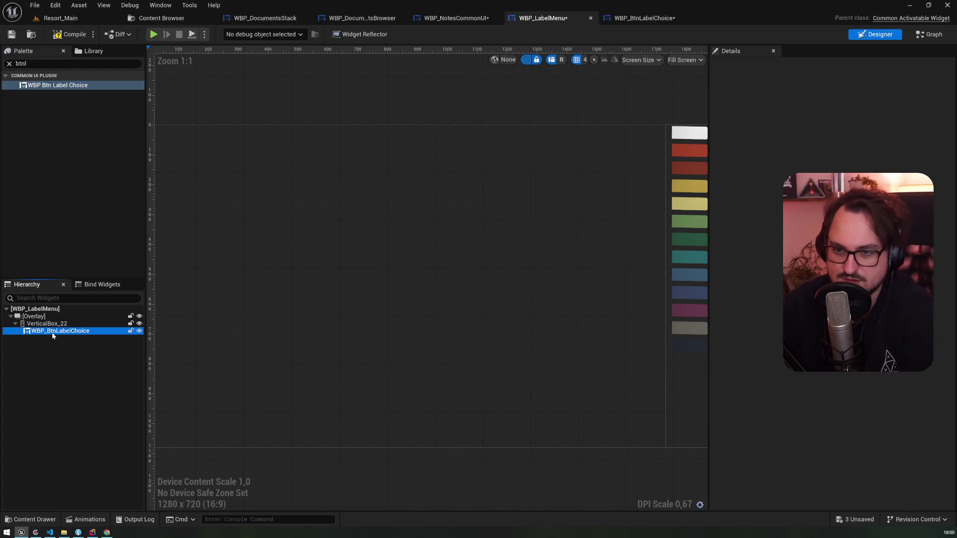
pyautogui.click(220, 285)
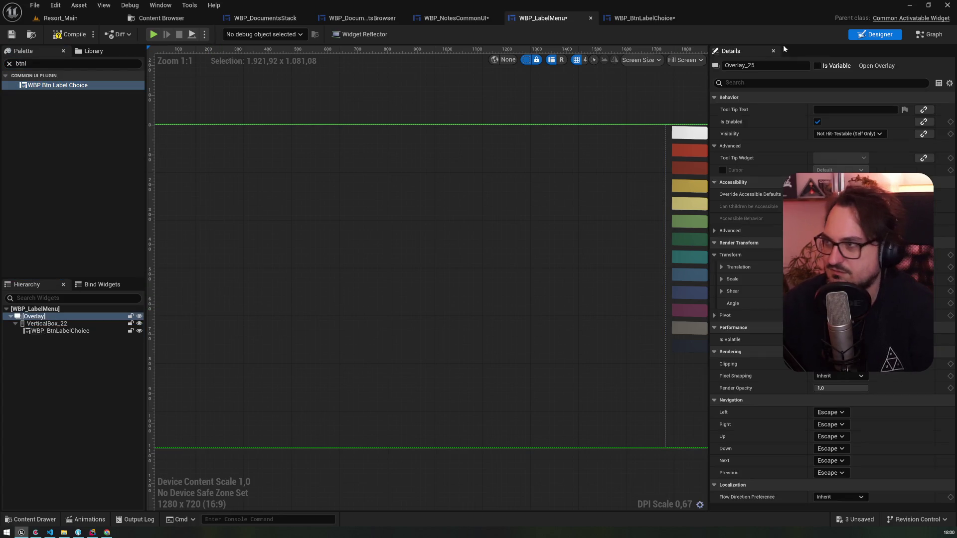
# - Set the Desired Focus Widget Name to WBP_BtnLabelChoice
pyautogui.click(929, 34)
pyautogui.click(720, 105)
pyautogui.click(854, 116)
pyautogui.hotkey('ctrl', 'v')
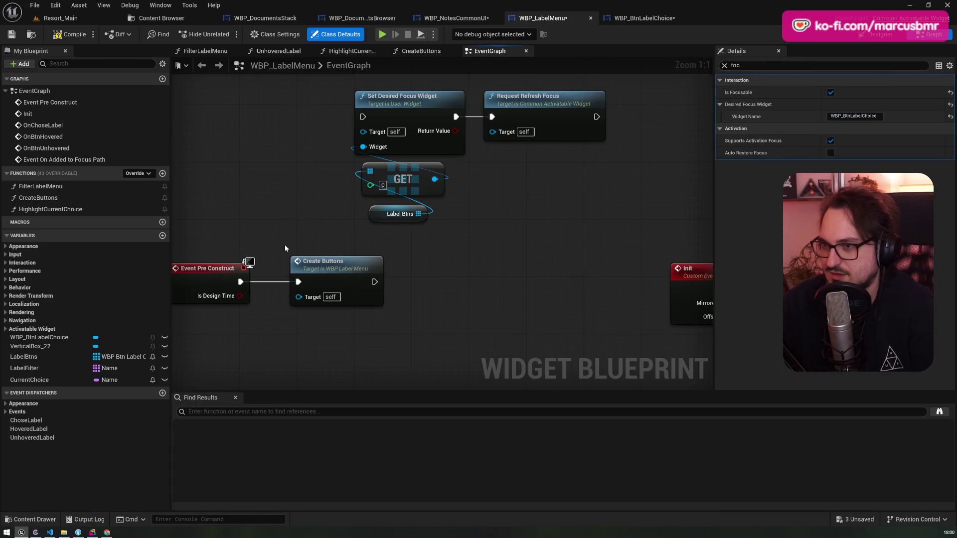
pyautogui.click(331, 267)
pyautogui.moveTo(316, 217); pyautogui.dragTo(570, 116)
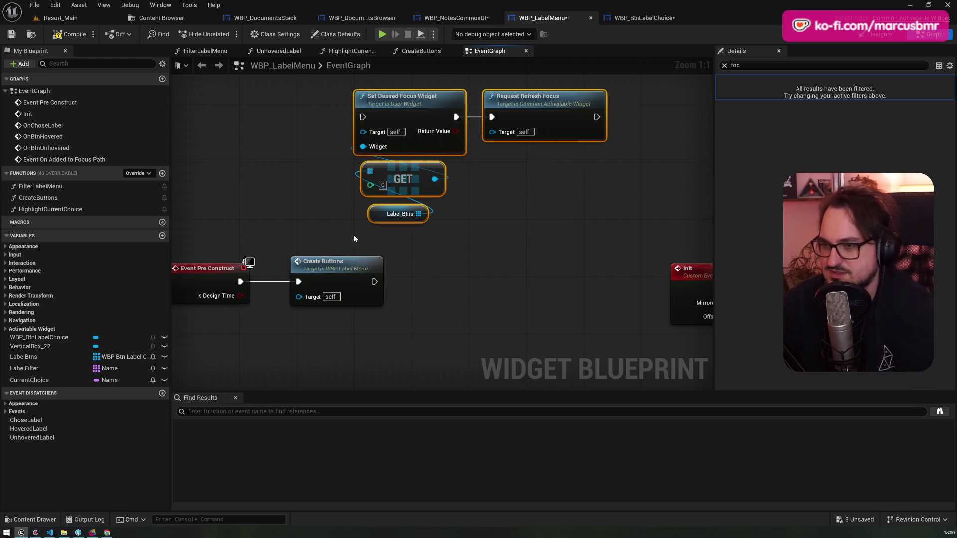
# - In CreateButtons, wire the function entry directly to CLEAR and move Clear Children below the chain
pyautogui.doubleClick(326, 264)
pyautogui.scroll(5, 566, 242)
pyautogui.press('Home')
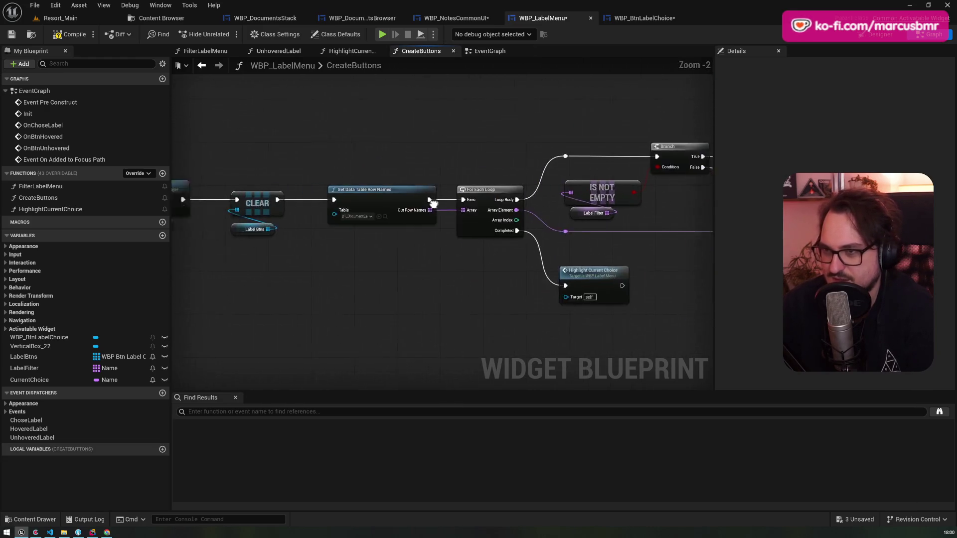
pyautogui.scroll(3, 281, 174)
pyautogui.click(491, 223)
pyautogui.moveTo(491, 224); pyautogui.dragTo(491, 260)
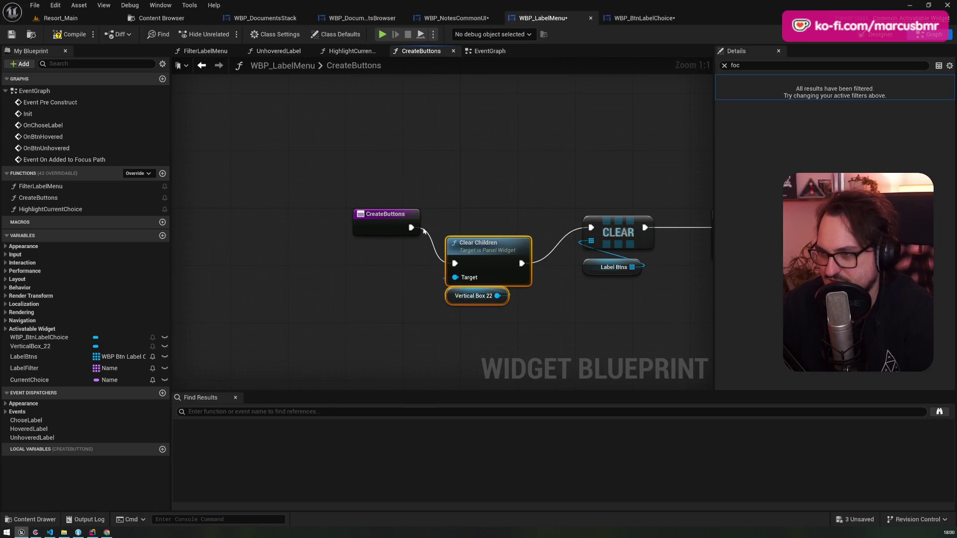
pyautogui.moveTo(411, 227); pyautogui.dragTo(591, 227)
pyautogui.moveTo(661, 207)
pyautogui.mouseDown()
pyautogui.moveTo(342, 159)
pyautogui.moveTo(536, 153)
pyautogui.mouseUp()
# - After CLEAR, add WBP_BtnLabelChoice to Label Btns with an ADD node, continuing into Get Data Table Row Names
pyautogui.click(471, 214)
pyautogui.hotkey('ctrl', 'c')
pyautogui.hotkey('ctrl', 'v')
pyautogui.moveTo(333, 342); pyautogui.dragTo(357, 316)
pyautogui.write('add')
pyautogui.press('Return')
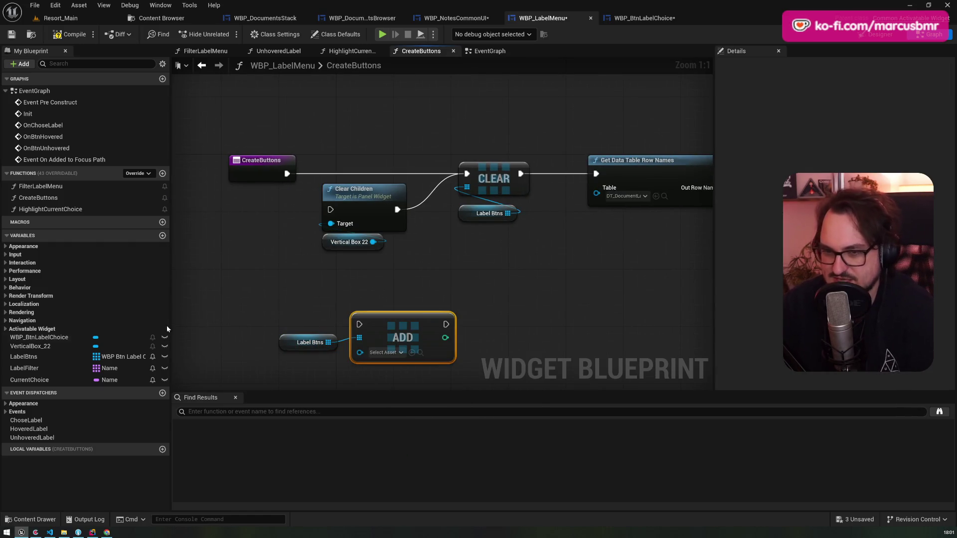
pyautogui.moveTo(39, 337)
pyautogui.mouseDown()
pyautogui.moveTo(279, 376)
pyautogui.moveTo(367, 357)
pyautogui.moveTo(543, 271)
pyautogui.mouseUp()
pyautogui.moveTo(522, 175); pyautogui.dragTo(509, 268)
pyautogui.moveTo(553, 267)
pyautogui.mouseDown()
pyautogui.moveTo(562, 274)
pyautogui.moveTo(597, 177)
pyautogui.mouseUp()
# - Compile and save the WBP_LabelMenu blueprint
pyautogui.scroll(-4, 350, 188)
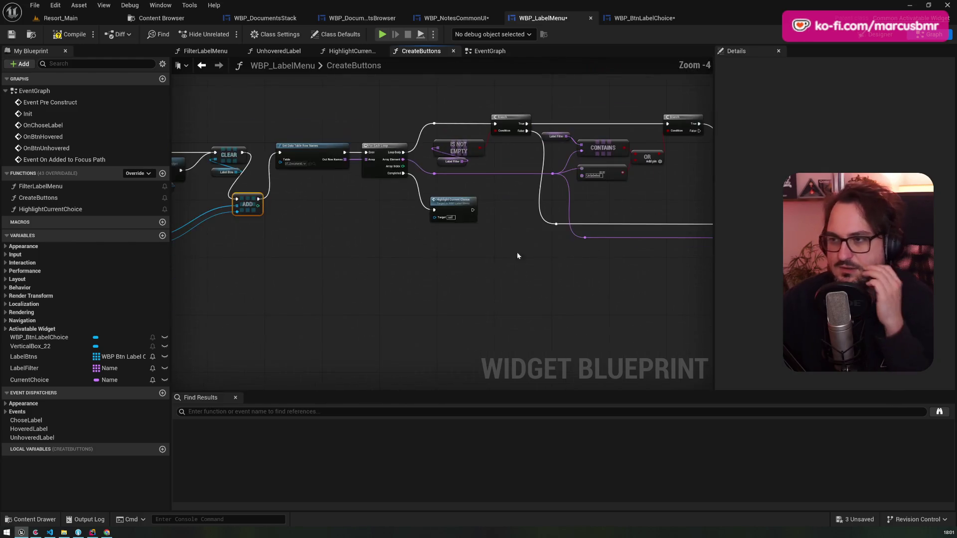
pyautogui.click(10, 36)
pyautogui.click(880, 34)
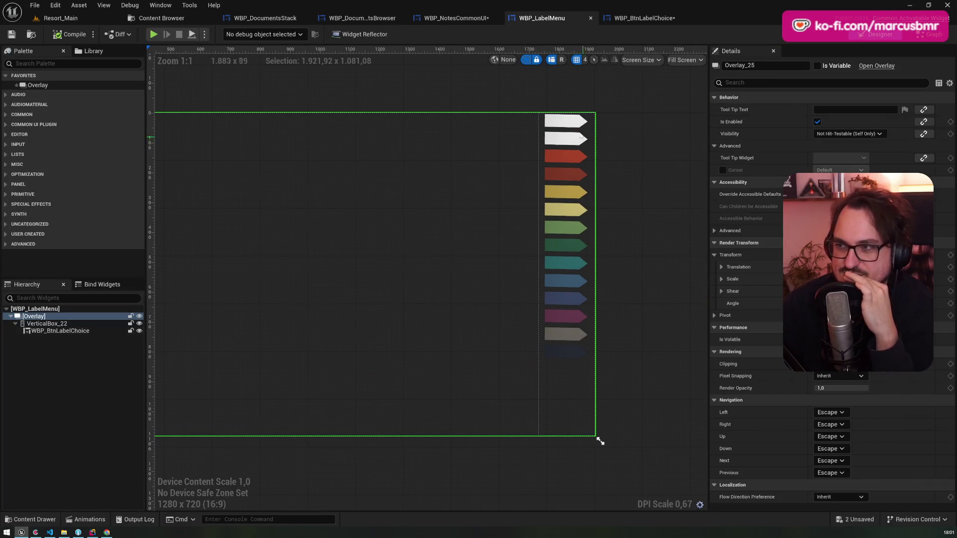
# - Play-test in the Resort_Main level, open the label menu with Tab to see the colour tabs, then stop
pyautogui.hotkey('ctrl', 'Tab')
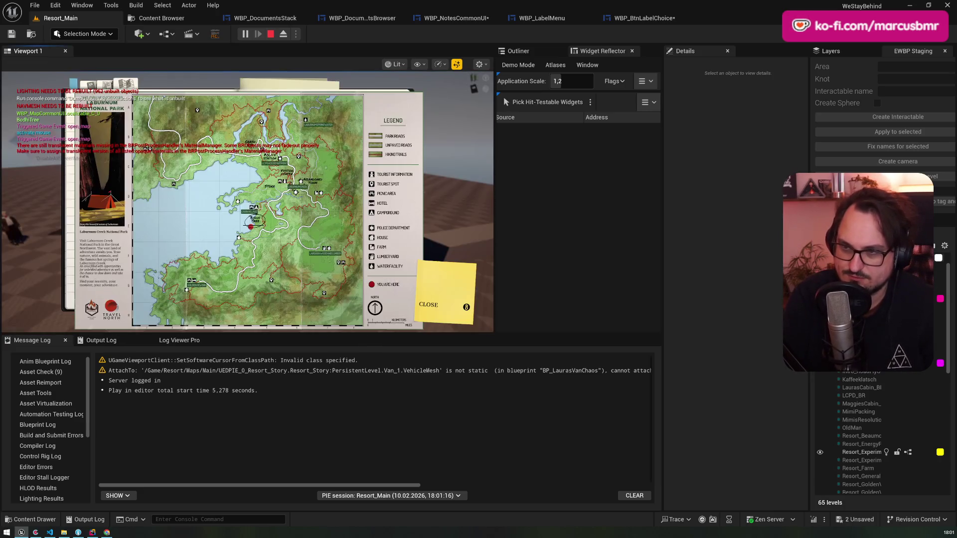
pyautogui.press('Tab')
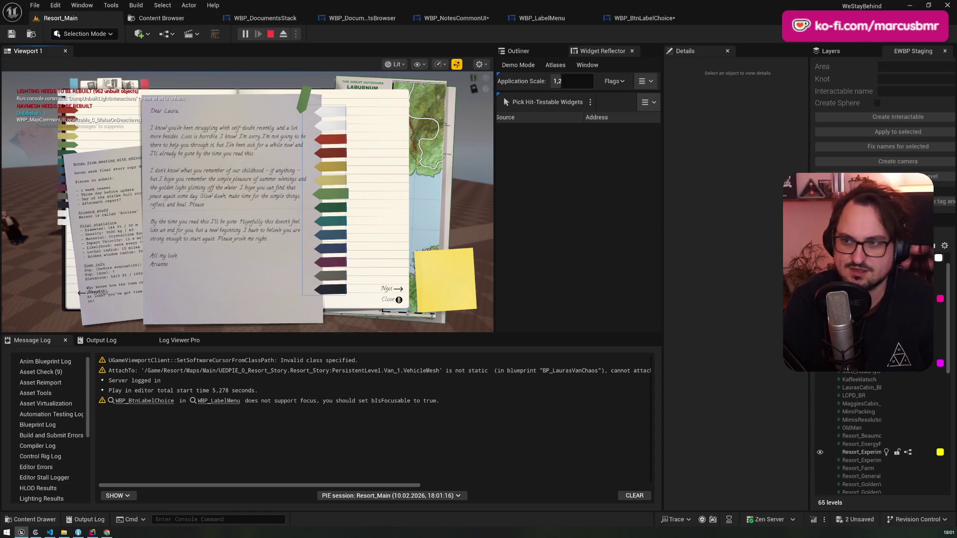
pyautogui.press('Escape')
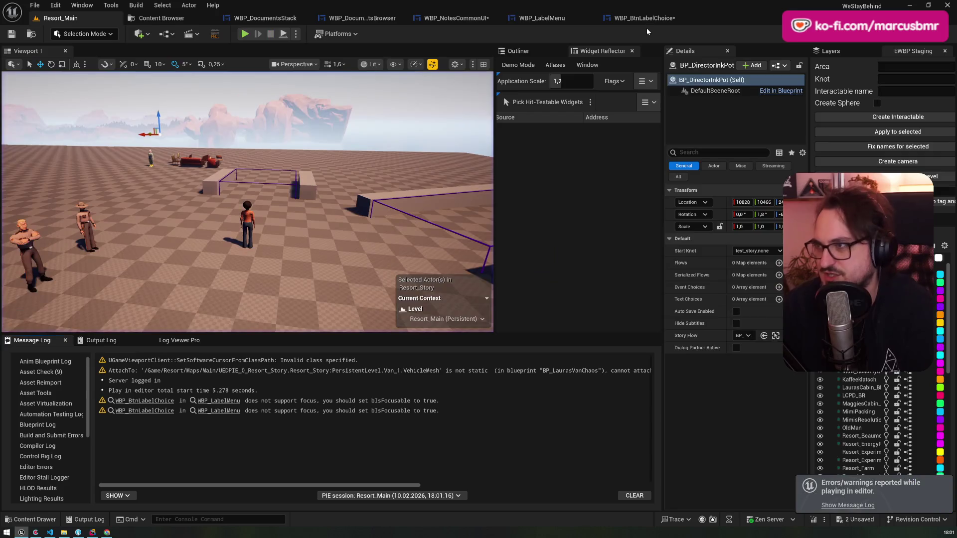
# - Look over WBP_BtnLabelChoice, WBP_NotesCommonUI and WBP_DocumentsBrowser, then reopen WBP_LabelMenu's graph
pyautogui.click(644, 18)
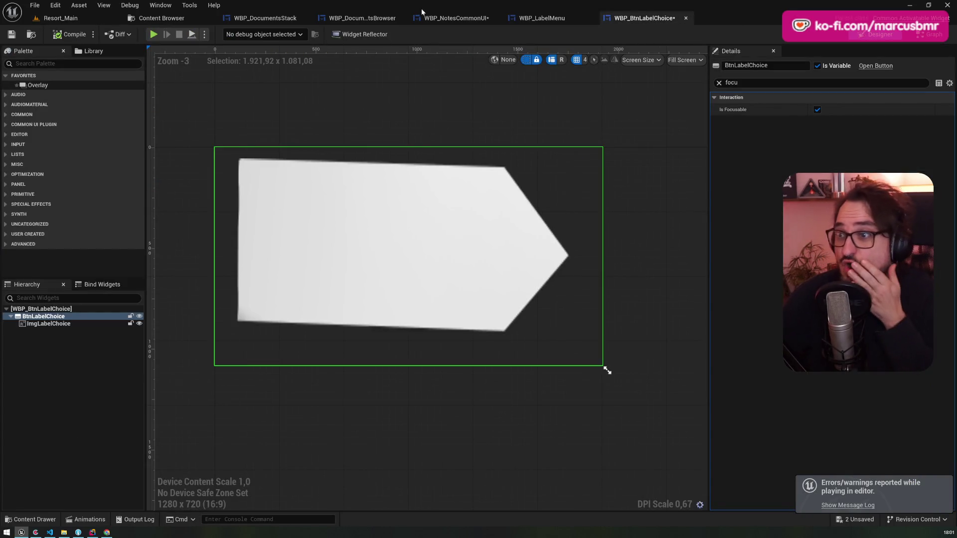
pyautogui.click(532, 18)
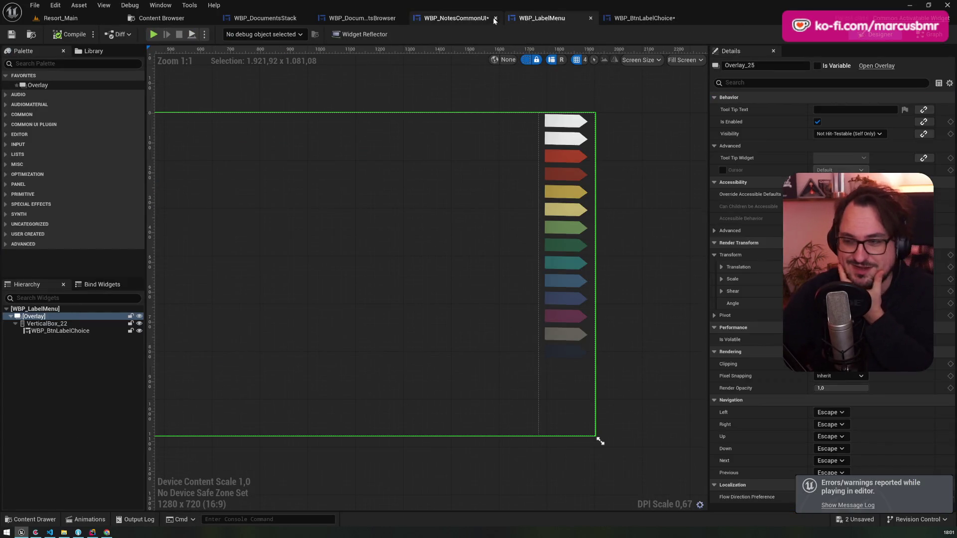
pyautogui.click(478, 18)
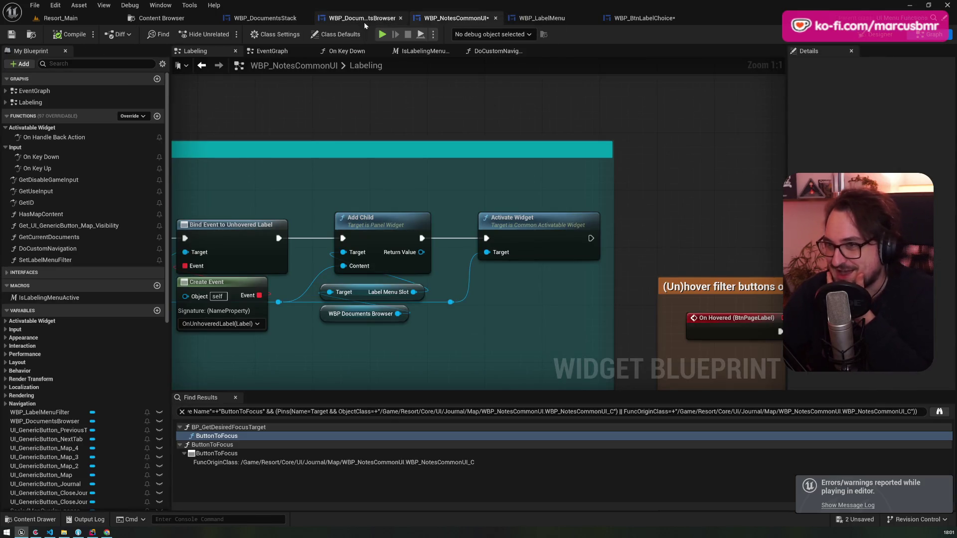
pyautogui.click(365, 19)
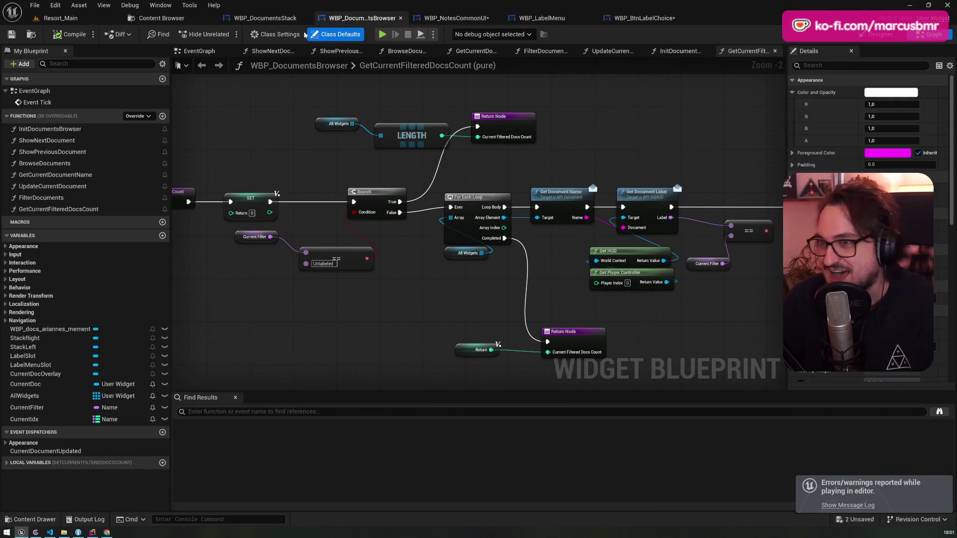
pyautogui.click(456, 18)
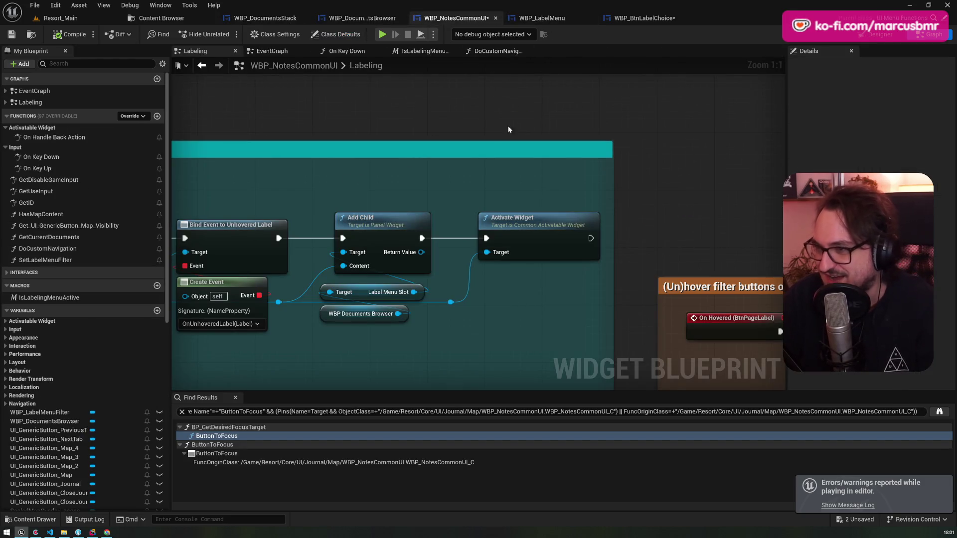
pyautogui.click(638, 18)
pyautogui.click(542, 18)
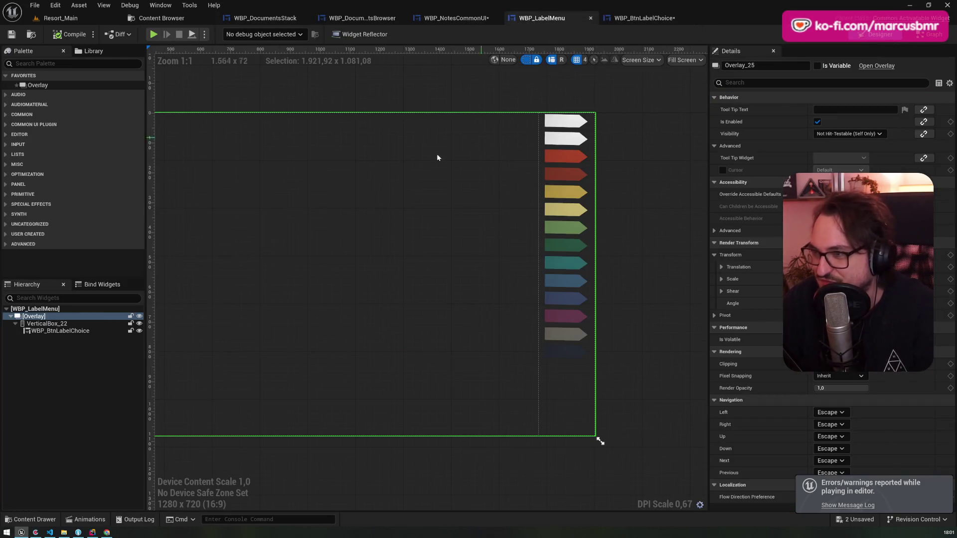
pyautogui.hotkey('alt', 'Left')
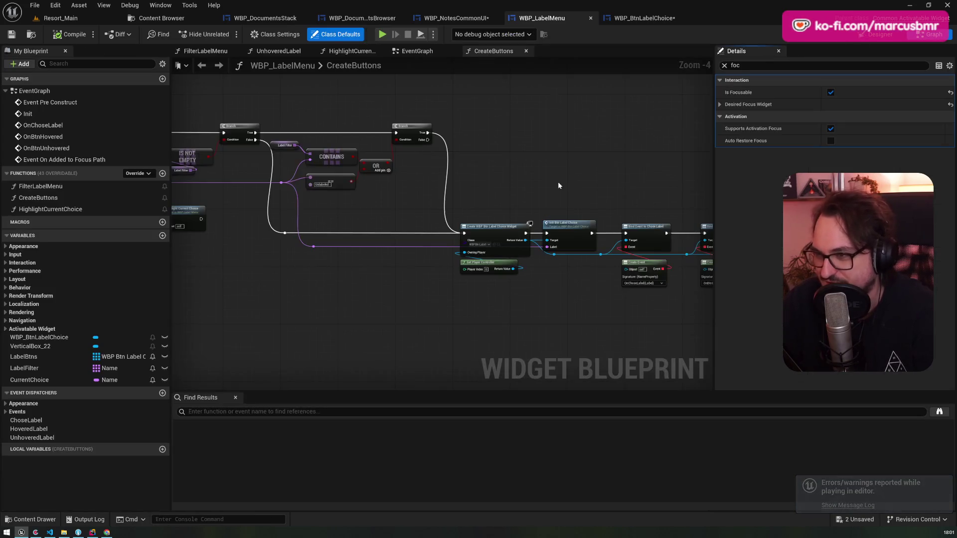
# - Add a SET Is Focusable node, ticked true, from Create Widget's Return Value
pyautogui.scroll(5, 516, 184)
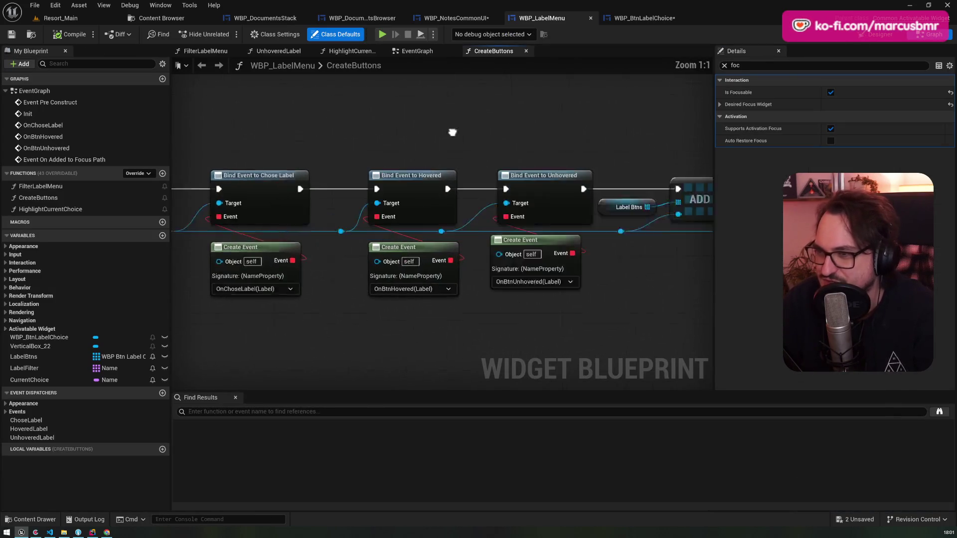
pyautogui.moveTo(304, 126)
pyautogui.mouseDown()
pyautogui.moveTo(503, 157)
pyautogui.moveTo(491, 170)
pyautogui.moveTo(629, 275)
pyautogui.moveTo(415, 258)
pyautogui.moveTo(415, 151)
pyautogui.moveTo(380, 152)
pyautogui.mouseUp()
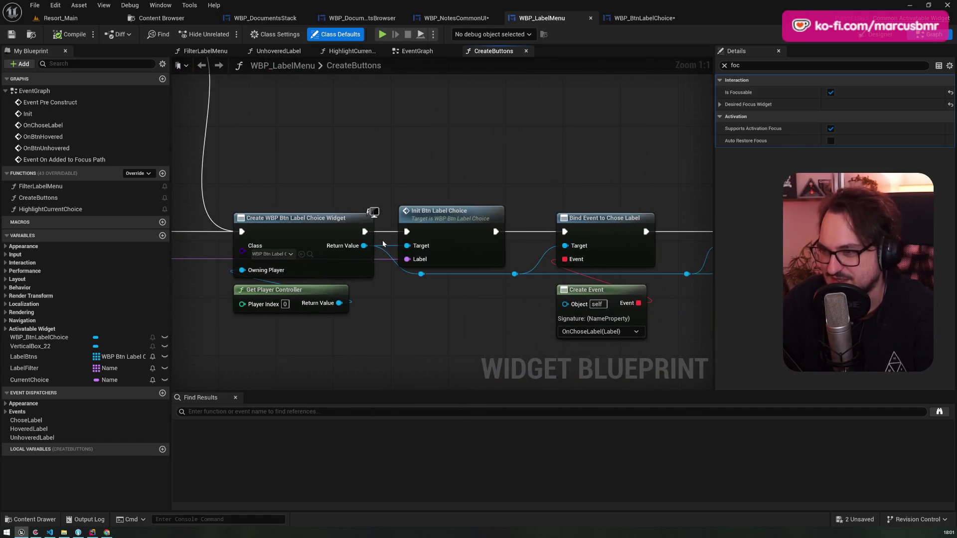
pyautogui.moveTo(364, 246)
pyautogui.mouseDown()
pyautogui.moveTo(372, 247)
pyautogui.moveTo(348, 136)
pyautogui.mouseUp()
pyautogui.write('setis')
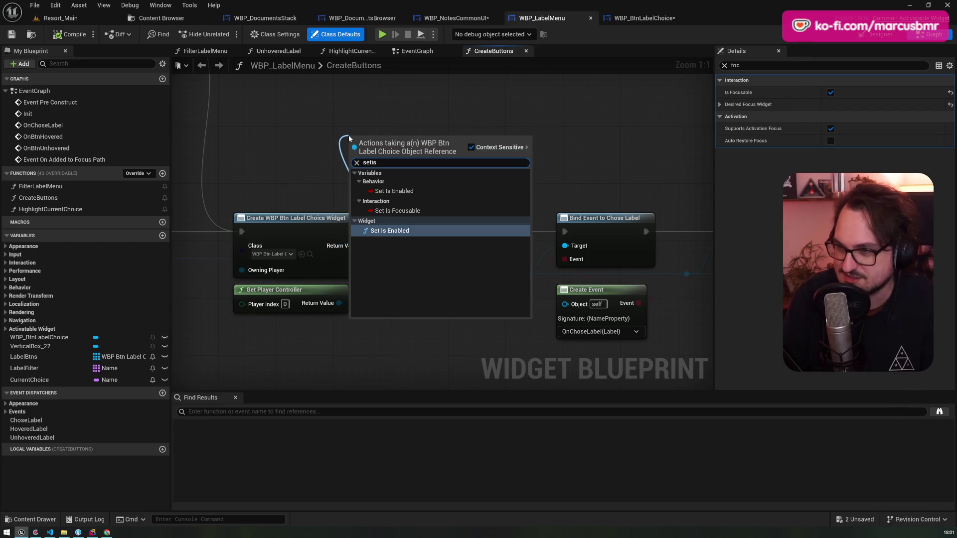
pyautogui.press('Down')
pyautogui.press('Return')
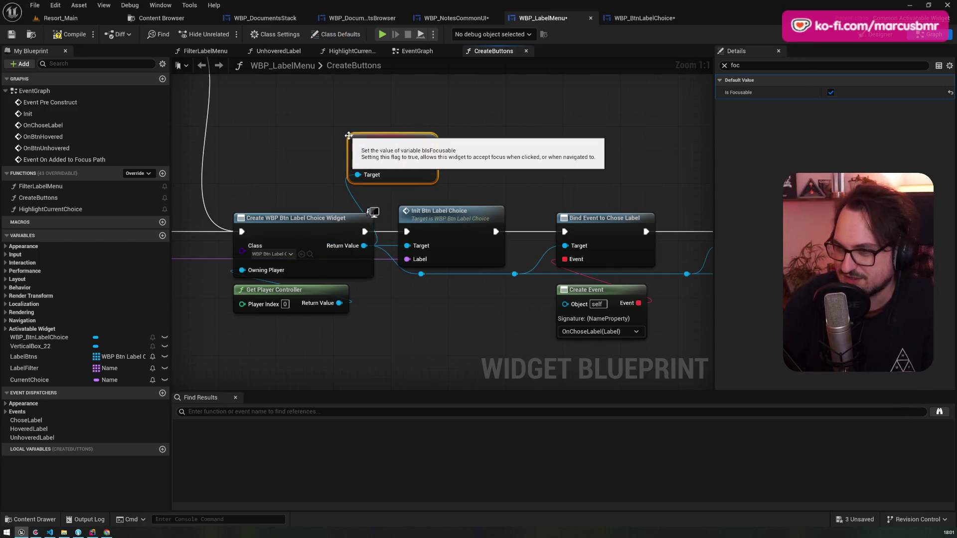
pyautogui.click(401, 160)
# - Wire the setter between Create Widget and Init Btn Label Choice, compile, and return to Resort_Main
pyautogui.moveTo(364, 231)
pyautogui.mouseDown()
pyautogui.moveTo(369, 184)
pyautogui.moveTo(358, 145)
pyautogui.mouseUp()
pyautogui.moveTo(427, 145); pyautogui.dragTo(406, 231)
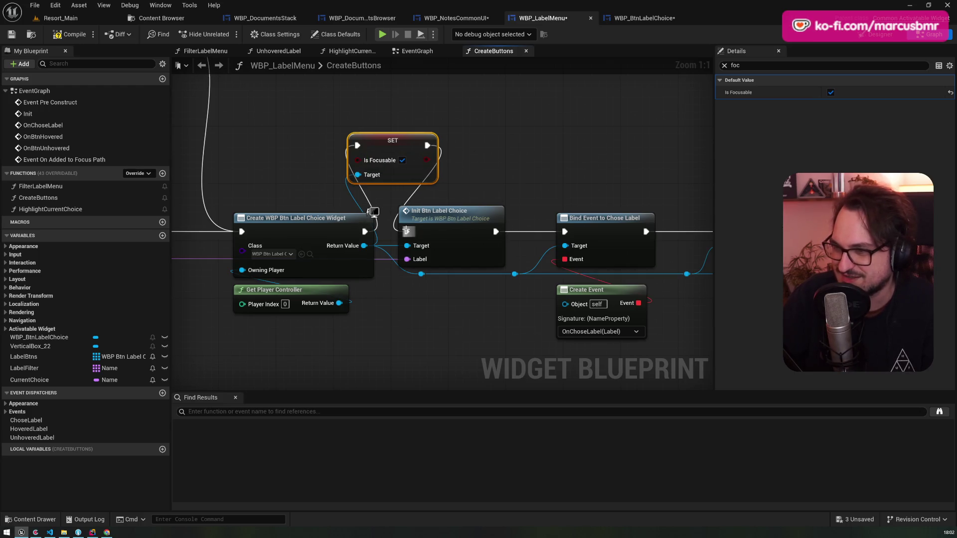
pyautogui.click(75, 34)
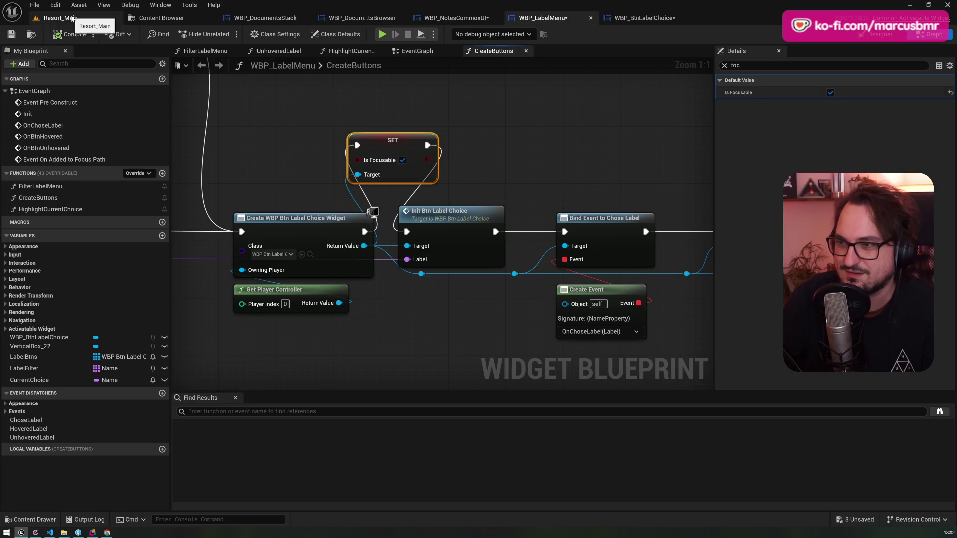
pyautogui.click(72, 18)
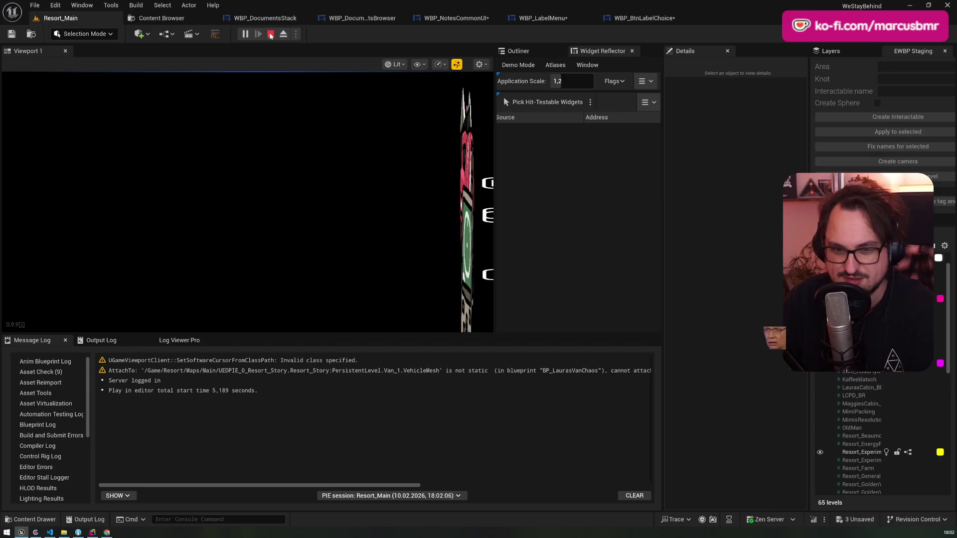
# - Stop the play session and look through the notes UI, label menu and label button blueprints
pyautogui.click(269, 34)
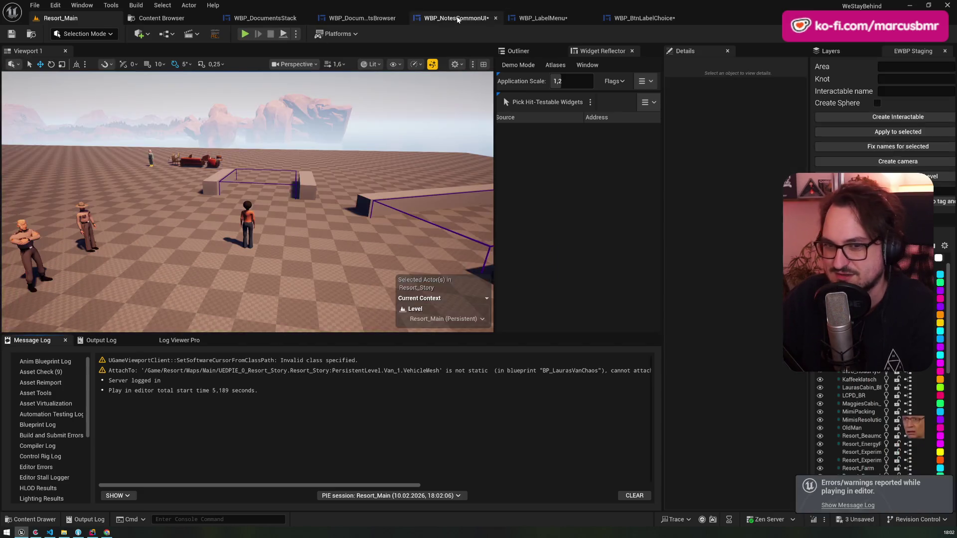
pyautogui.click(457, 20)
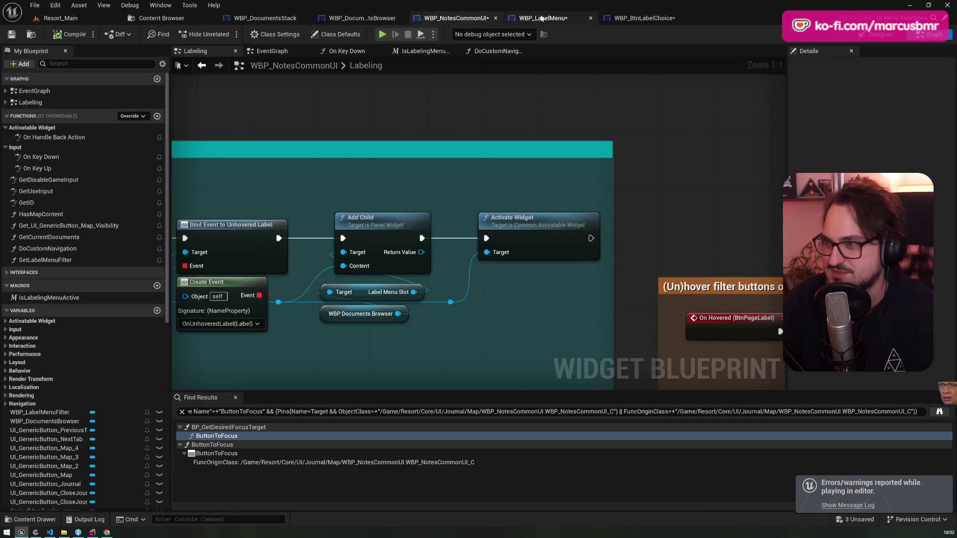
pyautogui.click(543, 19)
pyautogui.click(647, 19)
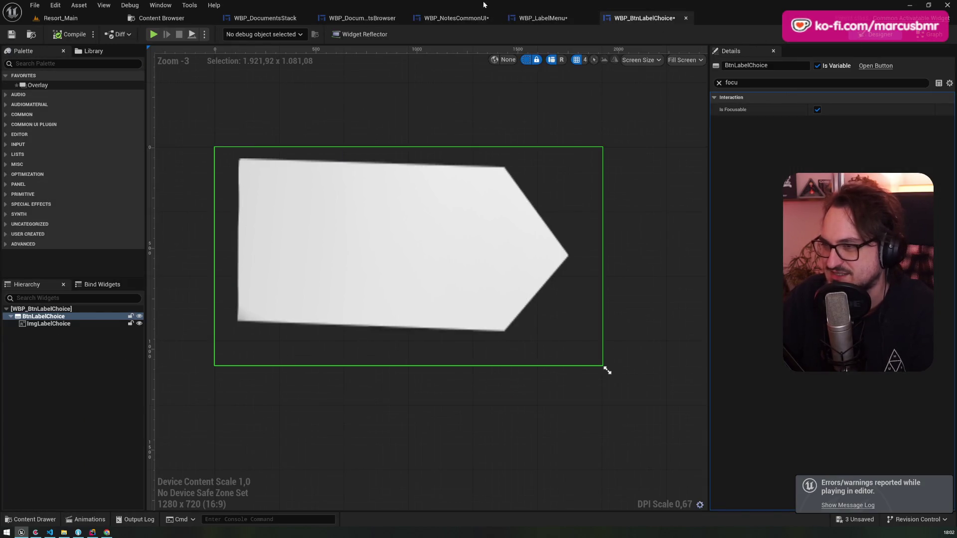
pyautogui.click(543, 18)
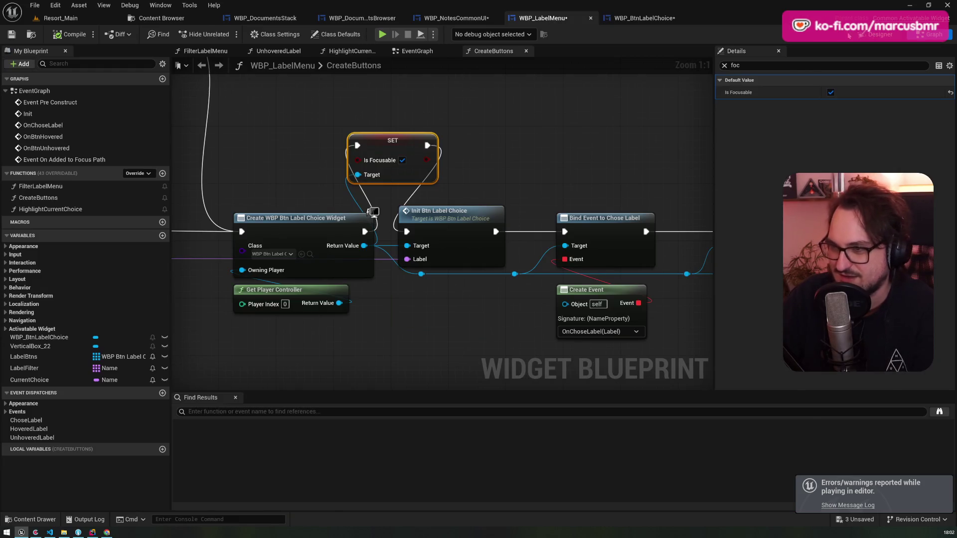
# - Turn on Is Focusable for the WBP_BtnLabelChoice placed in WBP_LabelMenu's layout, then return to Resort_Main
pyautogui.click(849, 36)
pyautogui.click(60, 330)
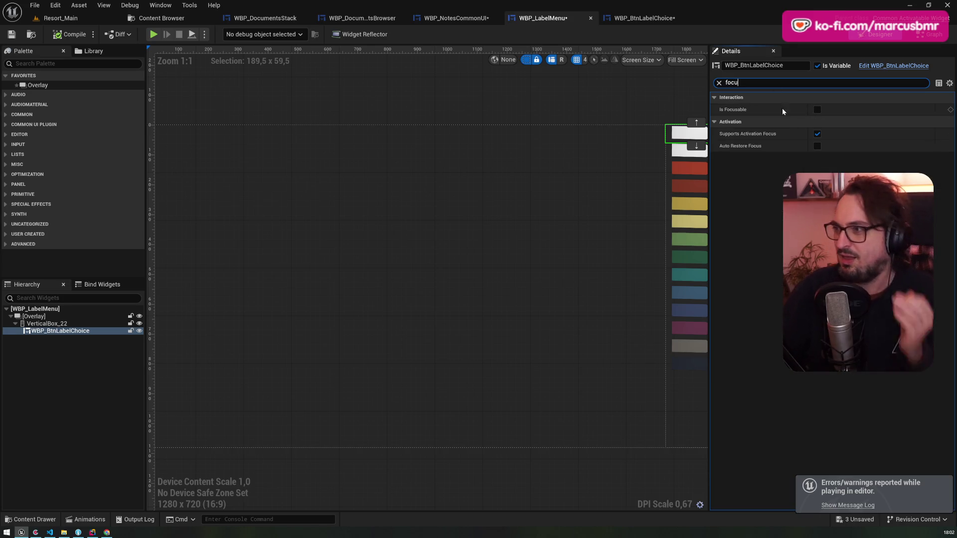
pyautogui.click(817, 109)
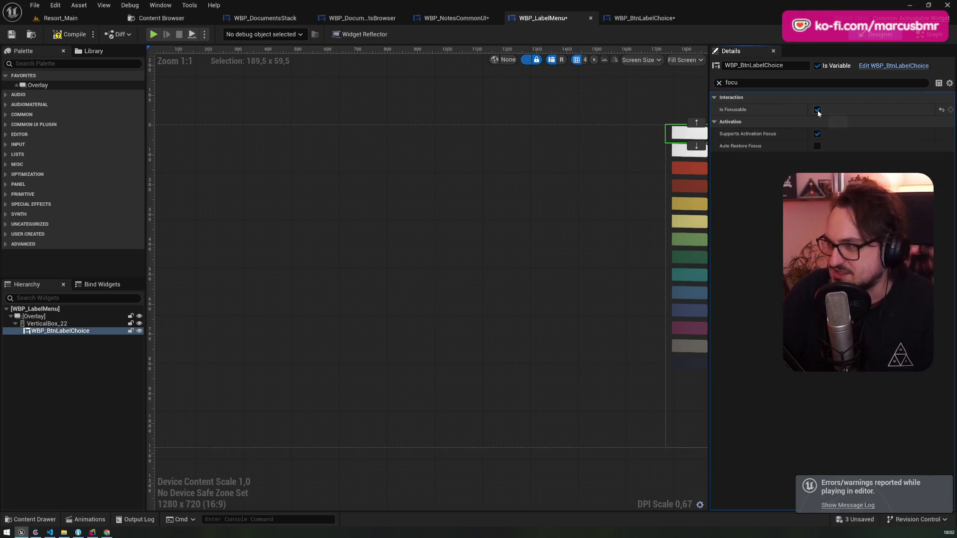
pyautogui.click(64, 19)
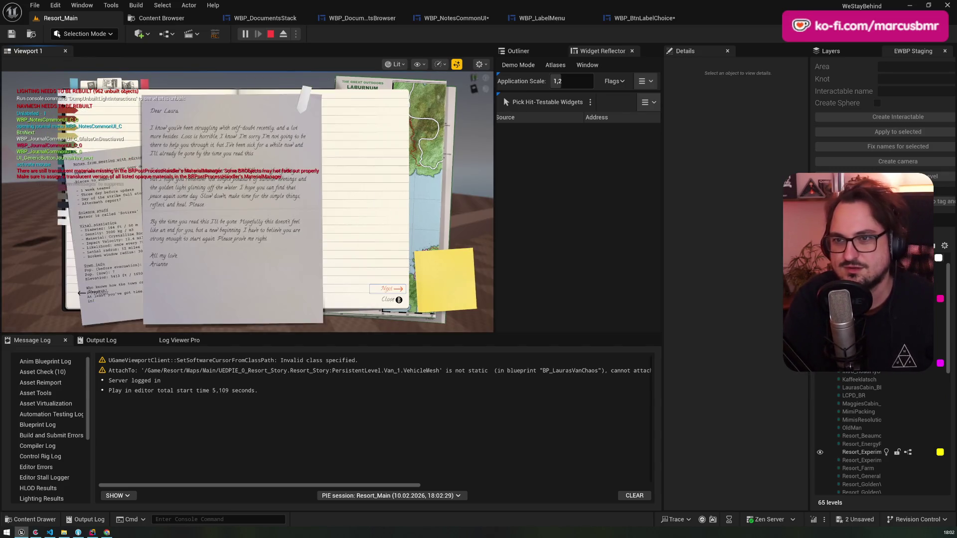
# - Play-test moving focus Down, Down, Up across the colour label tabs, then stop and switch to WBP_BtnLabelChoice
pyautogui.press('Down')
pyautogui.press('Down')
pyautogui.press('Down')
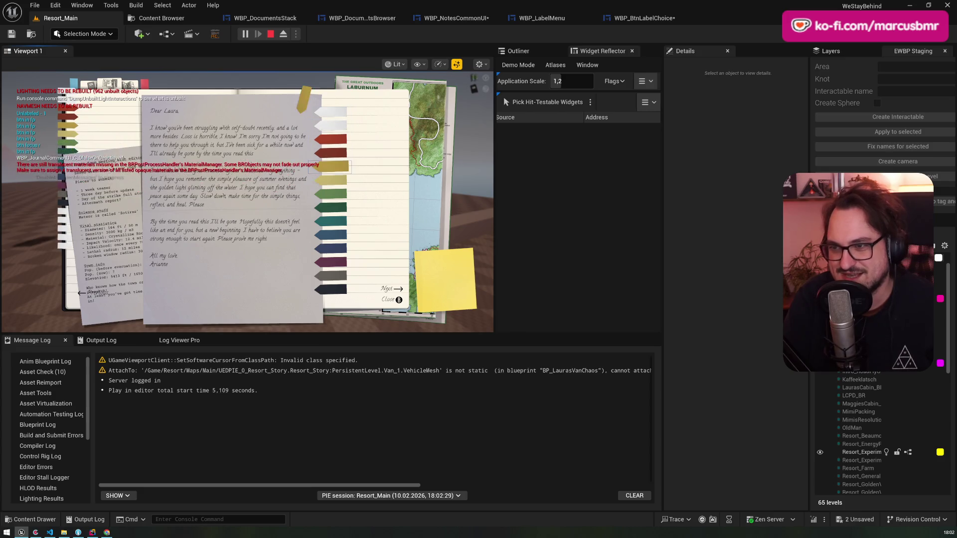
pyautogui.press('Down')
pyautogui.press('Down')
pyautogui.press('Down')
pyautogui.press('Up')
pyautogui.press('Up')
pyautogui.press('Up')
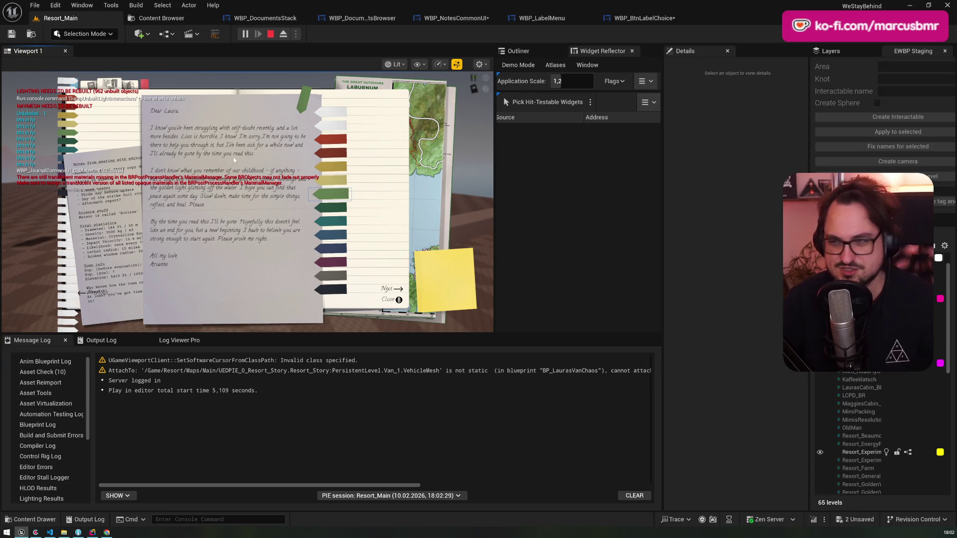
pyautogui.press('Escape')
pyautogui.click(643, 18)
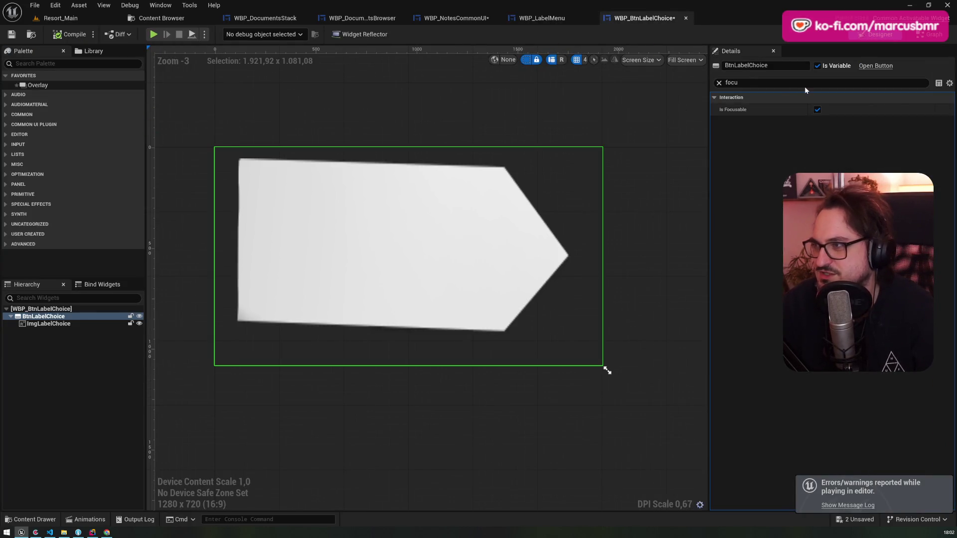
# - Turn on Is Focusable for WBP_BtnLabelChoice's root widget and save it
pyautogui.click(40, 309)
pyautogui.click(817, 109)
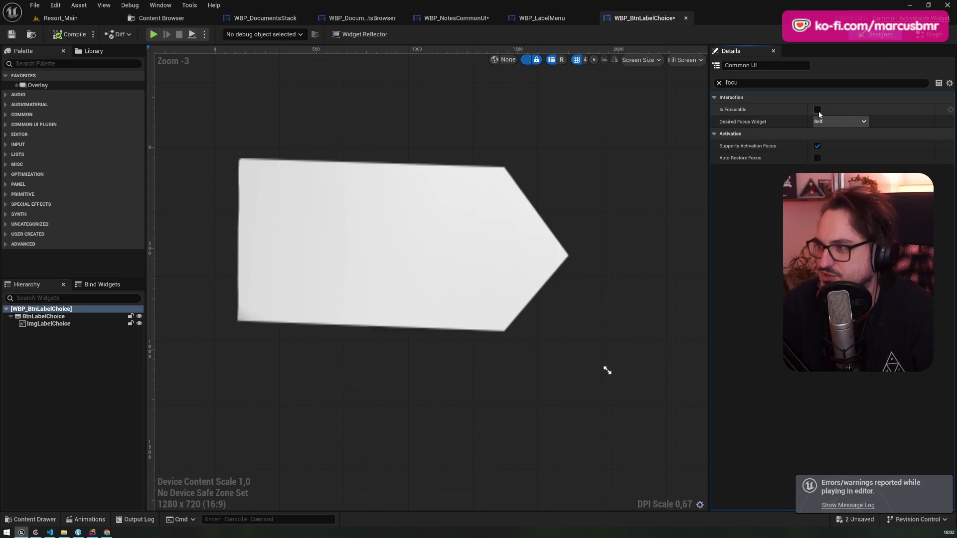
pyautogui.click(12, 36)
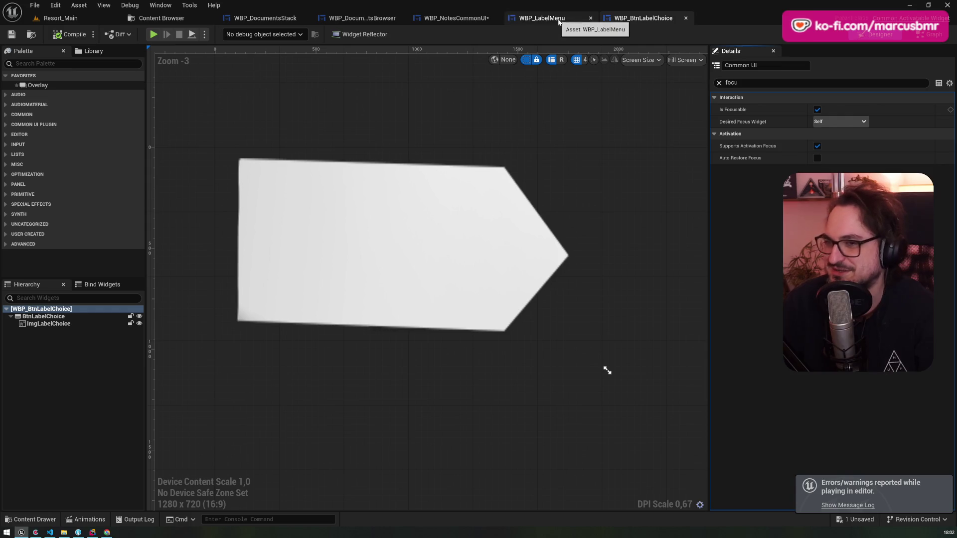
# - In WBP_LabelMenu, select the placed label button, then open the CreateButtons graph
pyautogui.click(558, 20)
pyautogui.click(50, 331)
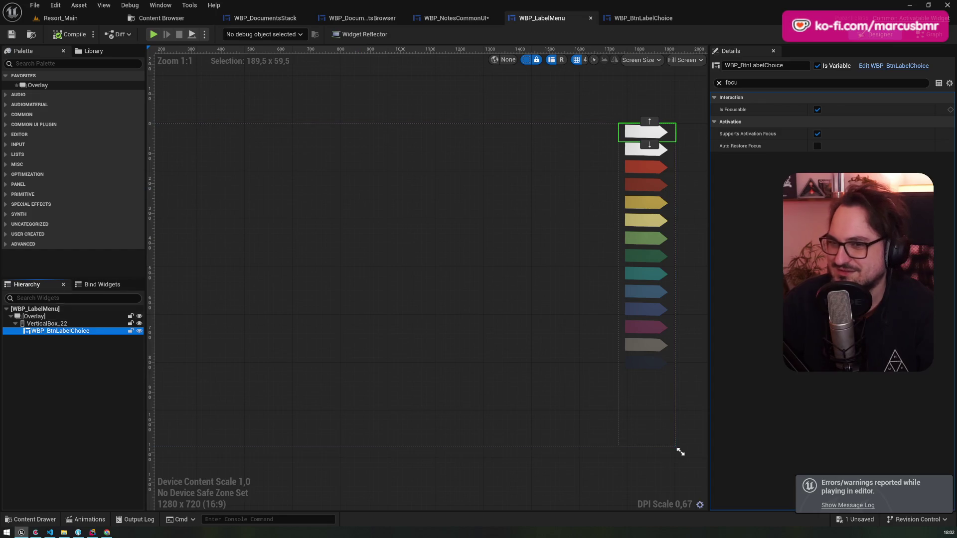
pyautogui.click(100, 331)
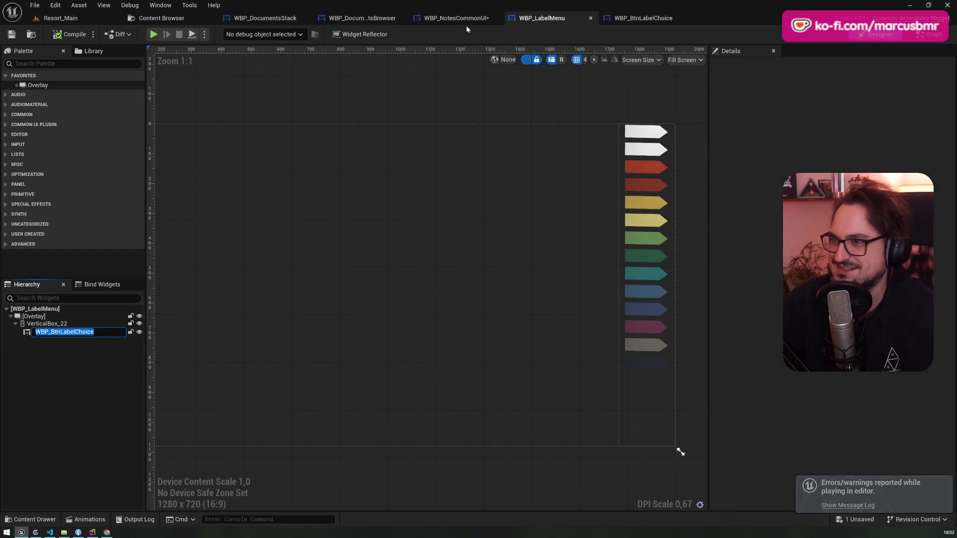
pyautogui.click(930, 33)
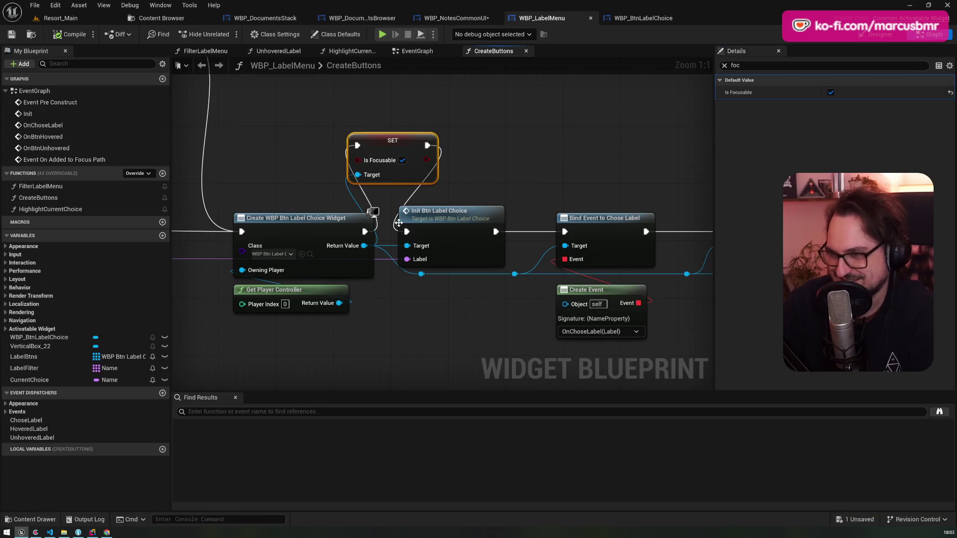
# - Play-test the journal from Resort_Main, review CreateButtons and WBP_NotesCommonUI, then open WBP_LabelMenu's Designer
pyautogui.click(75, 20)
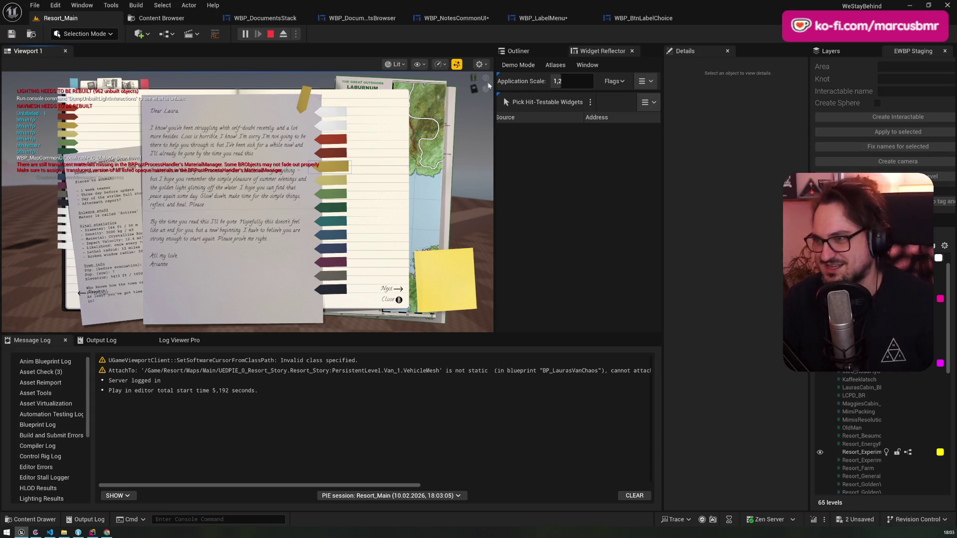
pyautogui.press('Escape')
pyautogui.click(459, 21)
pyautogui.click(549, 19)
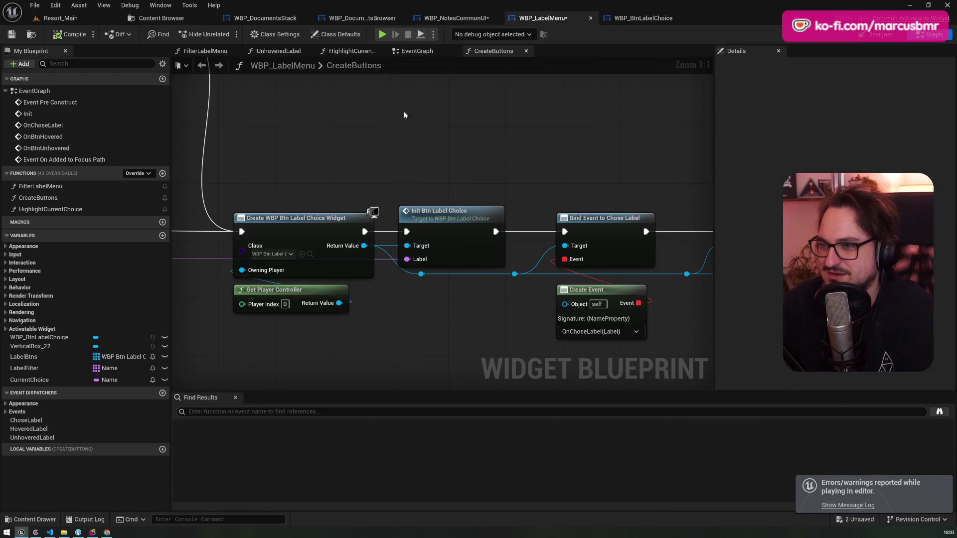
pyautogui.click(439, 20)
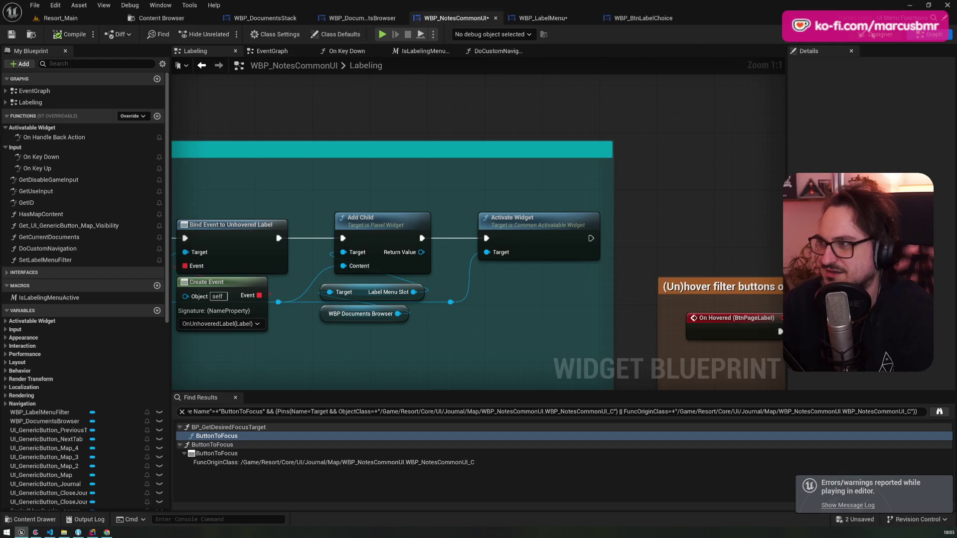
pyautogui.click(872, 35)
pyautogui.click(543, 19)
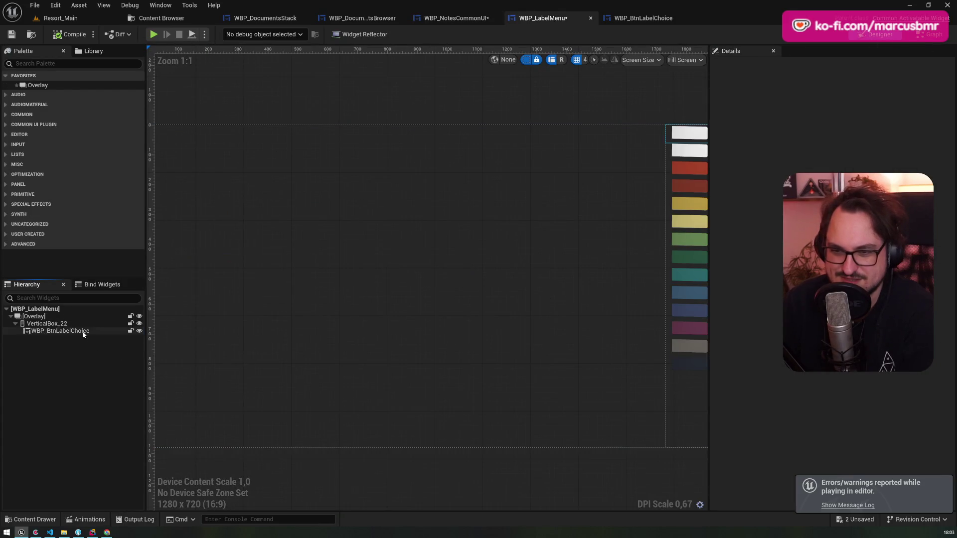
# - Delete the WBP_BtnLabelChoice placeholder from VerticalBox_22, confirming with Yes, and go back to the graph
pyautogui.click(74, 330)
pyautogui.press('Delete')
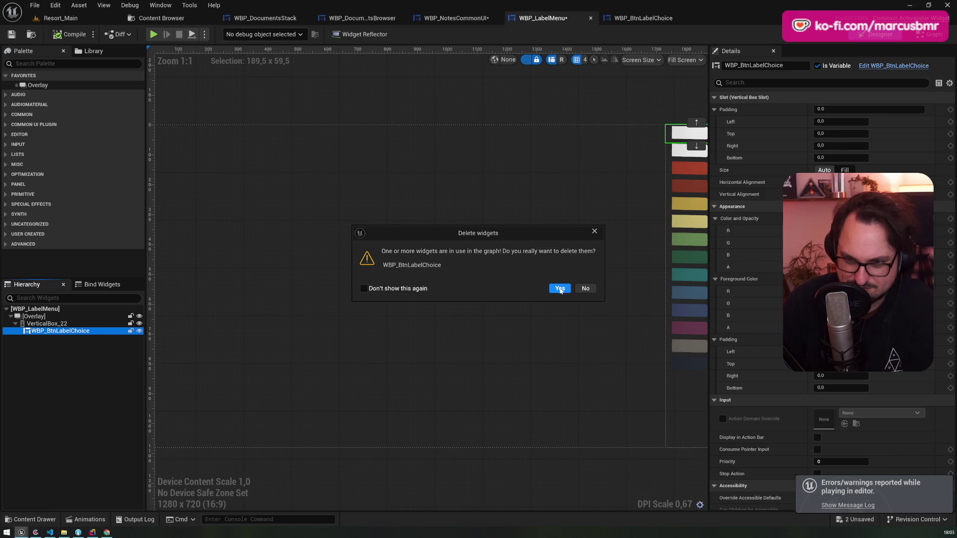
pyautogui.click(559, 289)
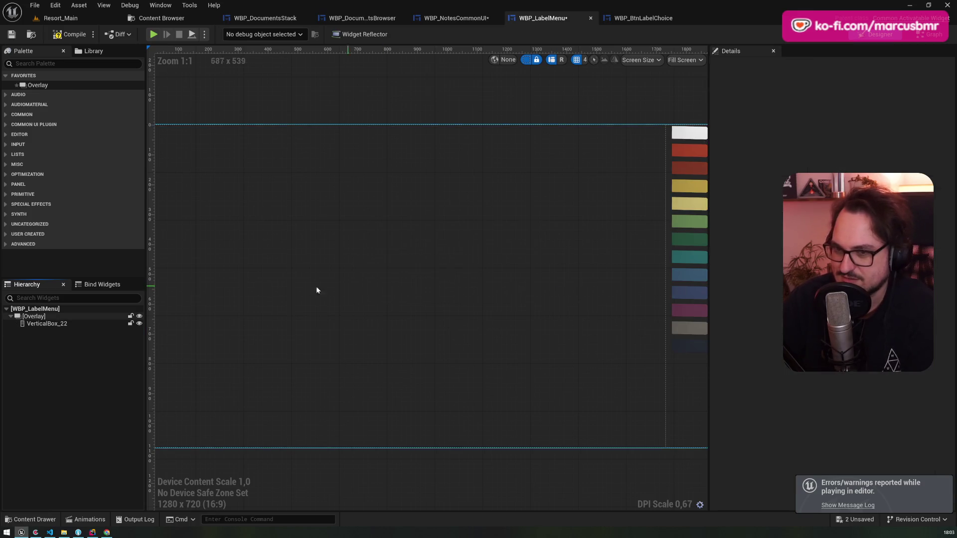
pyautogui.click(924, 35)
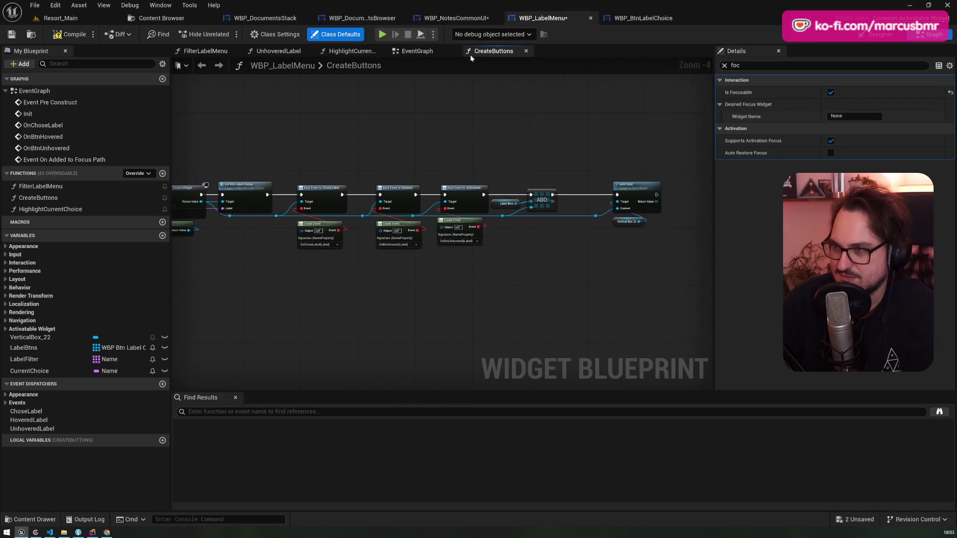
# - Open WBP_LabelMenu's EventGraph and compile the blueprint
pyautogui.click(417, 51)
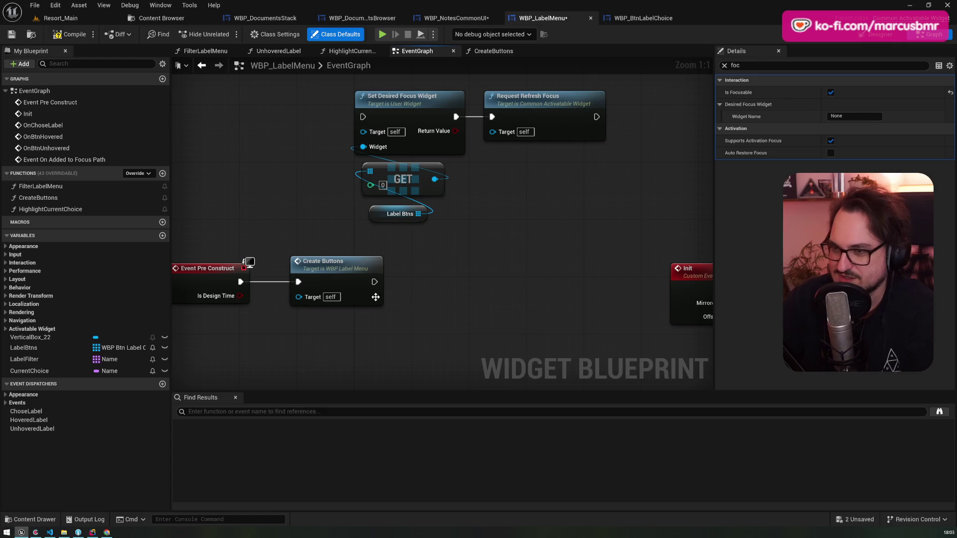
pyautogui.click(67, 35)
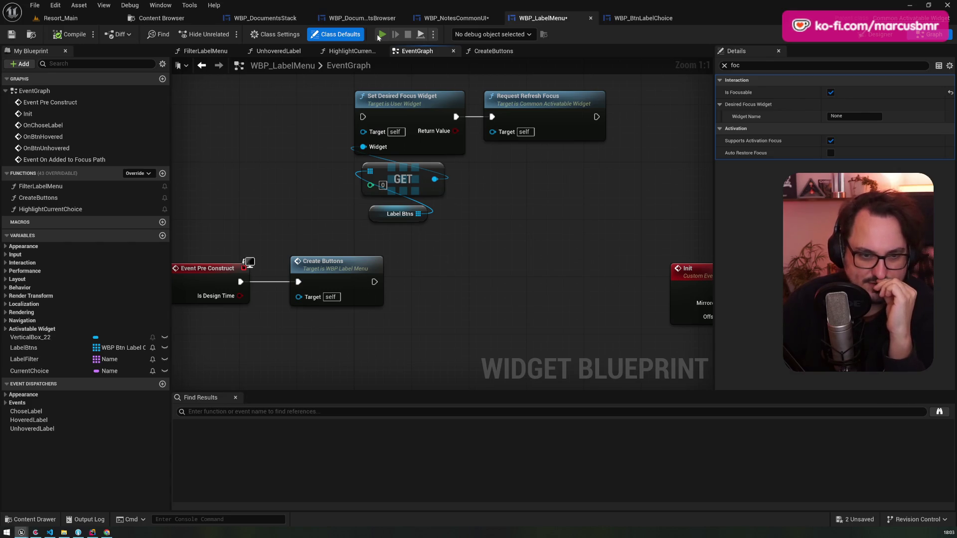
# - After a quick play test, wire Create Buttons into Set Desired Focus Widget and break its Request Refresh Focus link
pyautogui.click(379, 36)
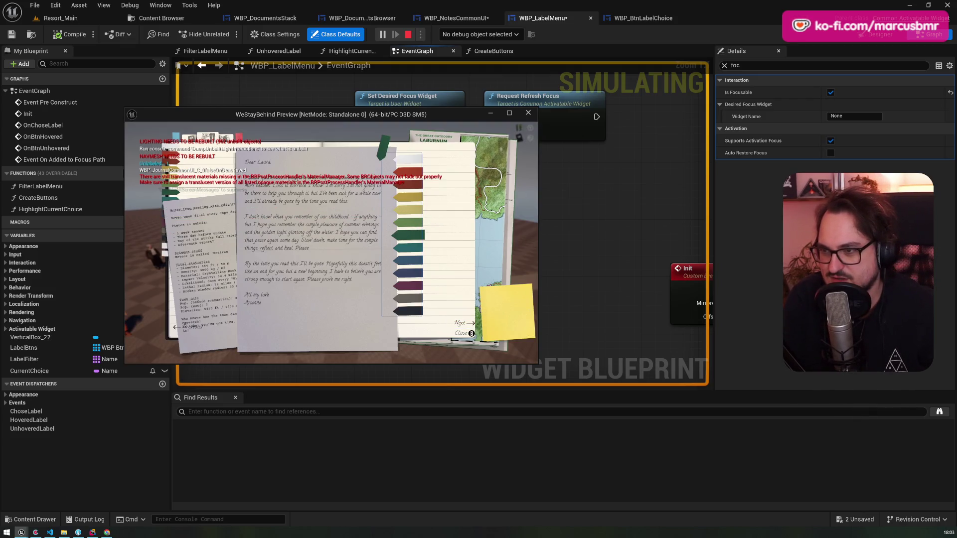
pyautogui.press('Escape')
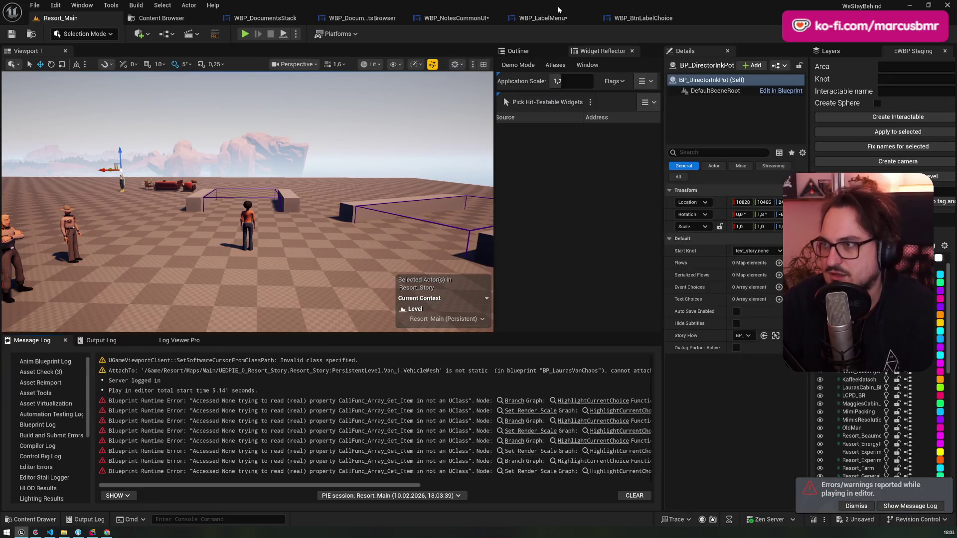
pyautogui.click(548, 18)
pyautogui.moveTo(373, 281); pyautogui.dragTo(363, 116)
pyautogui.keyDown('alt'); pyautogui.click(476, 119); pyautogui.keyUp('alt')
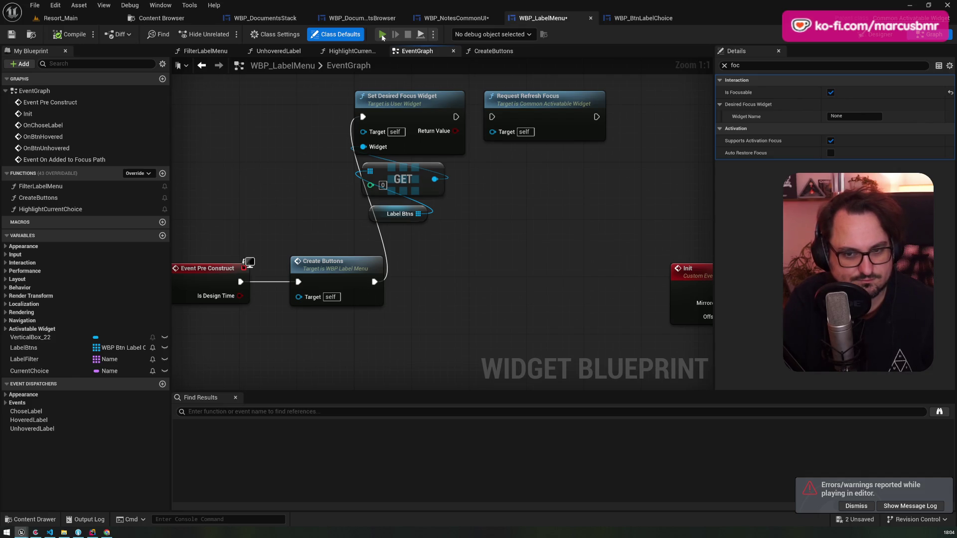
# - Play-test again: close the notes, press M for the map, J to reopen the labelled journal, then stop
pyautogui.click(383, 35)
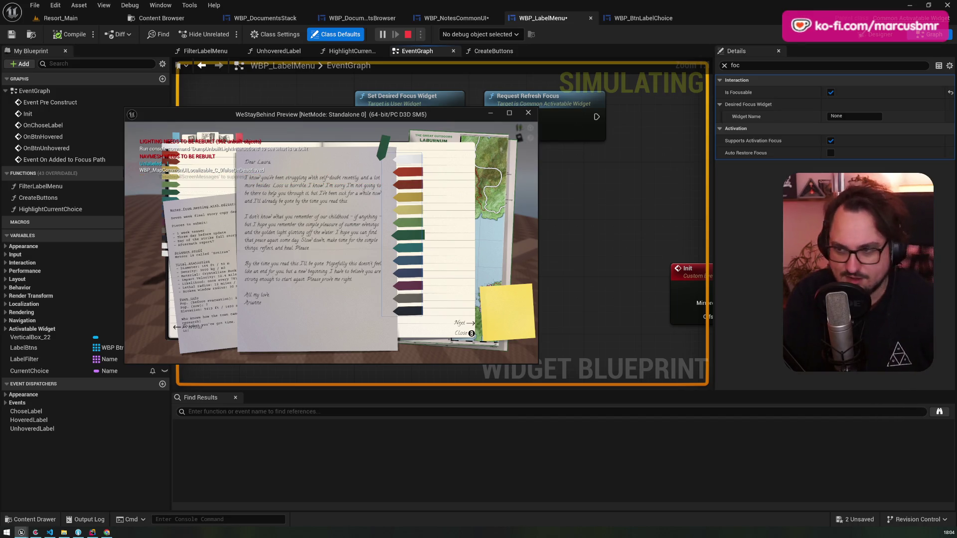
pyautogui.click(539, 198)
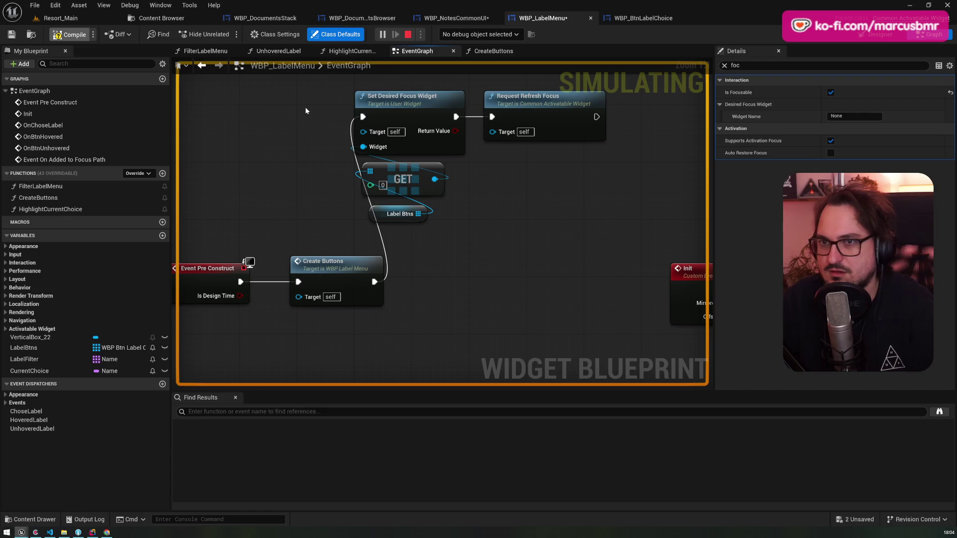
pyautogui.hotkey('alt', 'Tab')
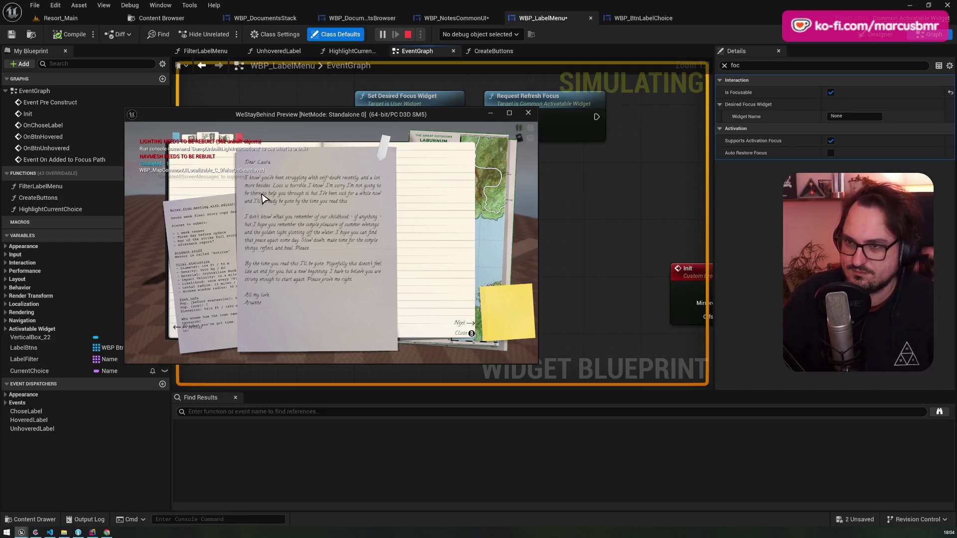
pyautogui.click(461, 341)
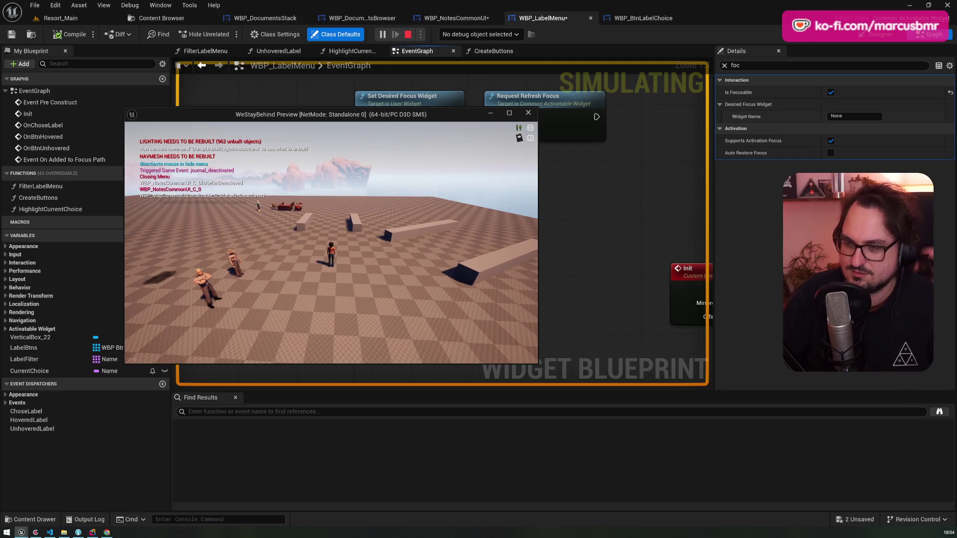
pyautogui.press('m')
pyautogui.press('j')
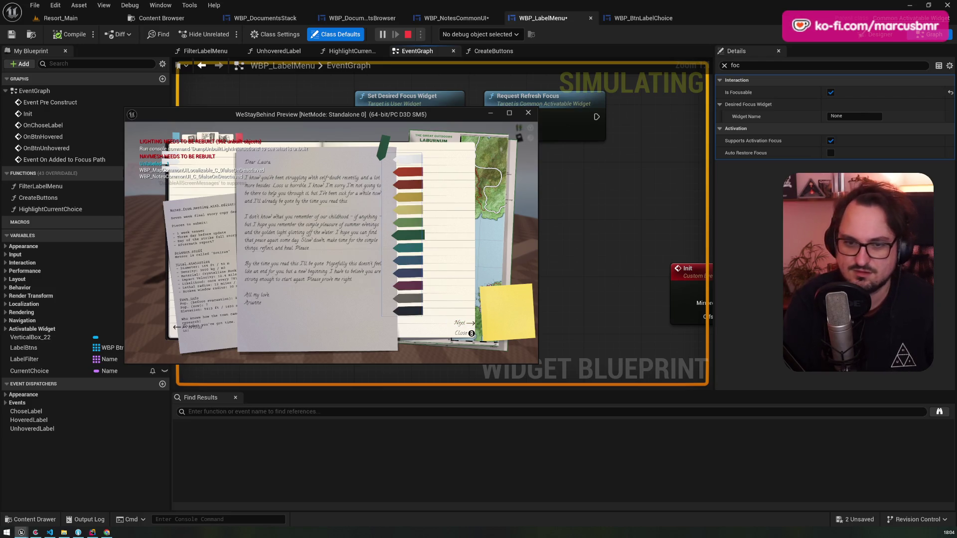
pyautogui.press('Escape')
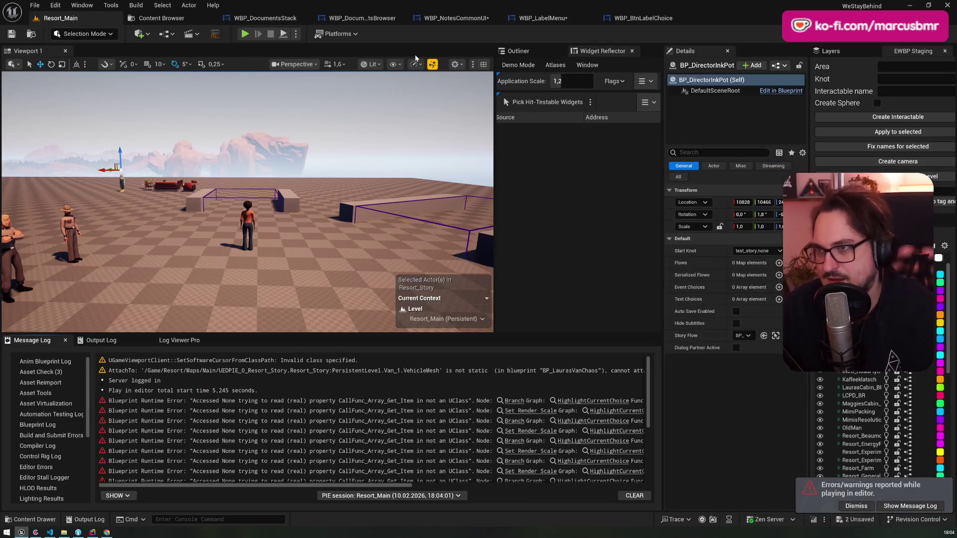
# - Play-test from WBP_NotesCommonUI: open the journal with J, page Right to the letter, then stop
pyautogui.click(362, 18)
pyautogui.click(437, 17)
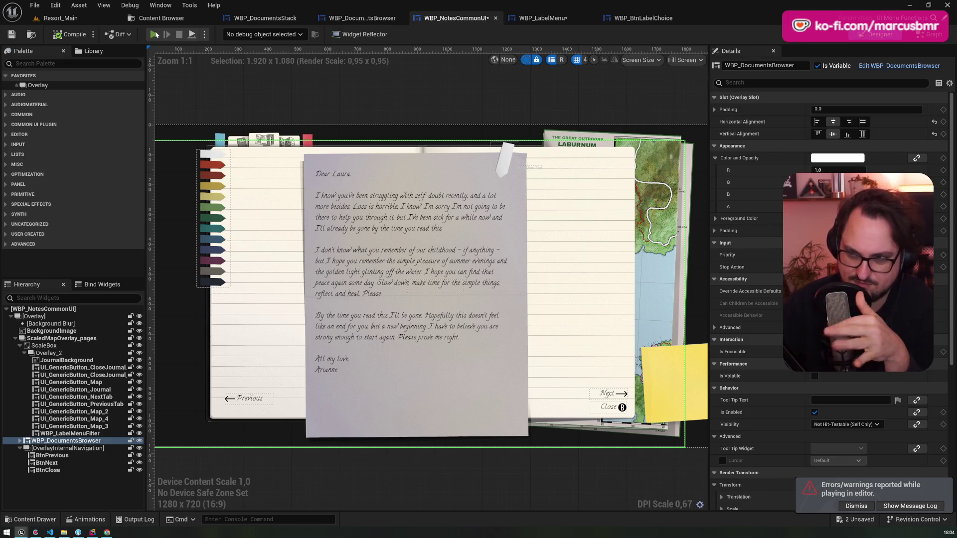
pyautogui.click(155, 34)
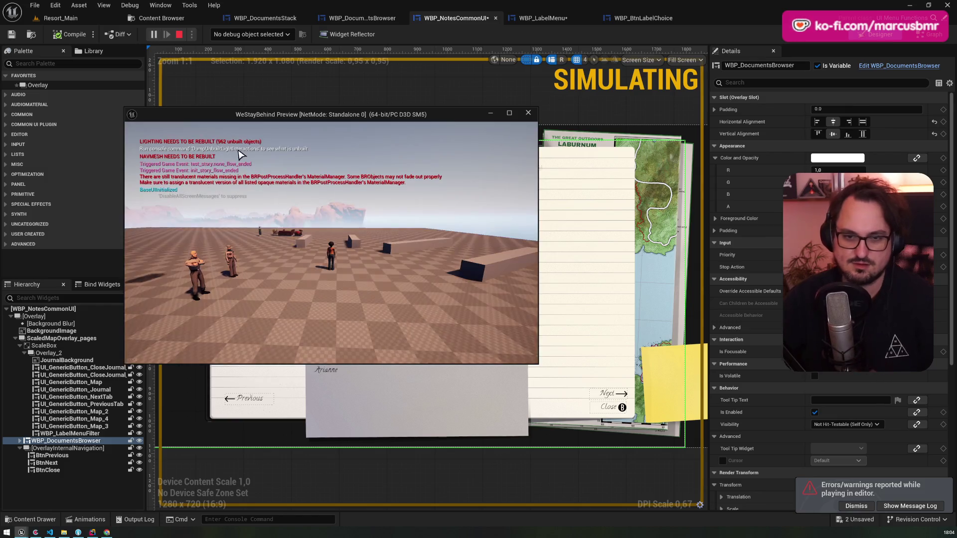
pyautogui.press('j')
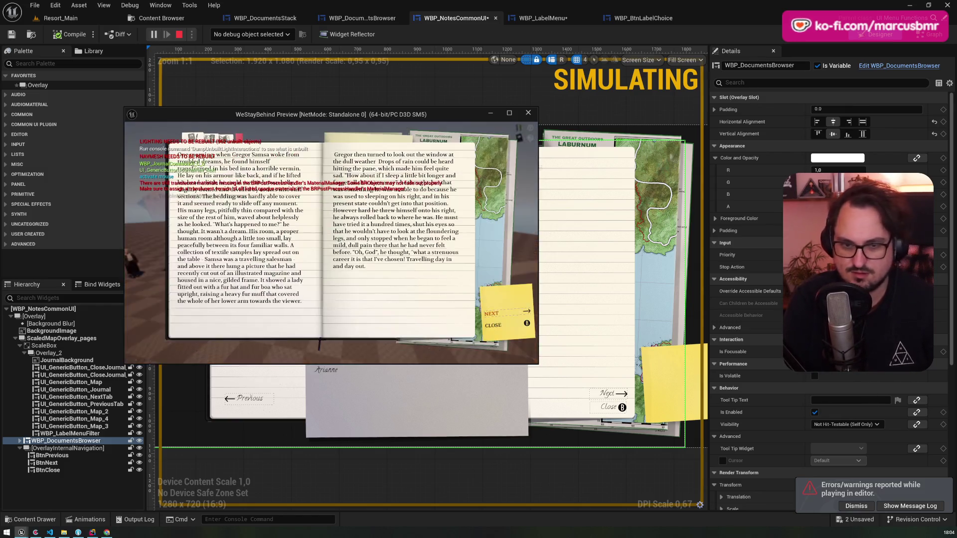
pyautogui.press('Right')
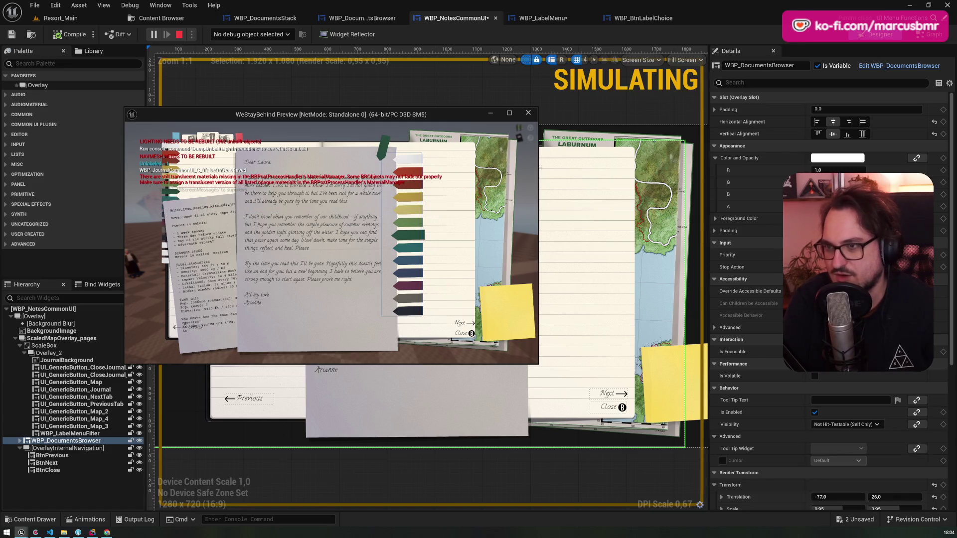
pyautogui.press('Escape')
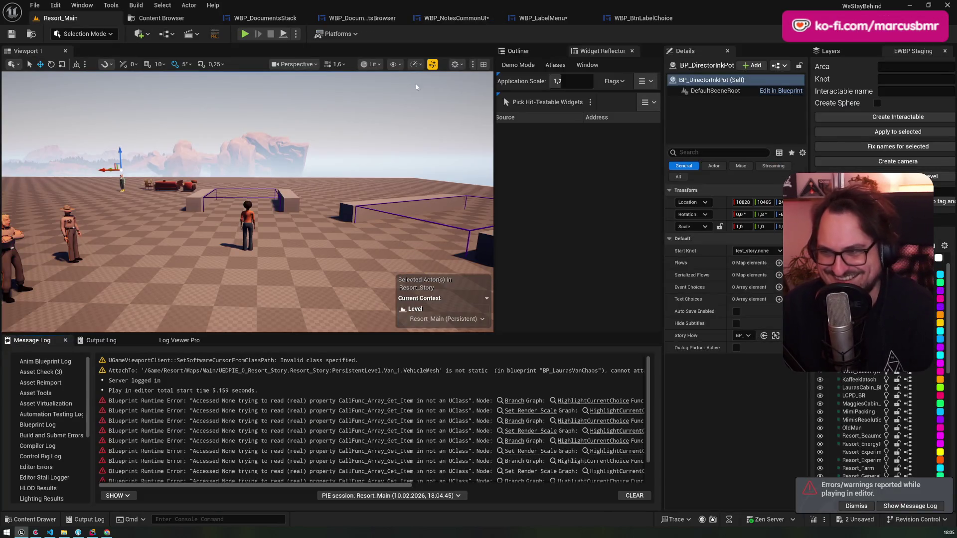
pyautogui.click(458, 19)
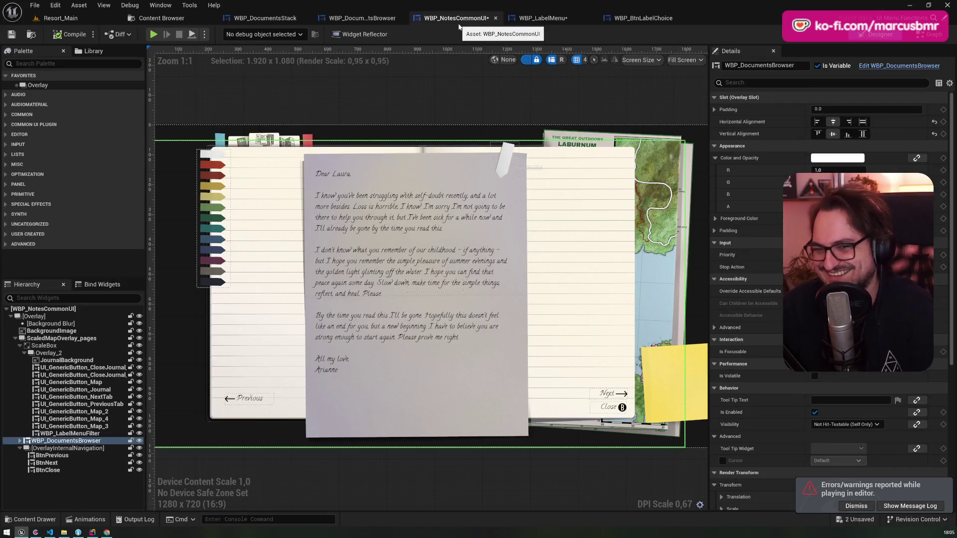
# - Switch to the WBP_LabelMenu tab and bring up its Designer layout
pyautogui.click(562, 20)
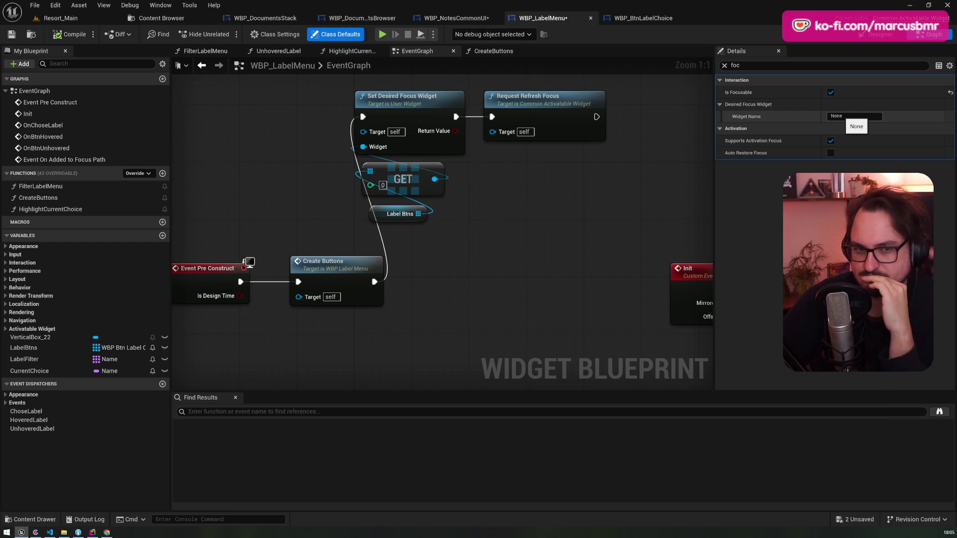
pyautogui.click(880, 34)
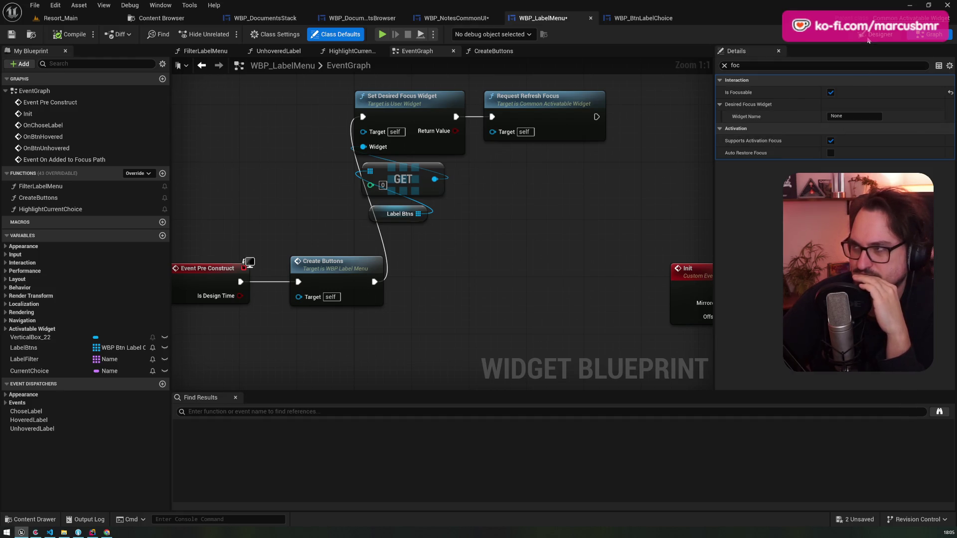
# - Check the focus settings of VerticalBox_22 and the root Overlay in Details, then return to the graph
pyautogui.click(45, 324)
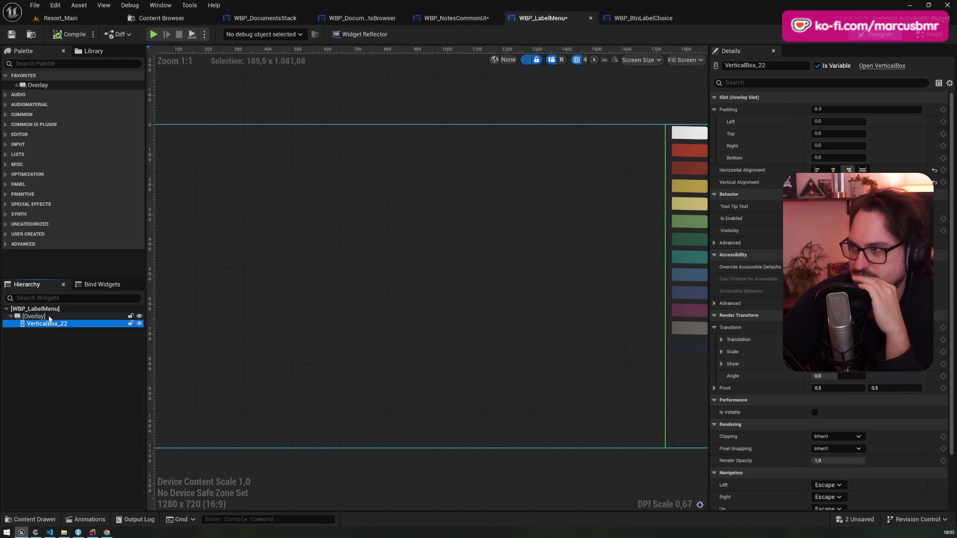
pyautogui.click(822, 83)
pyautogui.write('focus')
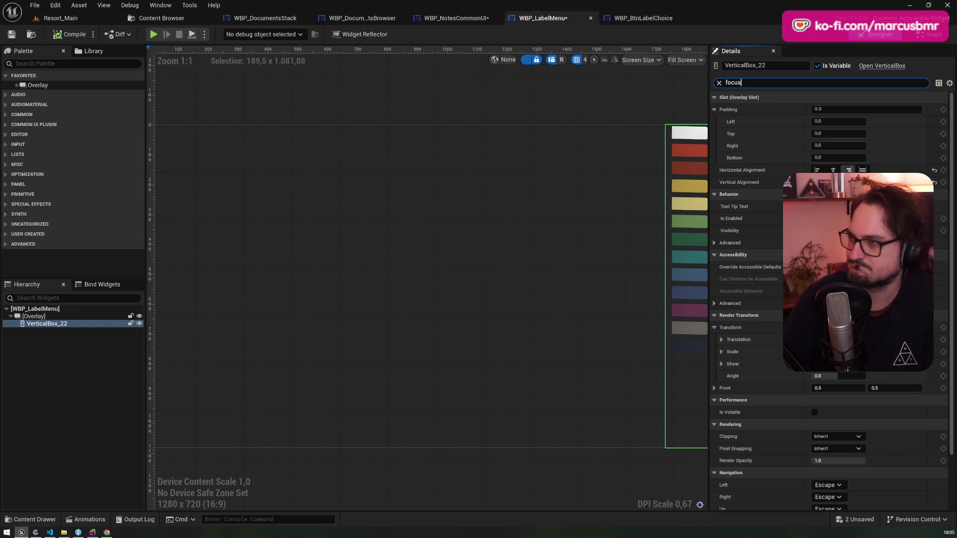
pyautogui.click(40, 317)
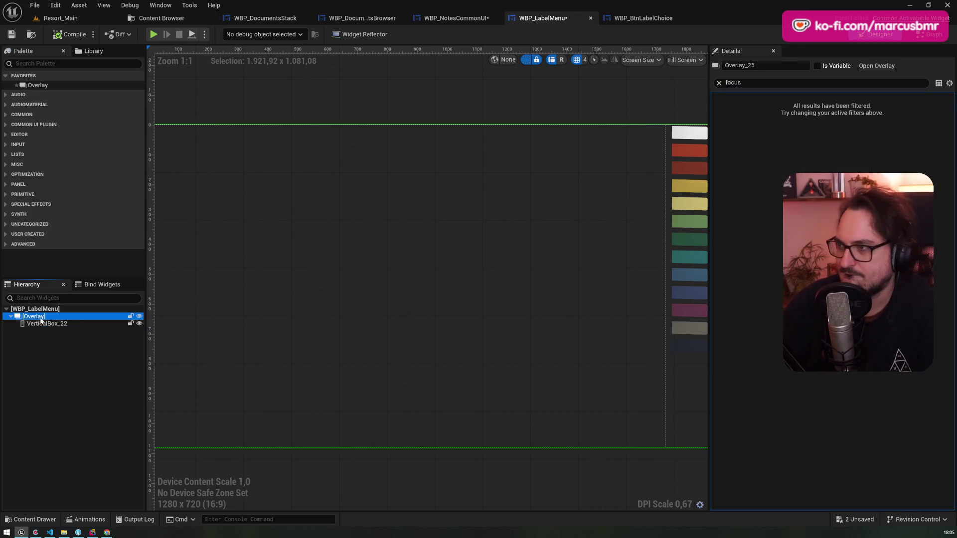
pyautogui.click(45, 323)
pyautogui.click(55, 63)
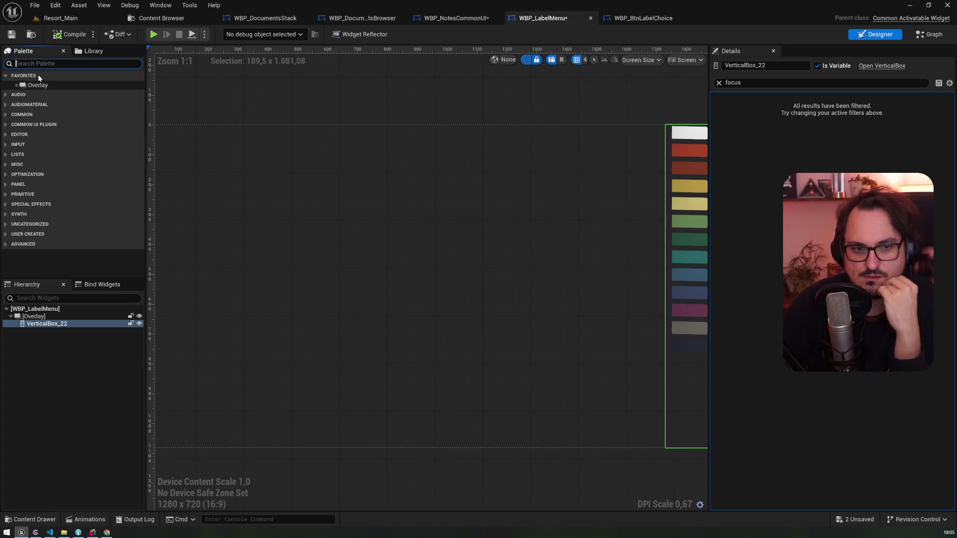
pyautogui.click(925, 37)
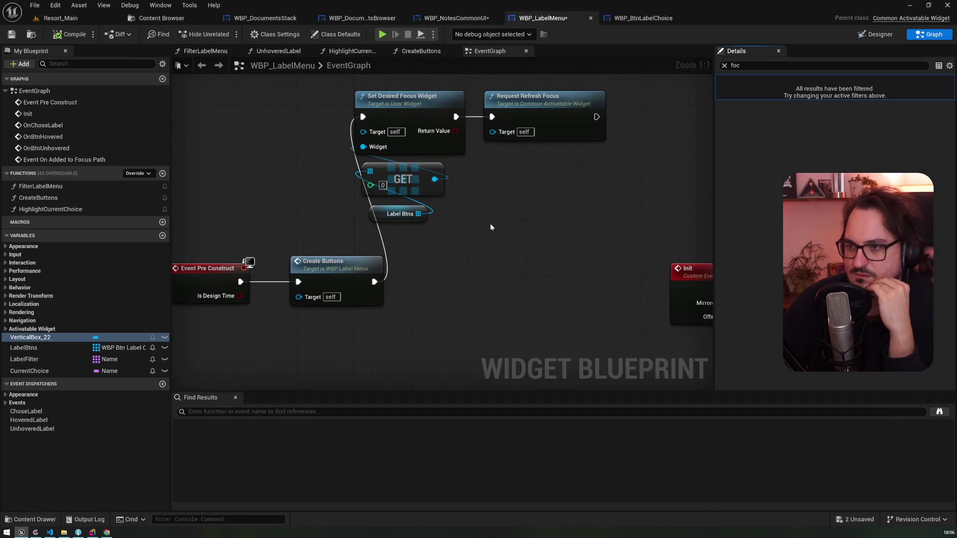
# - Inspect the Set Desired Focus Widget node's description and the array GET node
pyautogui.click(401, 109)
pyautogui.click(521, 107)
pyautogui.click(408, 115)
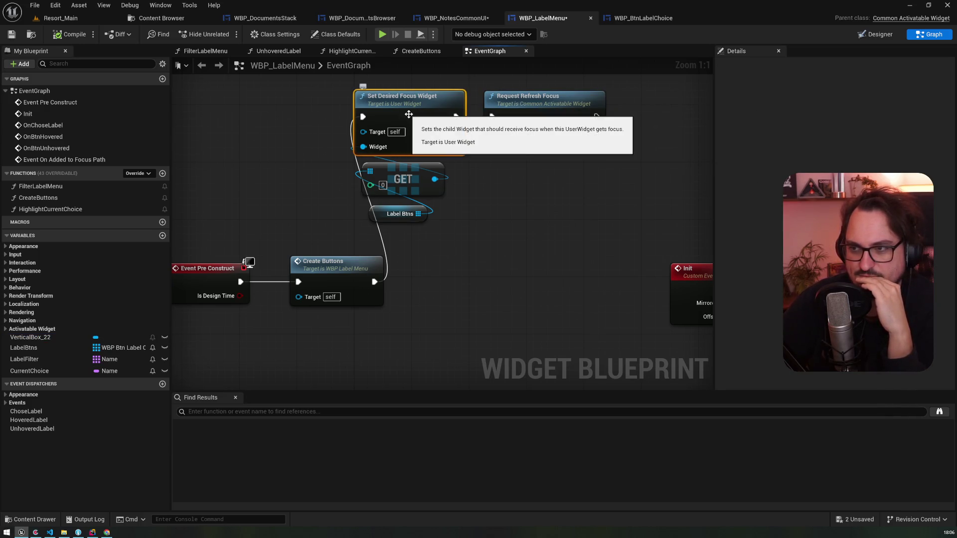
pyautogui.click(413, 185)
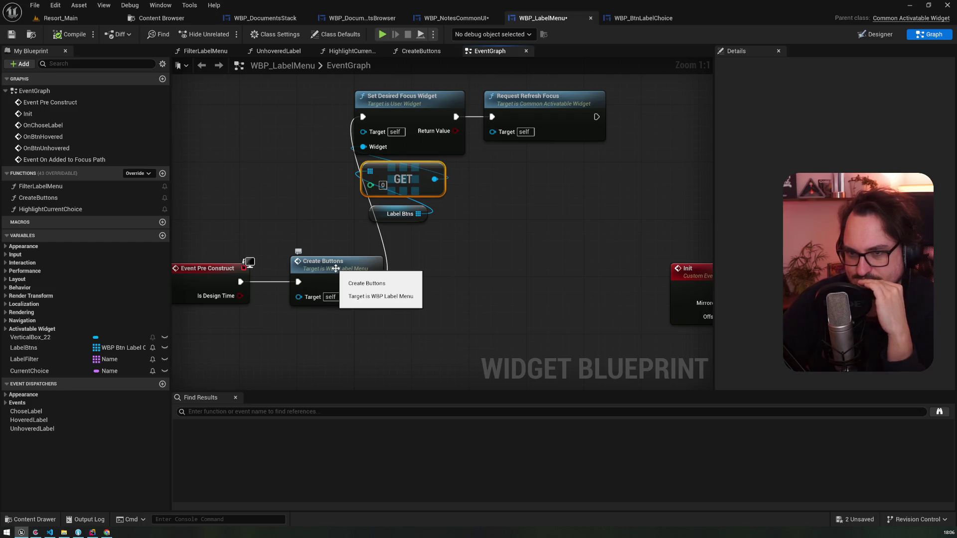
# - Add a Vertical Box 22 getter with a Get Child At node and compile WBP_LabelMenu
pyautogui.moveTo(30, 337)
pyautogui.mouseDown()
pyautogui.moveTo(199, 234)
pyautogui.moveTo(242, 144)
pyautogui.mouseUp()
pyautogui.write('get child')
pyautogui.press('Return')
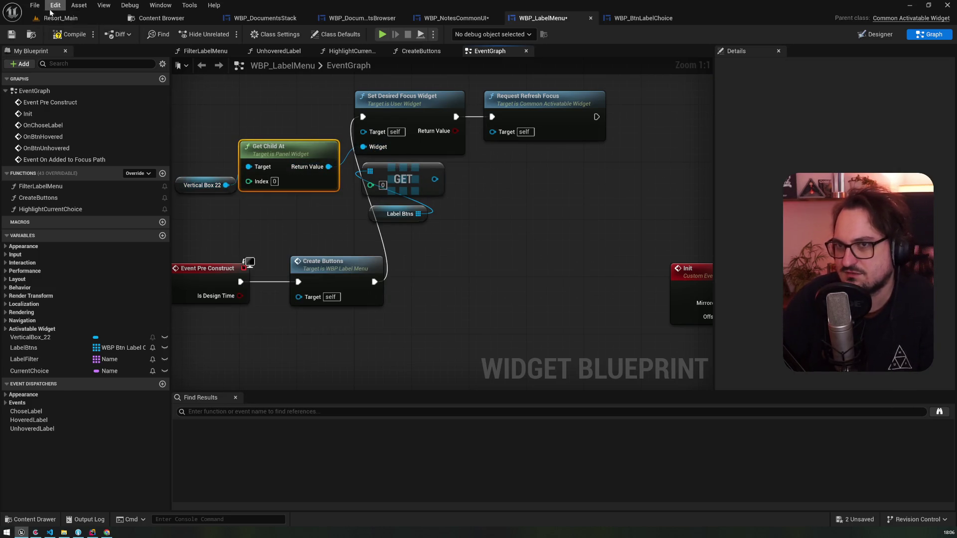
pyautogui.click(70, 34)
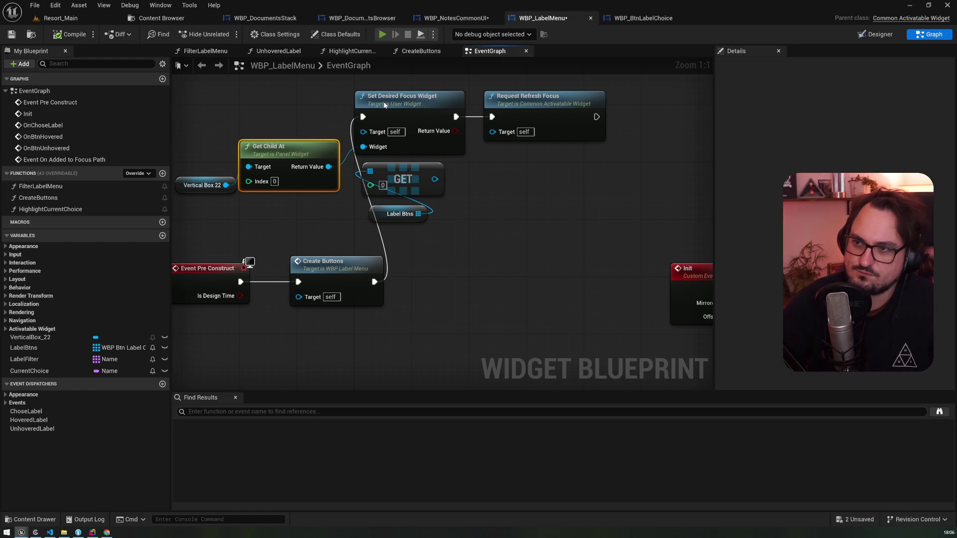
pyautogui.hotkey('alt', 'p')
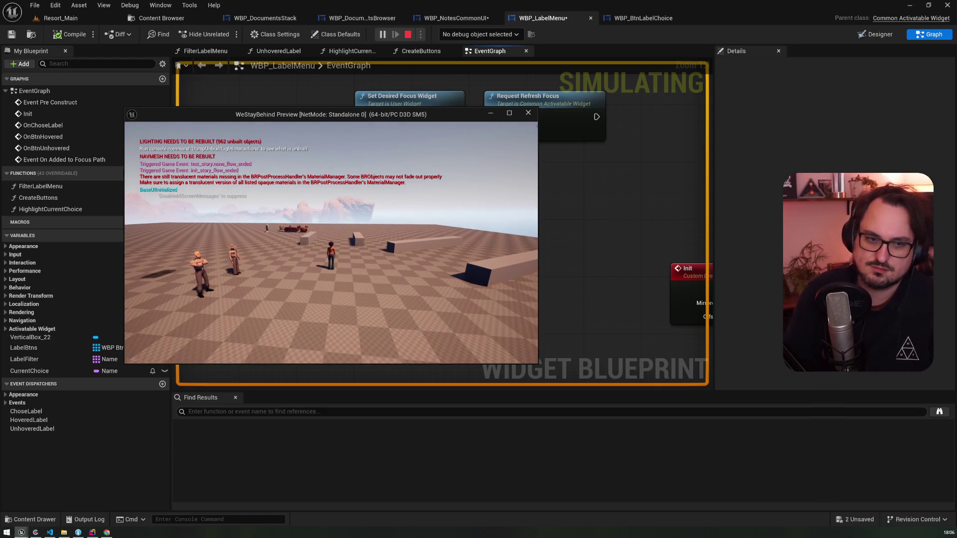
# - In play, open the label menu, step focus through purple, white, grey and red tabs, then stop
pyautogui.press('Return')
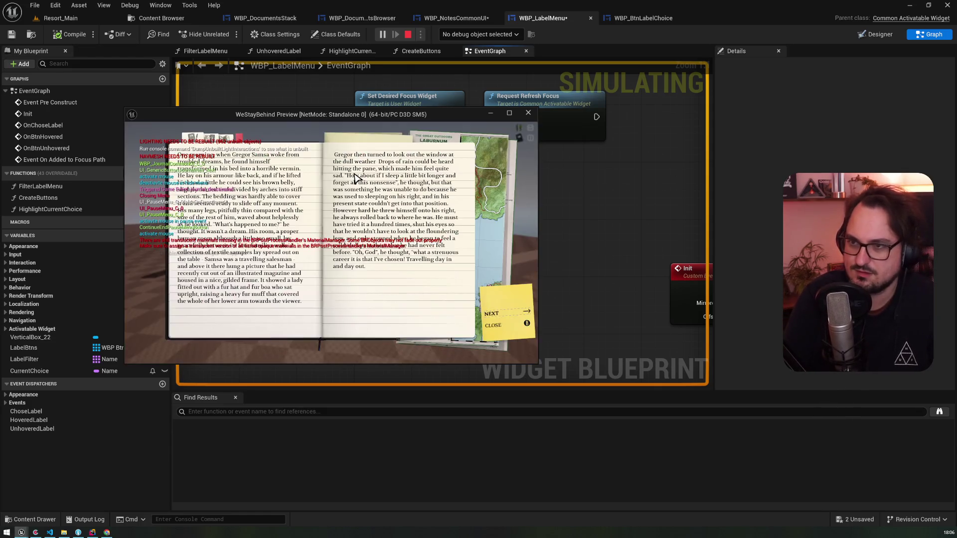
pyautogui.press('l')
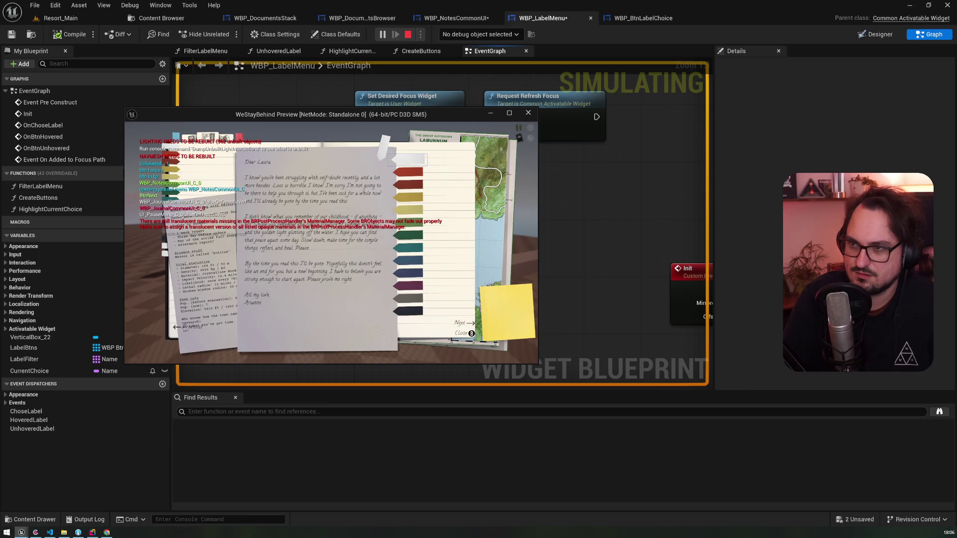
pyautogui.press('Down')
pyautogui.press('Down')
pyautogui.press('Down')
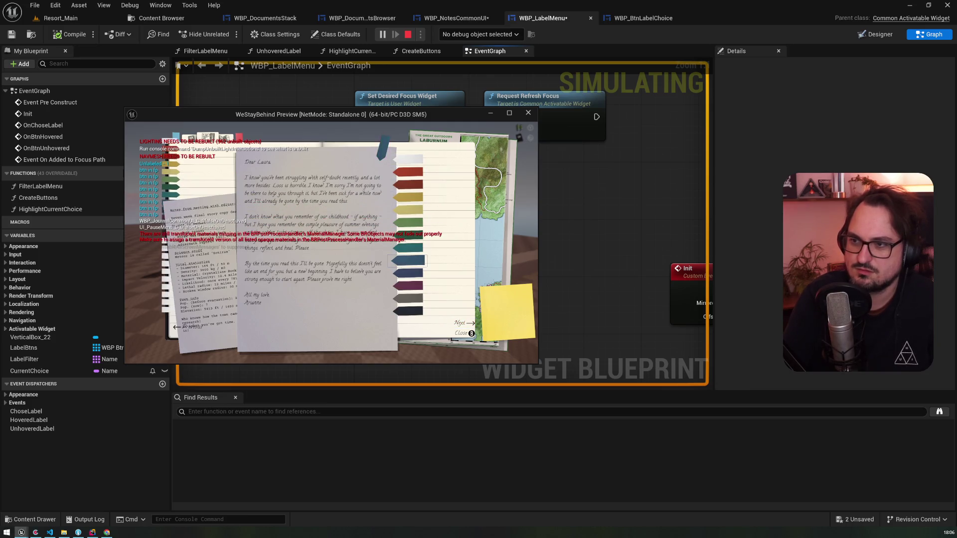
pyautogui.press('Up')
pyautogui.press('Up')
pyautogui.press('Up')
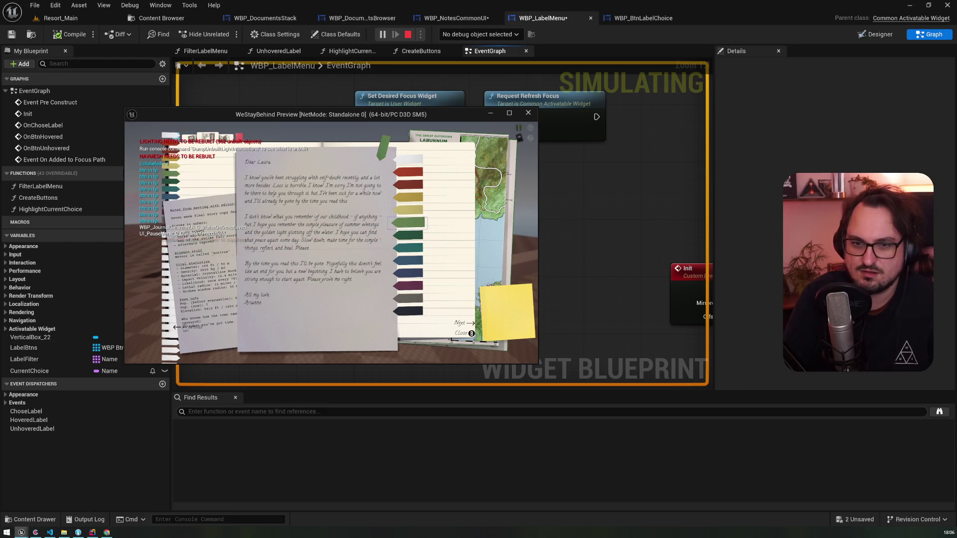
pyautogui.press('Up')
pyautogui.press('Up')
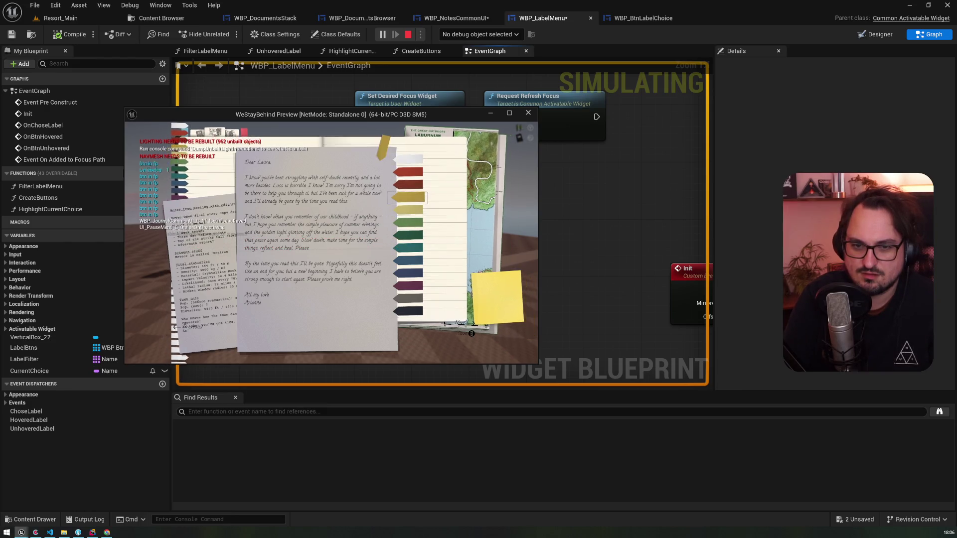
pyautogui.press('Up')
pyautogui.press('Up')
pyautogui.press('Up')
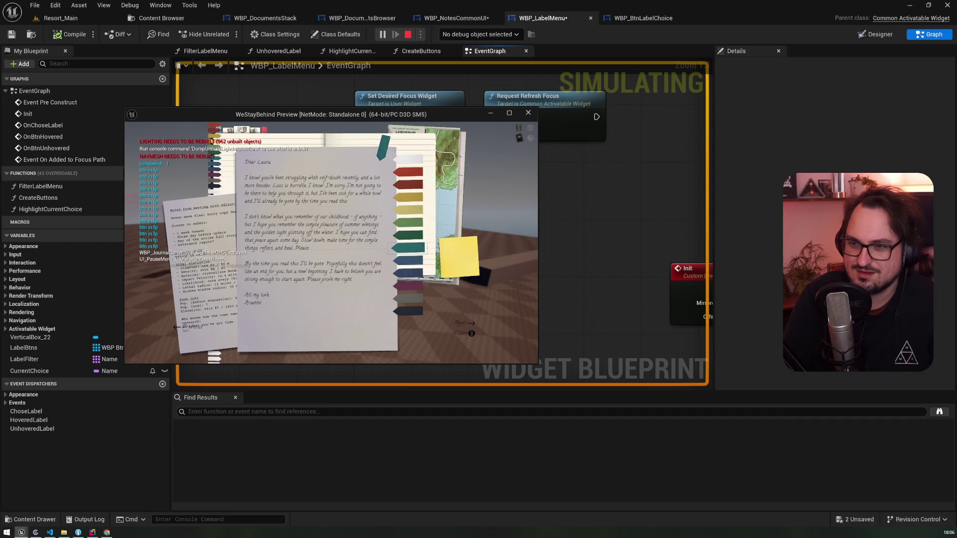
pyautogui.press('Escape')
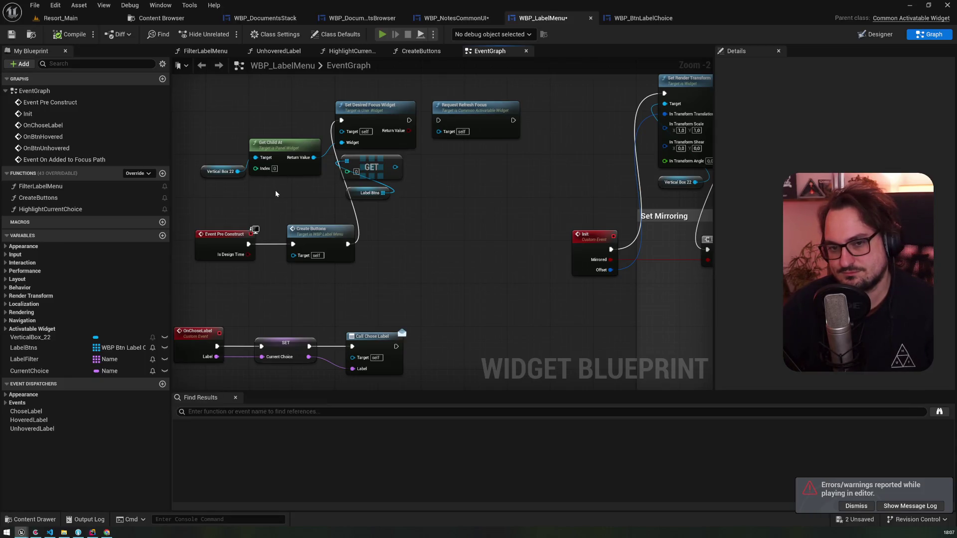
# - Replay, open the journal and move label focus to the red, purple, then dark blue tabs
pyautogui.hotkey('alt', 'p')
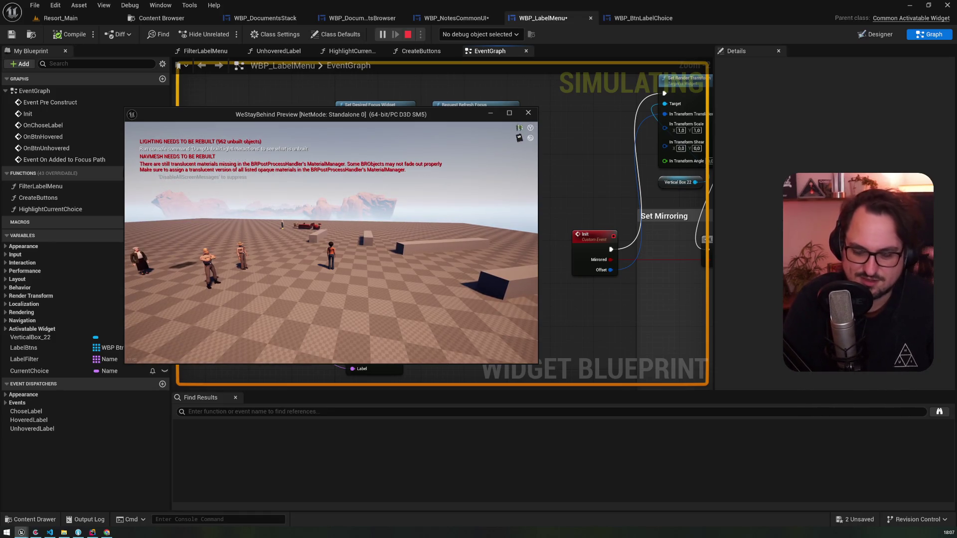
pyautogui.press('j')
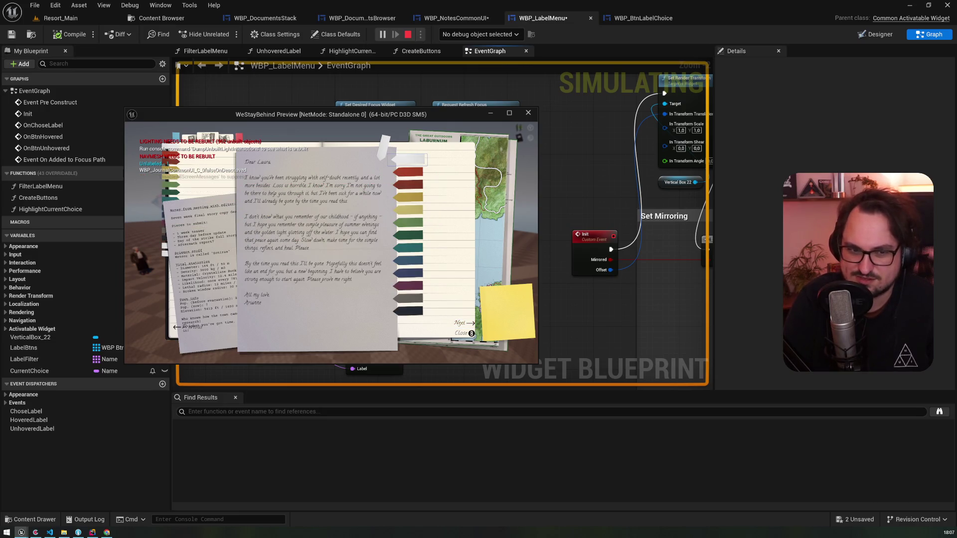
pyautogui.press('Down')
pyautogui.press('Down')
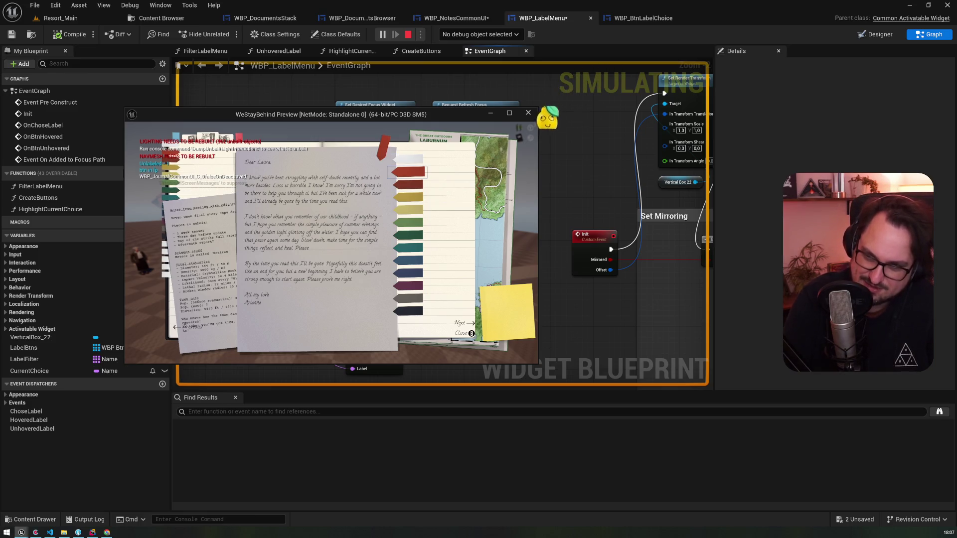
pyautogui.press('Down')
pyautogui.press('Down')
pyautogui.press('Down')
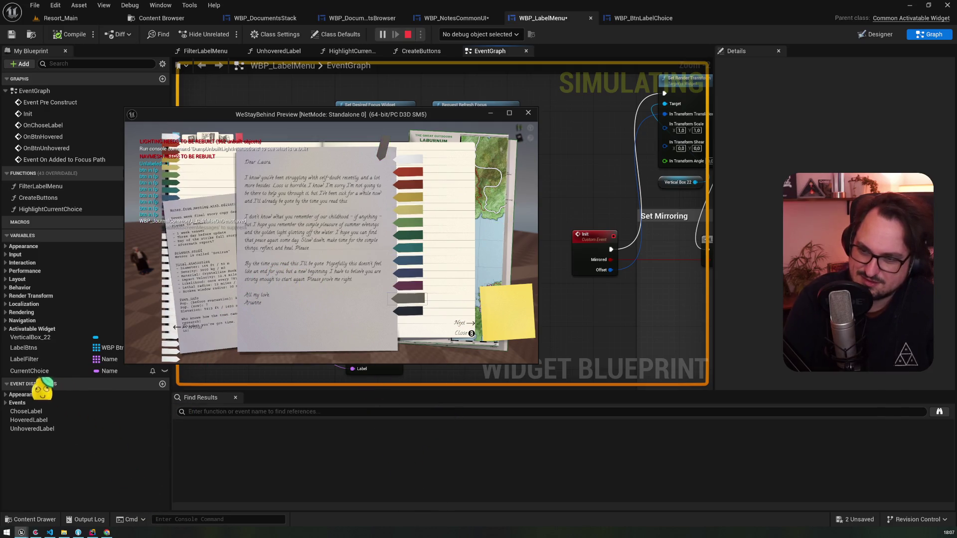
pyautogui.press('Up')
pyautogui.press('Up')
pyautogui.press('Up')
pyautogui.press('Up')
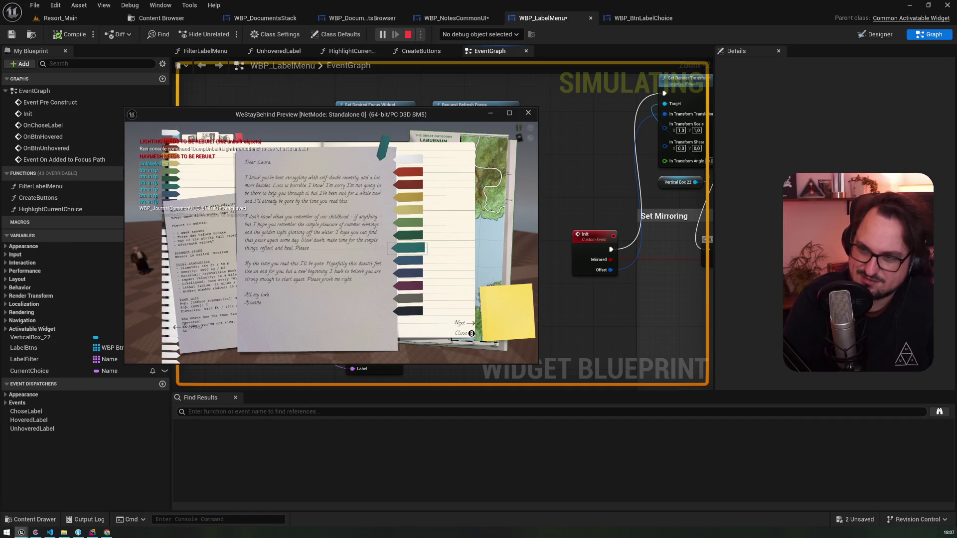
pyautogui.press('Escape')
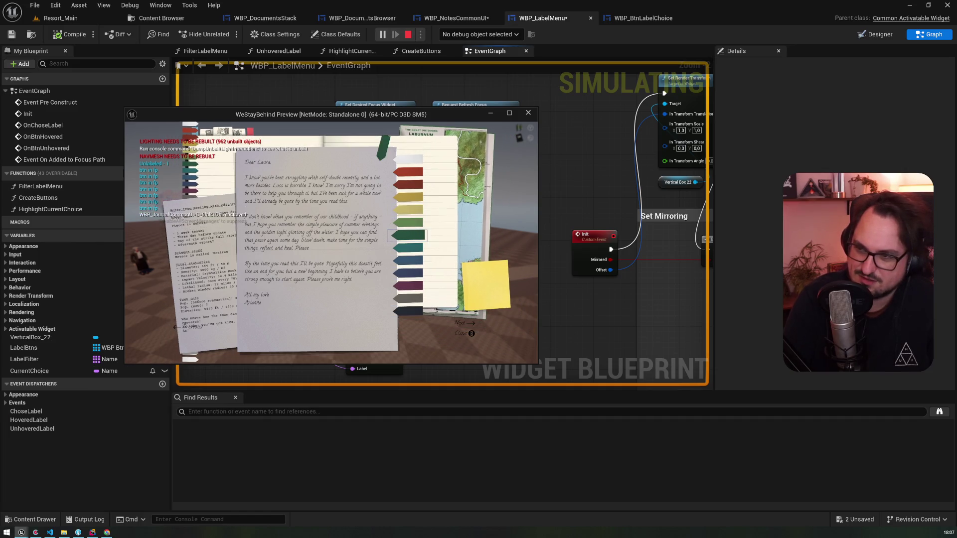
# - Reopen the label menu on the letter and the editor-notes page, then end the session
pyautogui.press('Up')
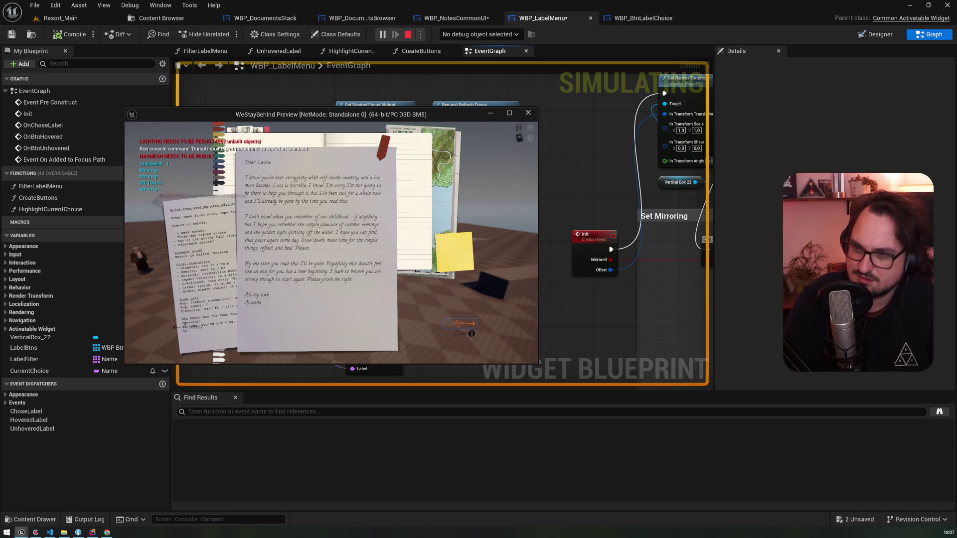
pyautogui.press('Return')
pyautogui.press('Up')
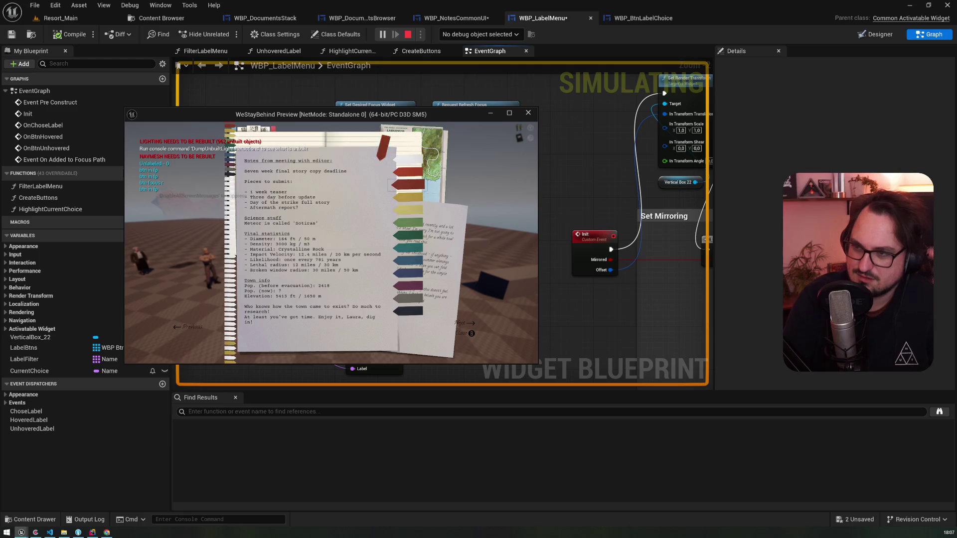
pyautogui.press('Escape')
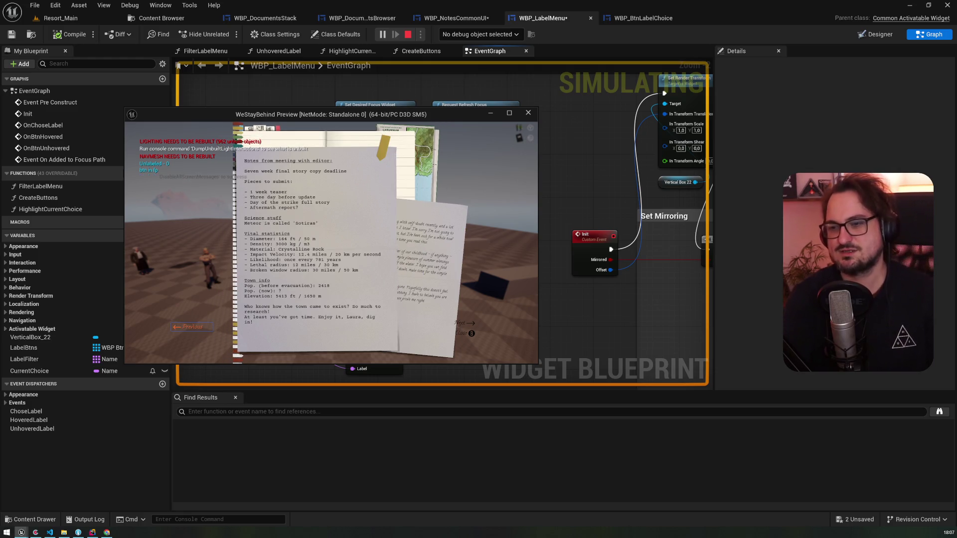
pyautogui.press('Escape')
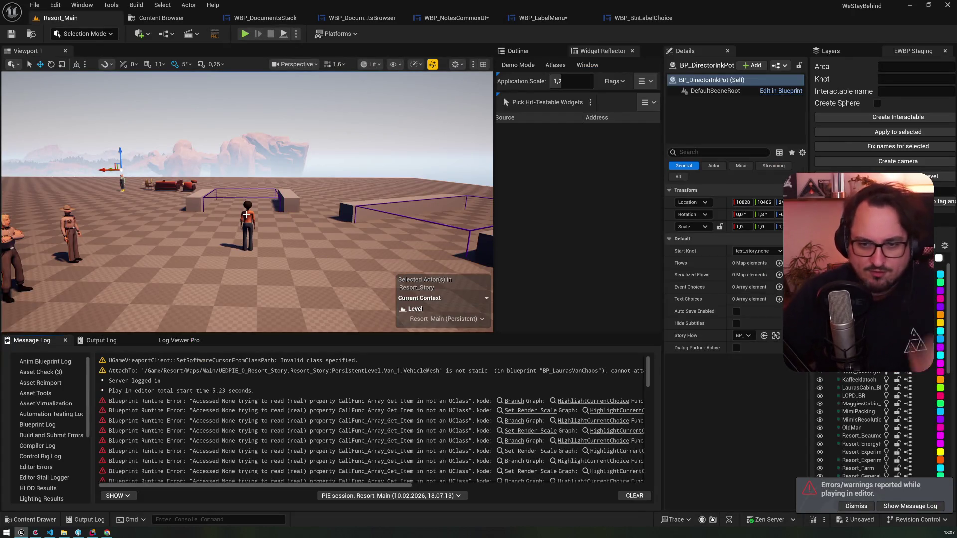
# - Delete the GET and Label Btns nodes from the WBP_LabelMenu event graph
pyautogui.click(488, 20)
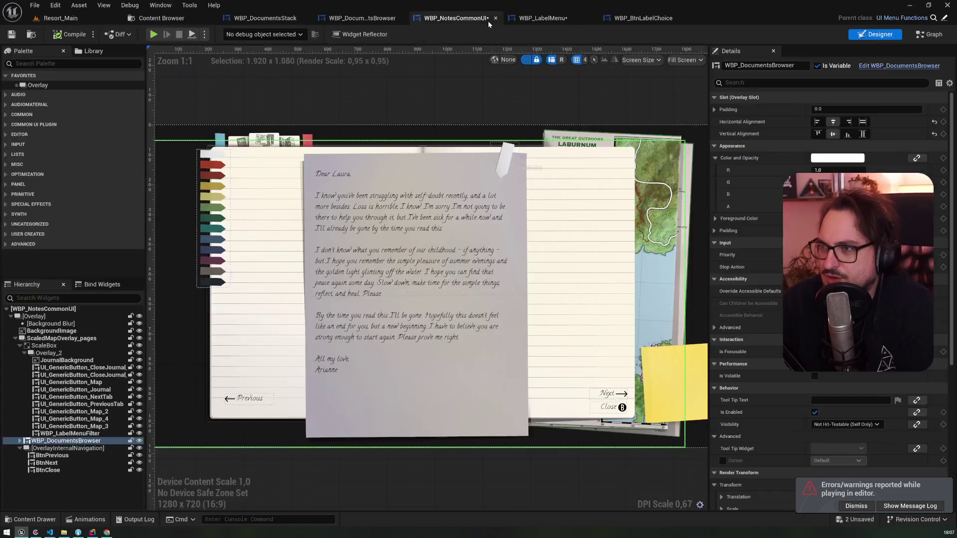
pyautogui.click(638, 18)
pyautogui.click(573, 17)
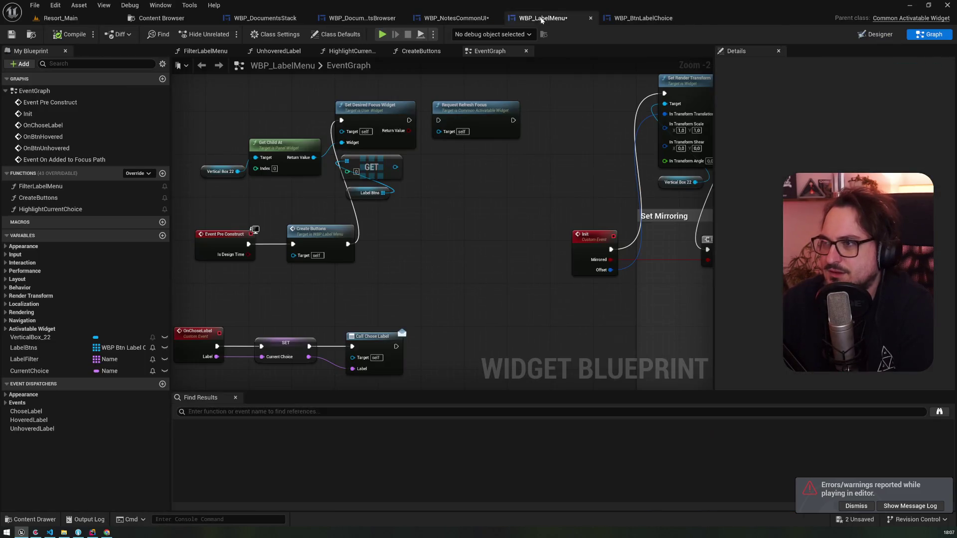
pyautogui.moveTo(406, 215); pyautogui.dragTo(344, 154)
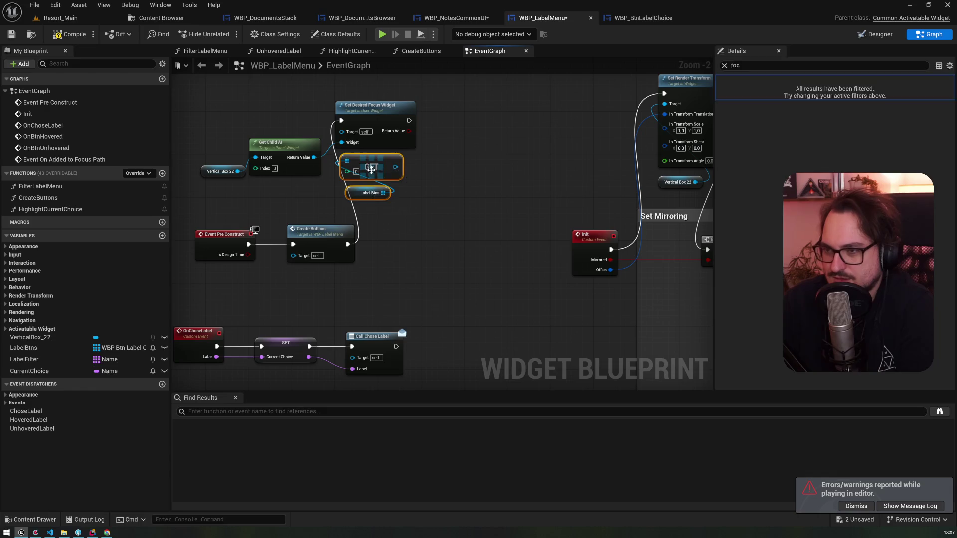
pyautogui.press('Delete')
# - Rearrange Set Desired Focus Widget and Get Child At beside Create Buttons
pyautogui.moveTo(374, 105)
pyautogui.mouseDown()
pyautogui.moveTo(438, 229)
pyautogui.moveTo(484, 98)
pyautogui.moveTo(498, 143)
pyautogui.mouseUp()
pyautogui.moveTo(294, 70); pyautogui.dragTo(429, 117)
pyautogui.moveTo(386, 86)
pyautogui.mouseDown()
pyautogui.moveTo(439, 191)
pyautogui.moveTo(440, 223)
pyautogui.mouseUp()
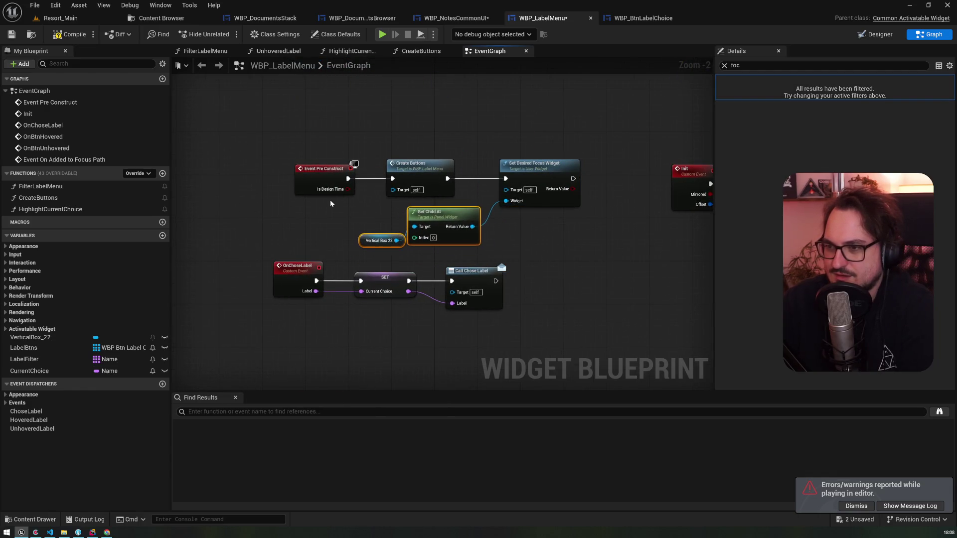
pyautogui.scroll(-3, 299, 222)
pyautogui.moveTo(263, 229)
pyautogui.mouseDown()
pyautogui.moveTo(403, 271)
pyautogui.moveTo(393, 264)
pyautogui.mouseUp()
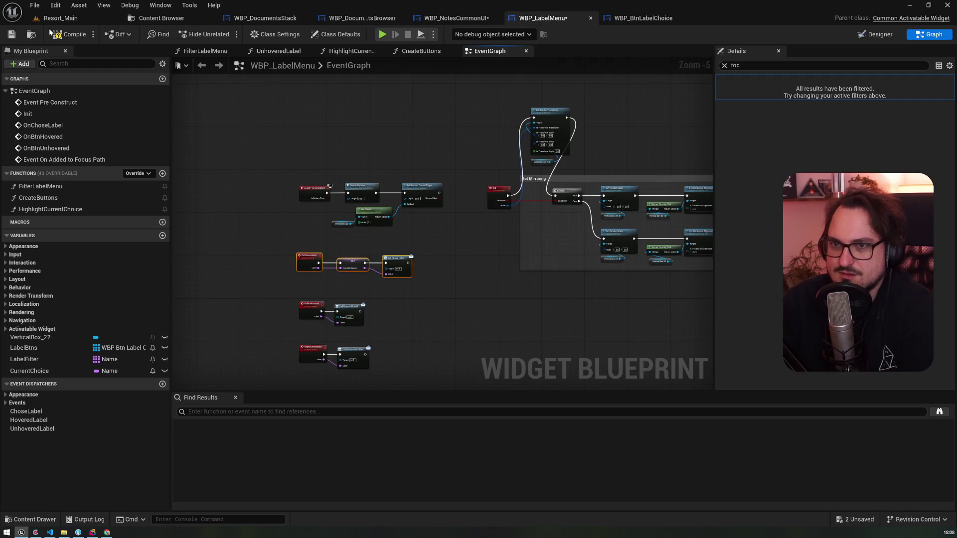
# - Save WBP_LabelMenu and select the WBP_BtnLabelChoice change in Fork
pyautogui.hotkey('ctrl', 's')
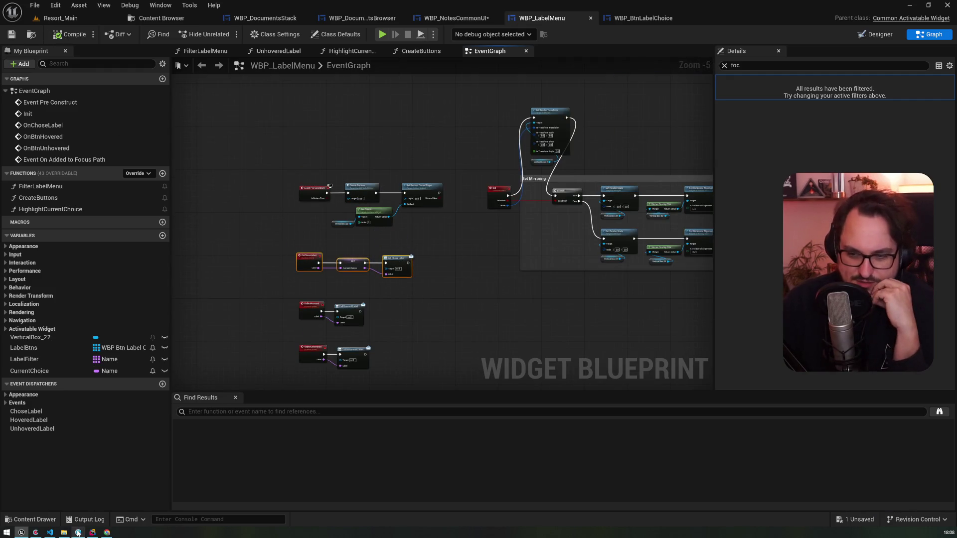
pyautogui.hotkey('alt', 'Tab')
pyautogui.click(184, 222)
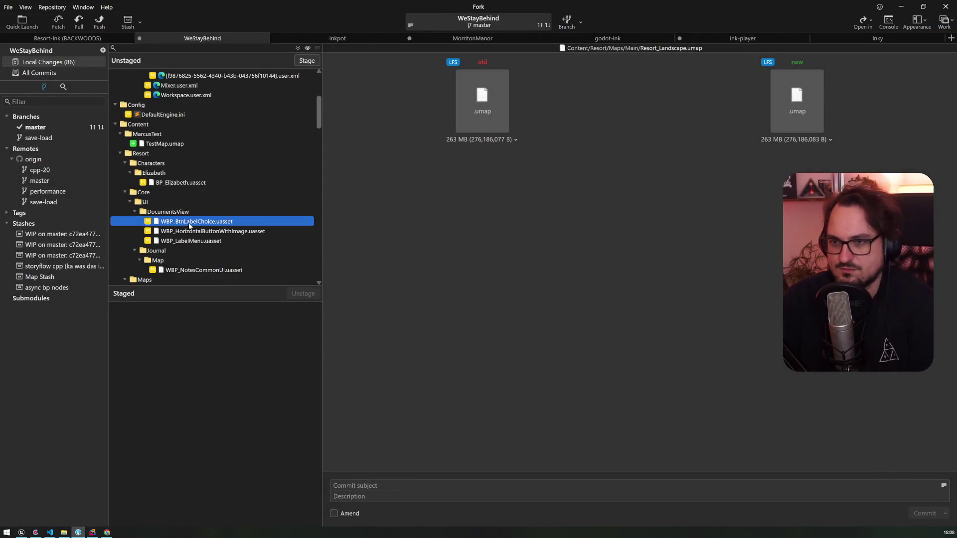
# - Stage the four UI widget assets and commit them as 'focusing label menu'
pyautogui.keyDown('shift'); pyautogui.click(195, 240); pyautogui.keyUp('shift')
pyautogui.keyDown('ctrl'); pyautogui.click(195, 270); pyautogui.keyUp('ctrl')
pyautogui.scroll(-4, 197, 192)
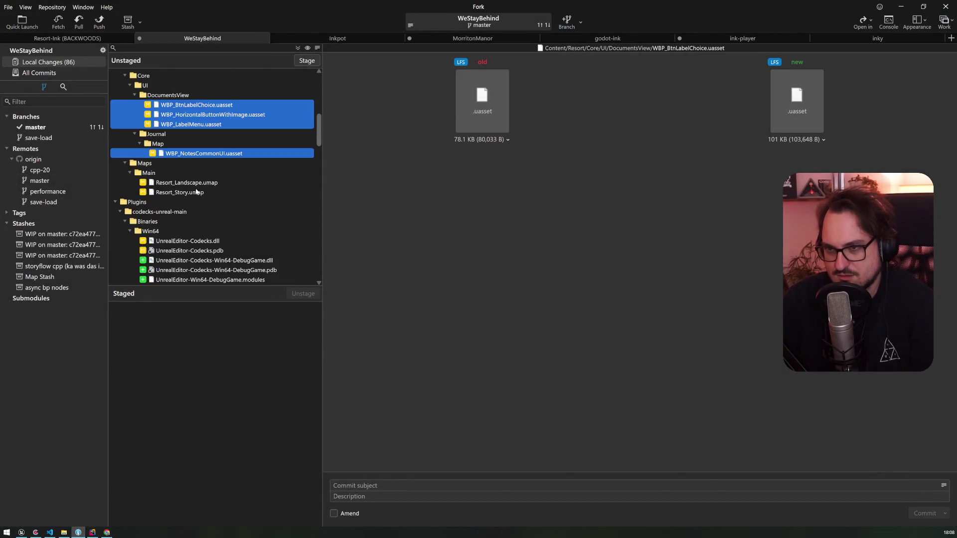
pyautogui.click(202, 312)
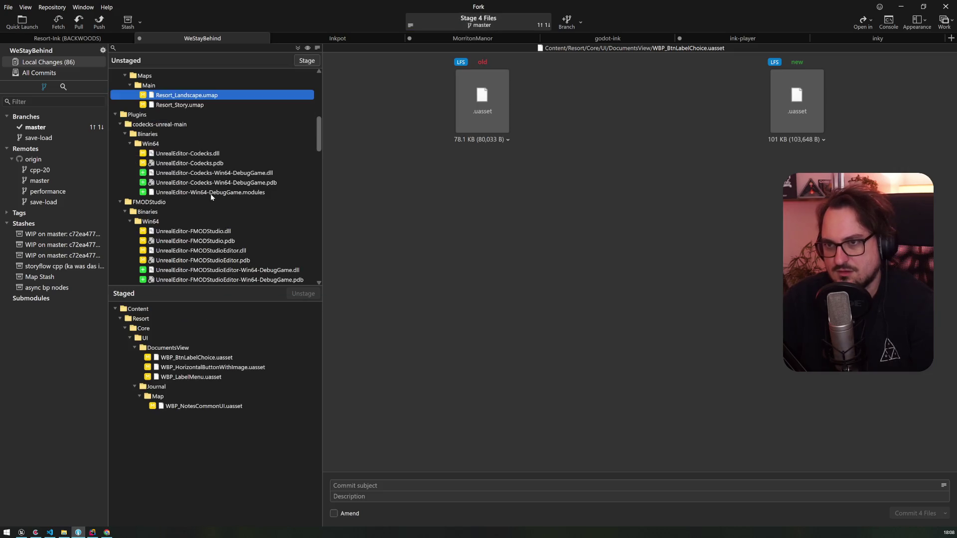
pyautogui.write('foc')
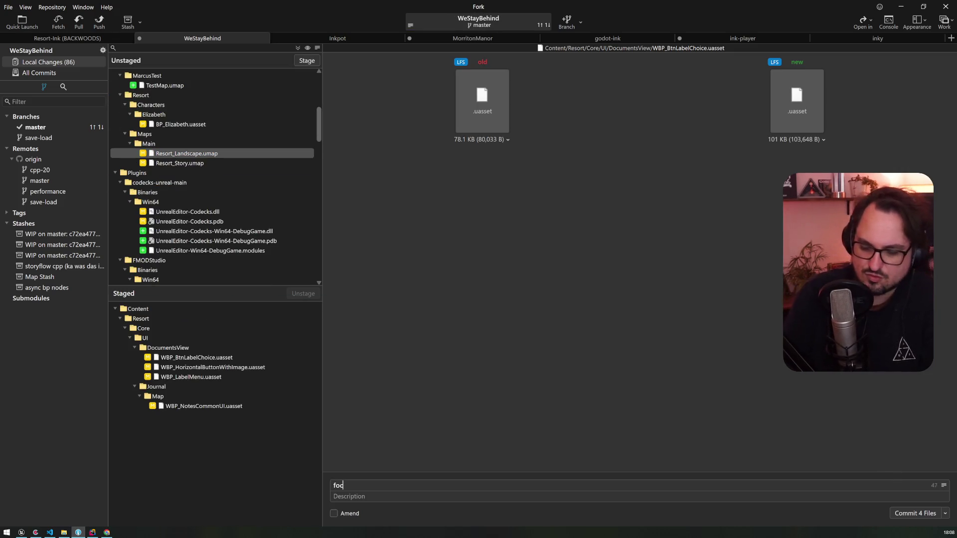
pyautogui.write('using label menu')
pyautogui.hotkey('ctrl', 'Return')
pyautogui.click(902, 7)
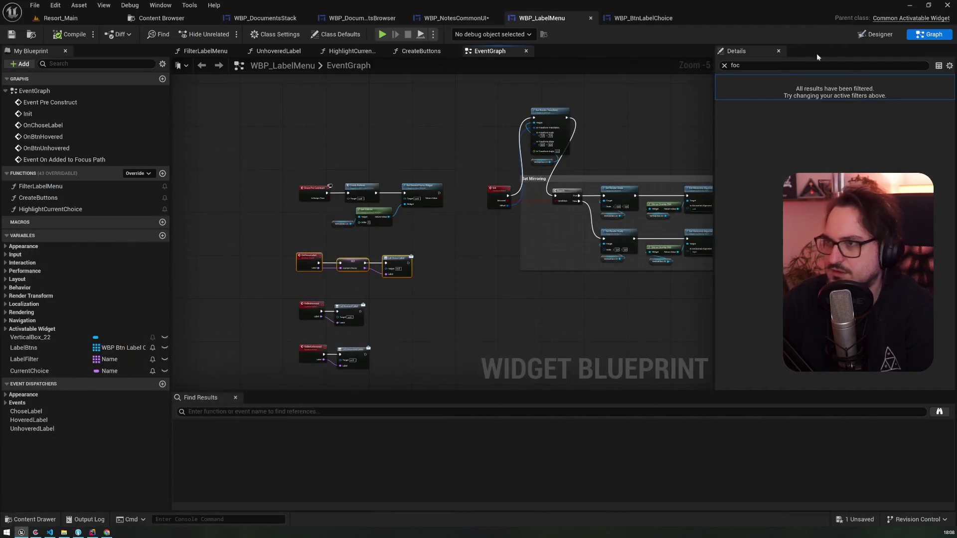
# - Pan to the Event On Added to Focus Path node, then load YouTube in a new browser tab
pyautogui.moveTo(390, 164)
pyautogui.mouseDown()
pyautogui.moveTo(270, 128)
pyautogui.moveTo(410, 130)
pyautogui.mouseUp()
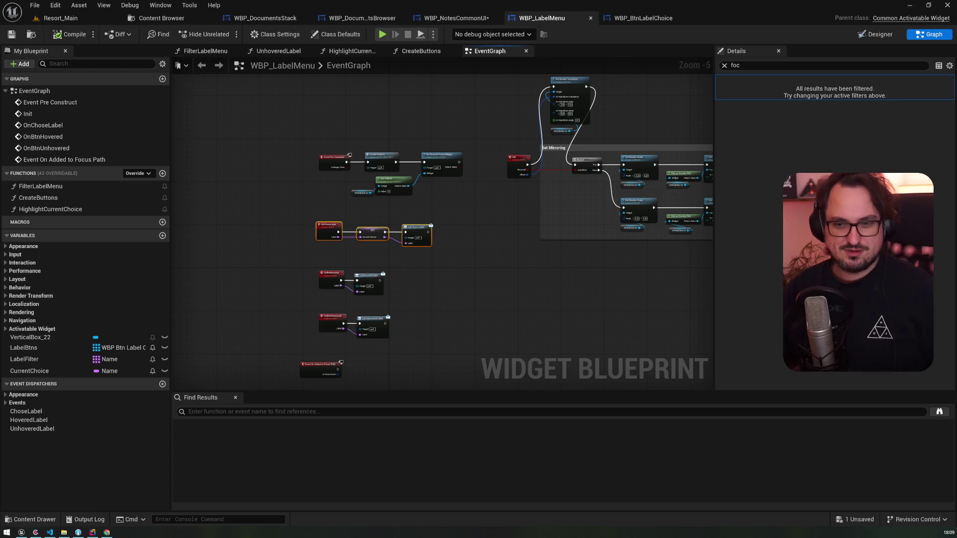
pyautogui.click(114, 531)
pyautogui.hotkey('ctrl', 't')
pyautogui.write('you')
pyautogui.press('Return')
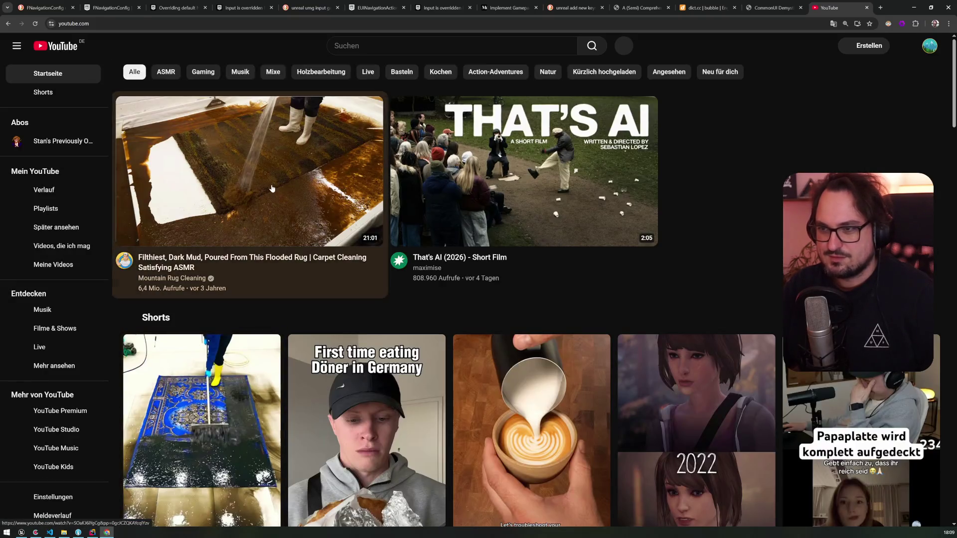
# - Open the muddy rug-cleaning video, skip the viewer survey and watch it fullscreen
pyautogui.click(249, 169)
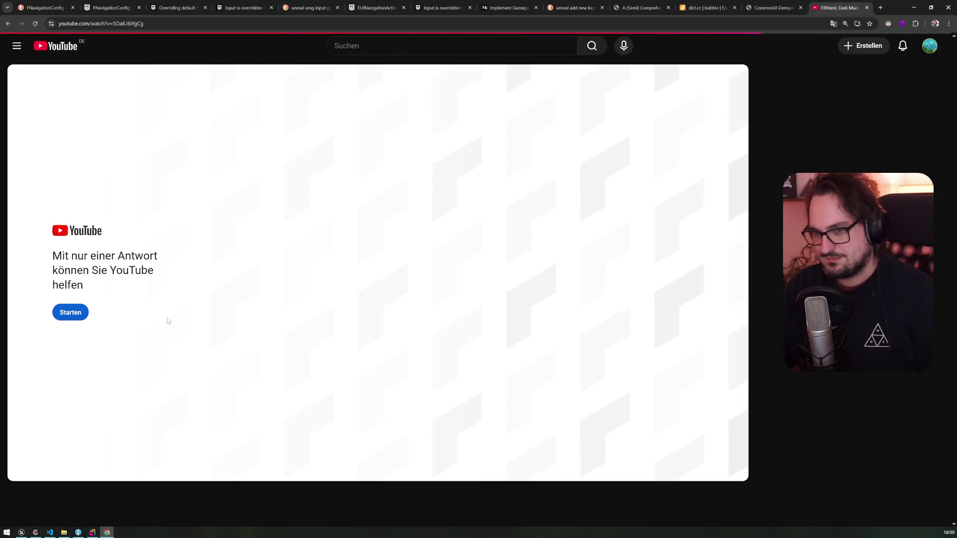
pyautogui.click(75, 311)
pyautogui.click(715, 466)
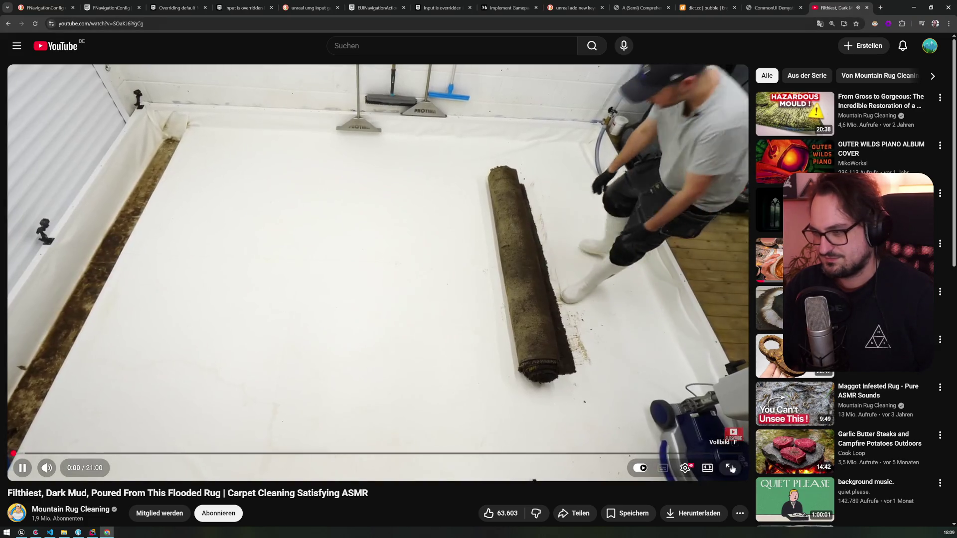
pyautogui.click(729, 468)
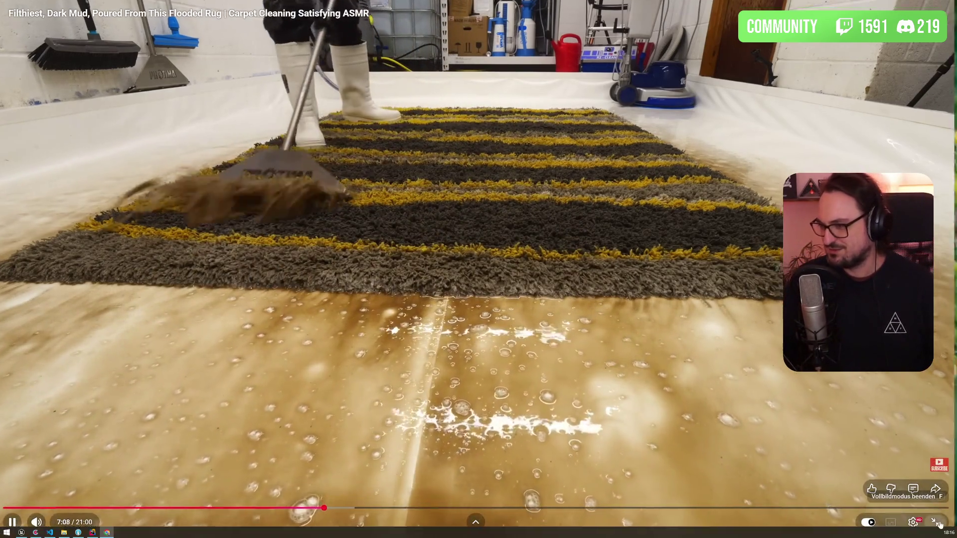
# - Exit fullscreen, pause the video and switch back to the Unreal editor
pyautogui.doubleClick(440, 263)
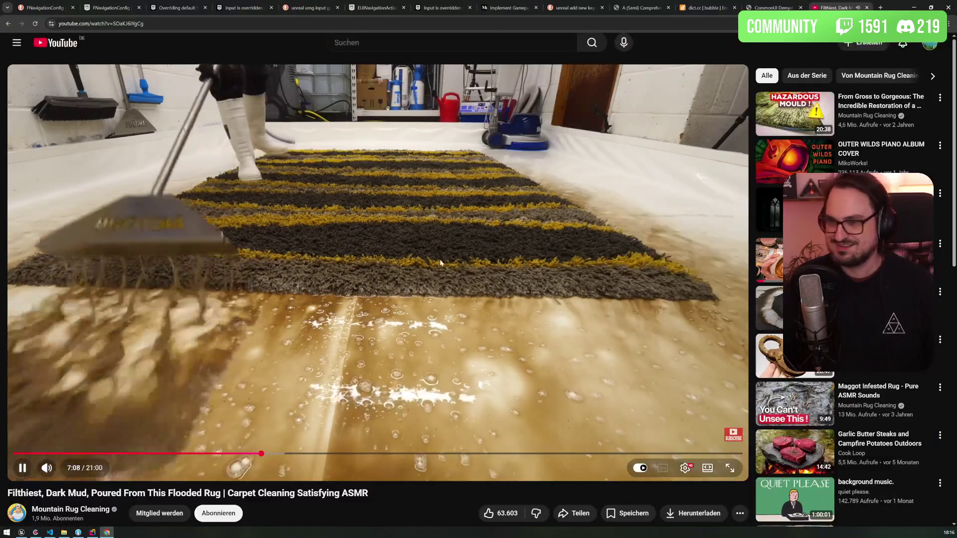
pyautogui.click(379, 234)
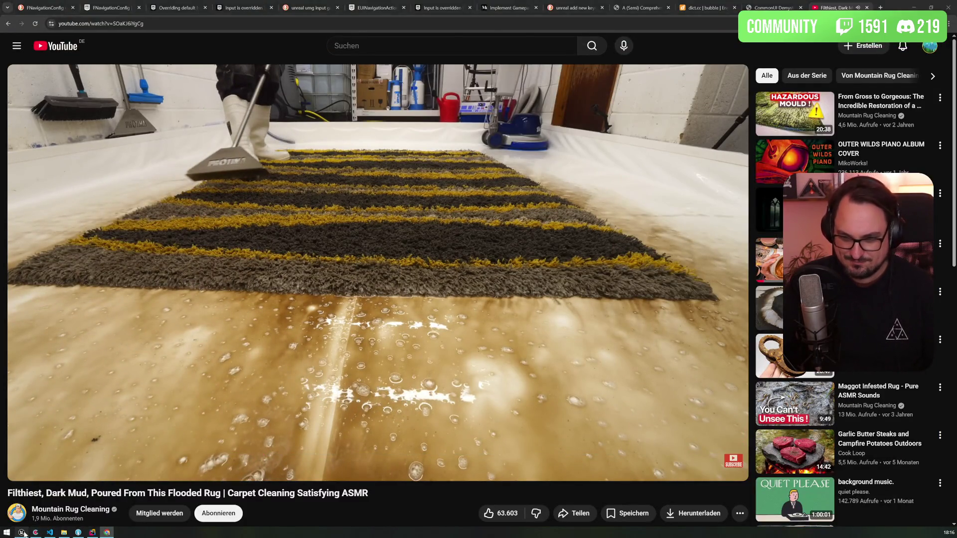
pyautogui.click(22, 533)
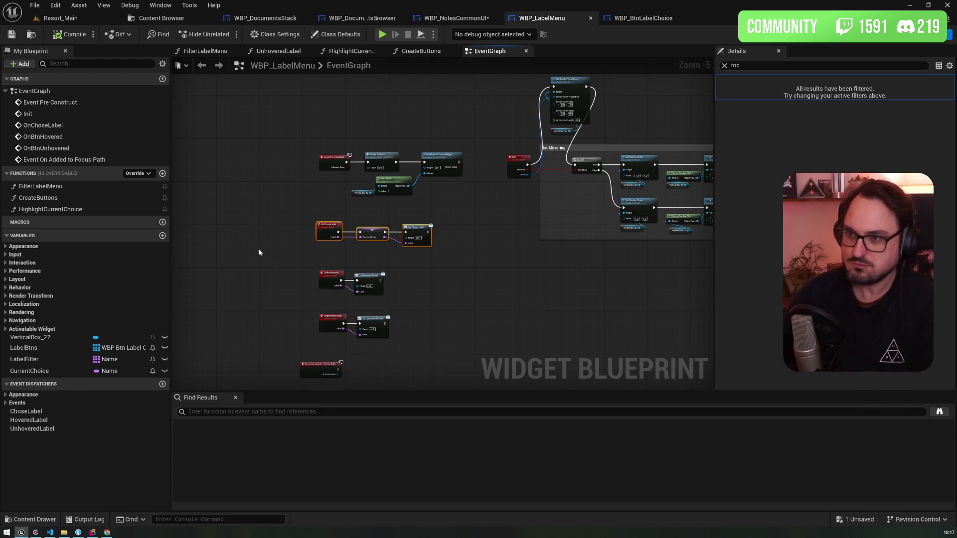
# - Delete the Event On Added to Focus Path node from WBP_LabelMenu, then view WBP_NotesCommonUI
pyautogui.moveTo(269, 184); pyautogui.dragTo(233, 162)
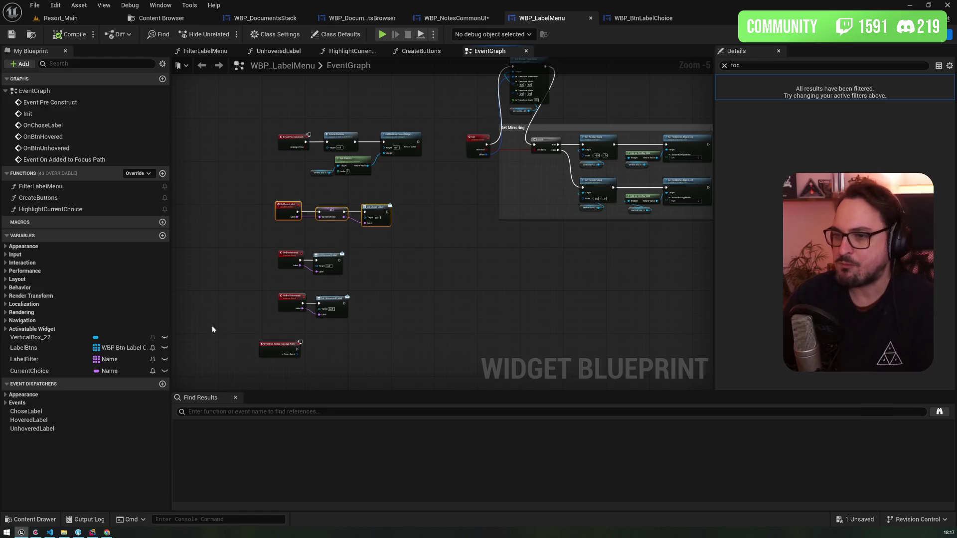
pyautogui.click(265, 354)
pyautogui.press('Delete')
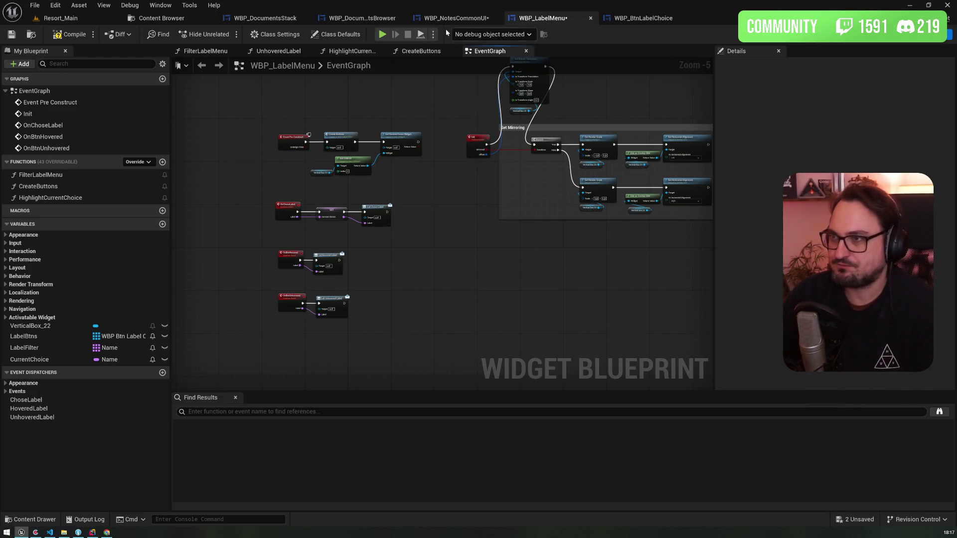
pyautogui.click(464, 18)
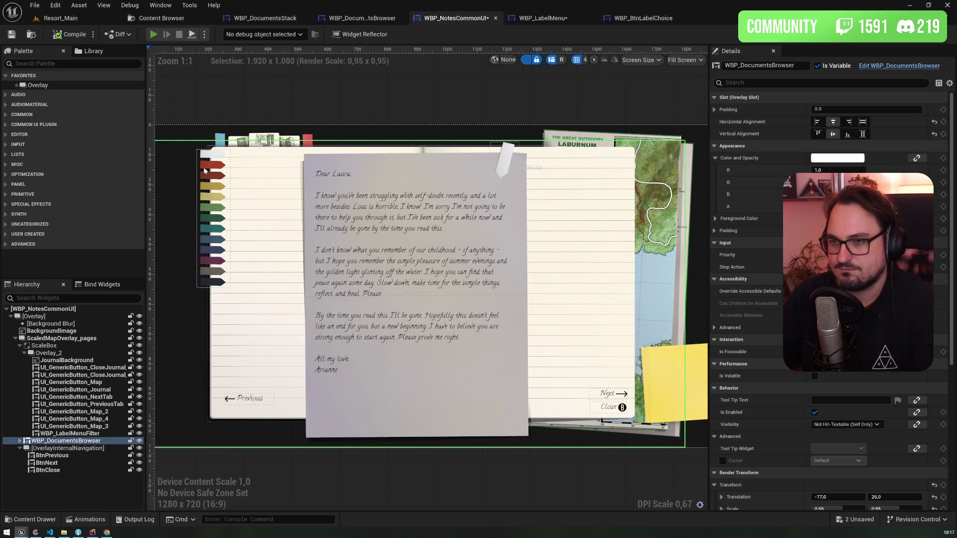
# - Play-test assigning the teal label to the journal letter, then go back to WBP_LabelMenu
pyautogui.hotkey('alt', 'p')
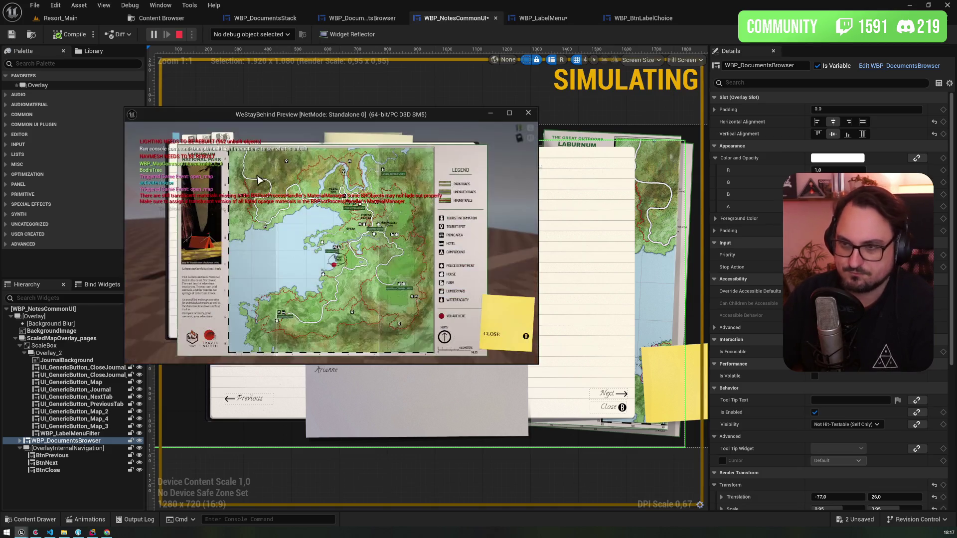
pyautogui.click(204, 139)
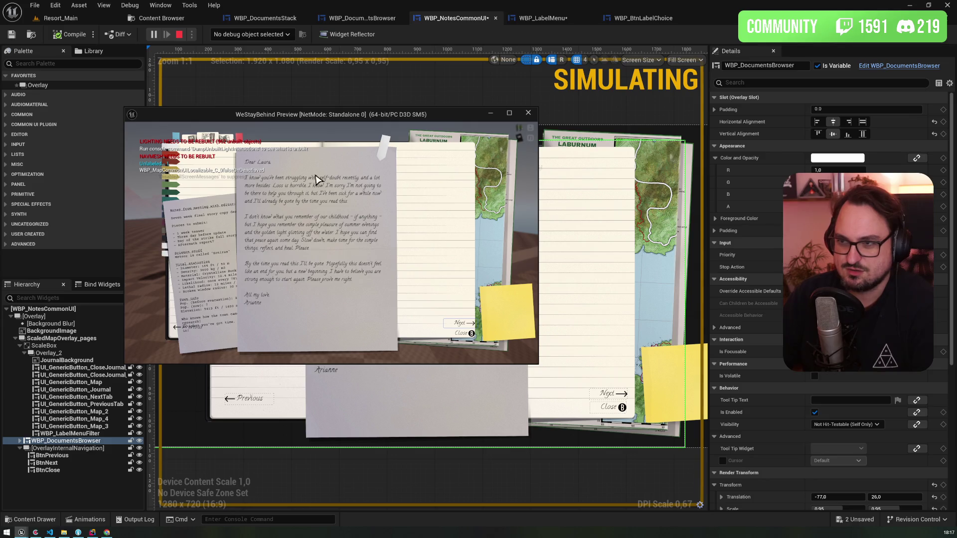
pyautogui.click(381, 154)
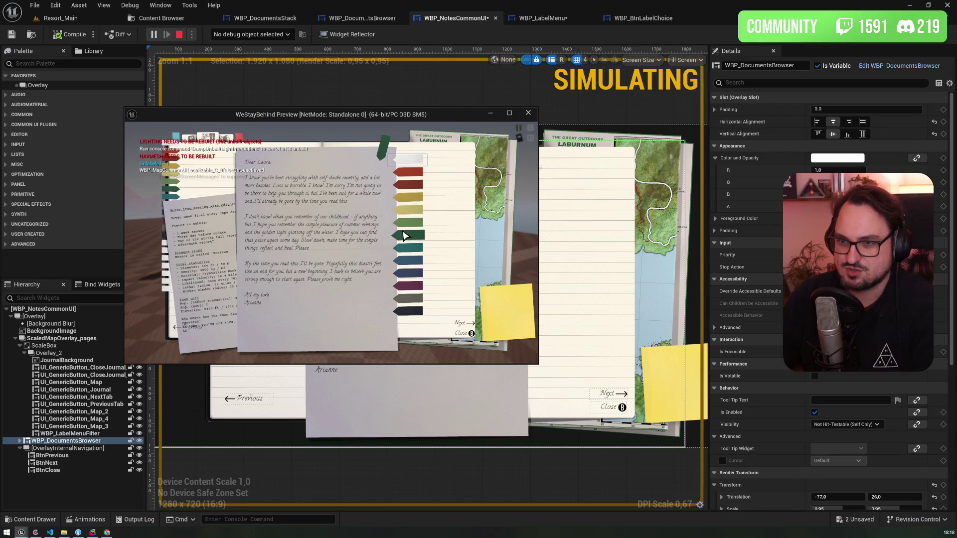
pyautogui.click(412, 188)
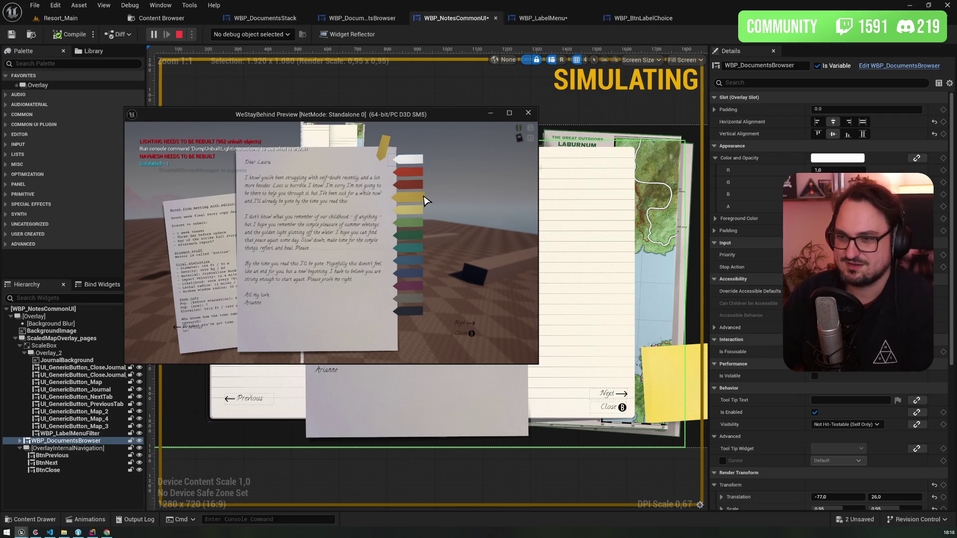
pyautogui.press('Escape')
pyautogui.press('Escape')
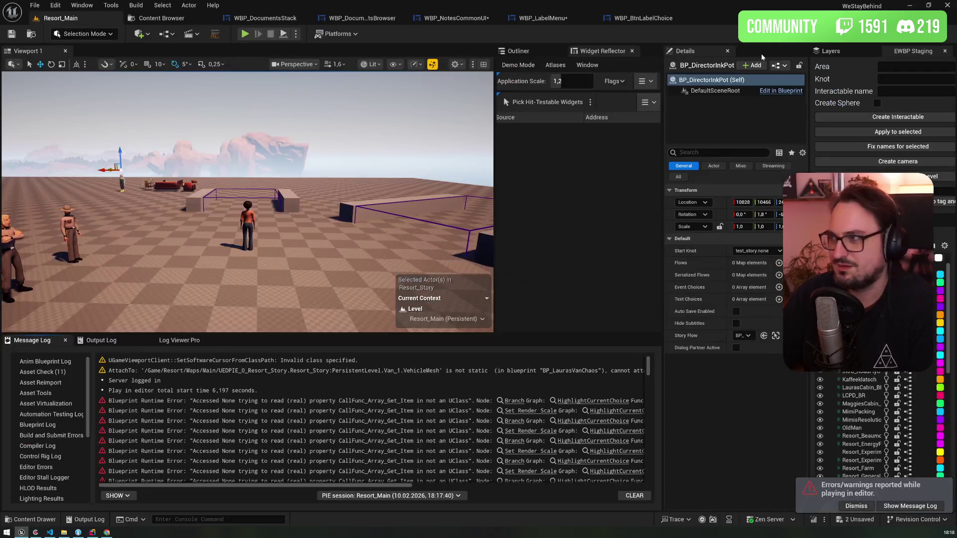
pyautogui.click(537, 19)
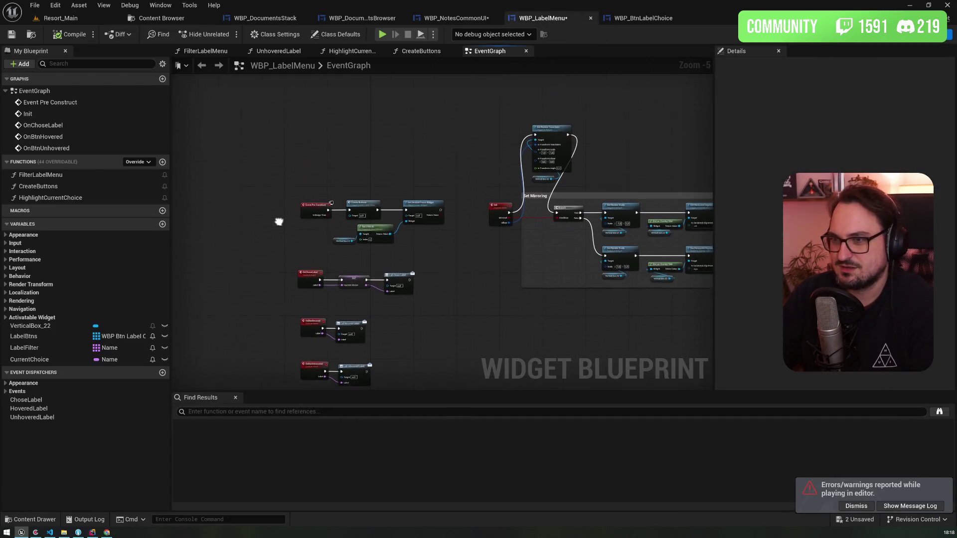
# - Break the exec link from Create Buttons into Set Desired Focus Widget
pyautogui.moveTo(290, 292)
pyautogui.mouseDown()
pyautogui.moveTo(442, 232)
pyautogui.moveTo(409, 198)
pyautogui.mouseUp()
pyautogui.scroll(4, 381, 196)
pyautogui.click(398, 198)
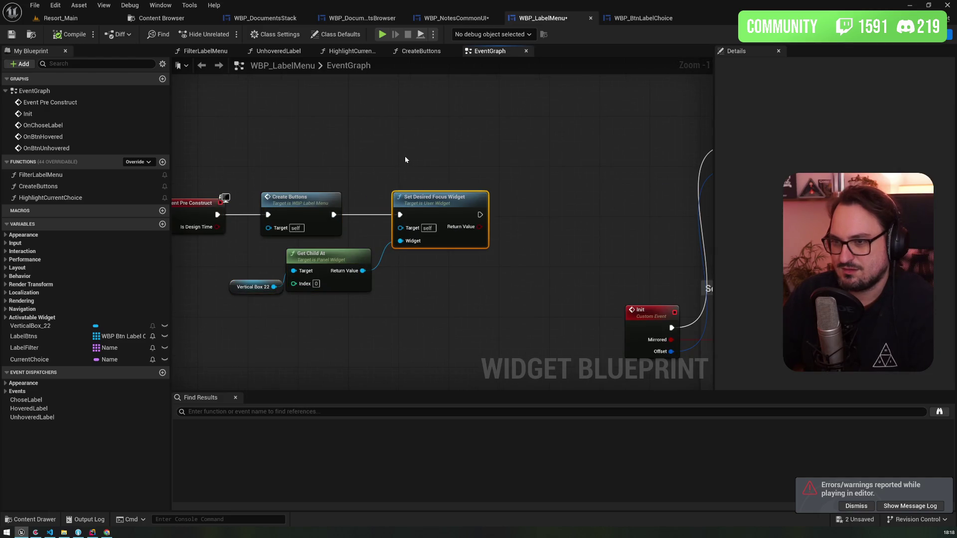
pyautogui.keyDown('alt'); pyautogui.click(399, 214); pyautogui.keyUp('alt')
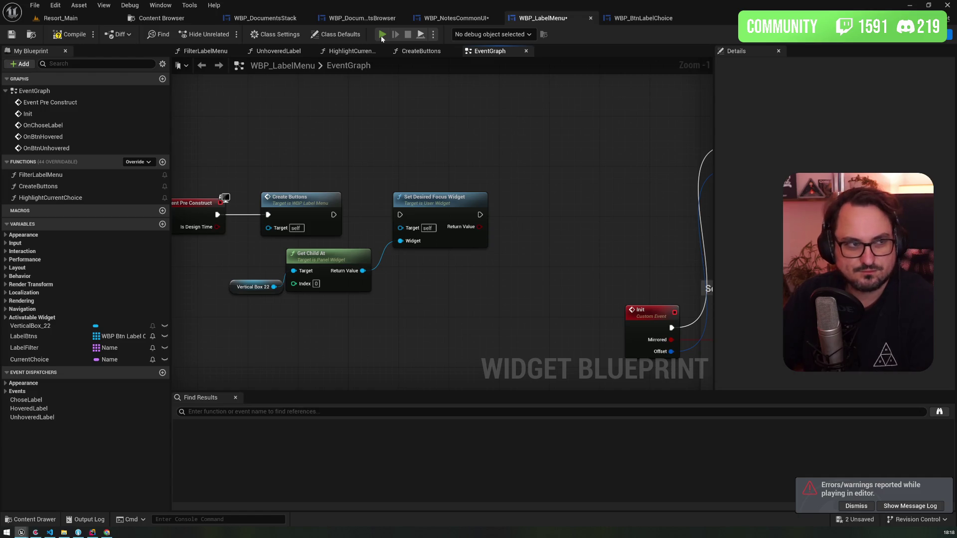
pyautogui.hotkey('alt', 'p')
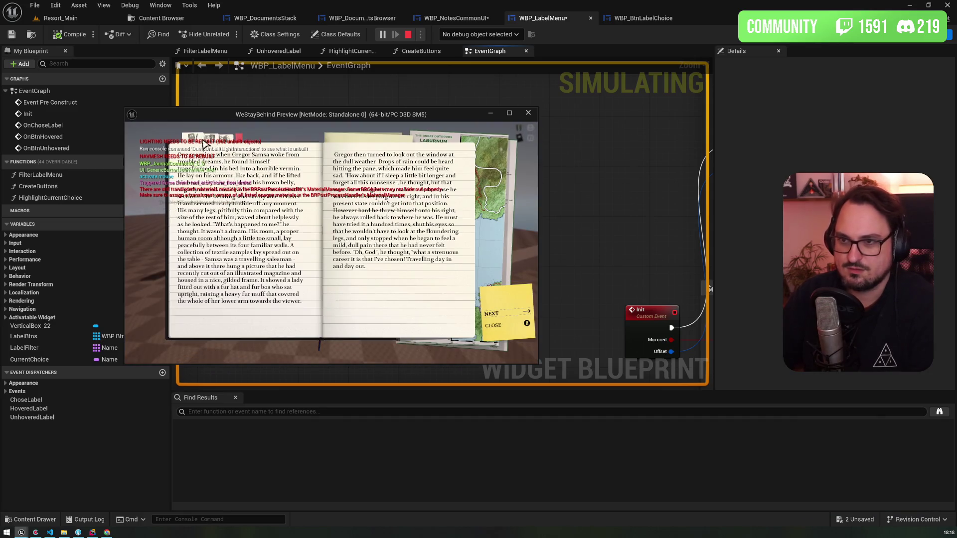
# - Bring up the handwritten letter, toggle its label tabs off and back on, then close the preview
pyautogui.press('Right')
pyautogui.click(384, 149)
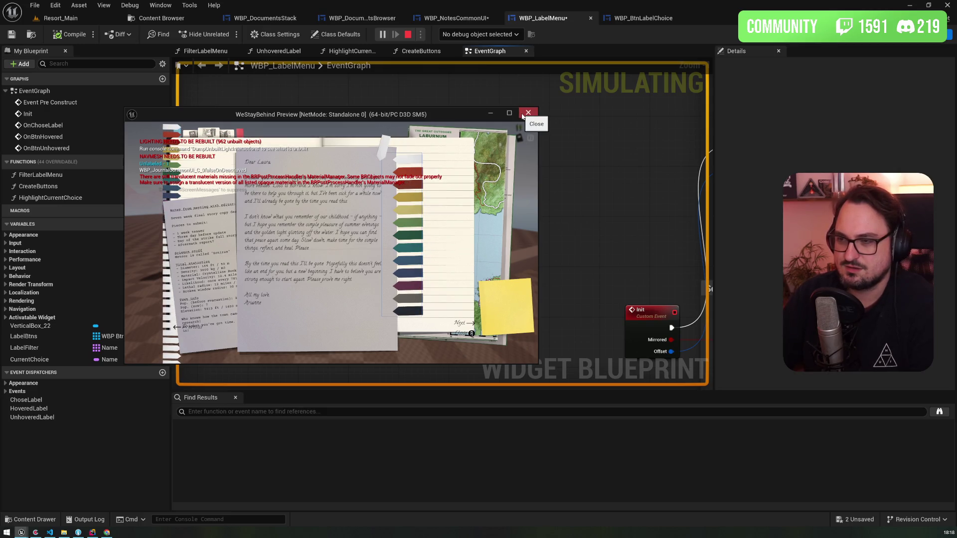
pyautogui.click(373, 133)
pyautogui.click(375, 135)
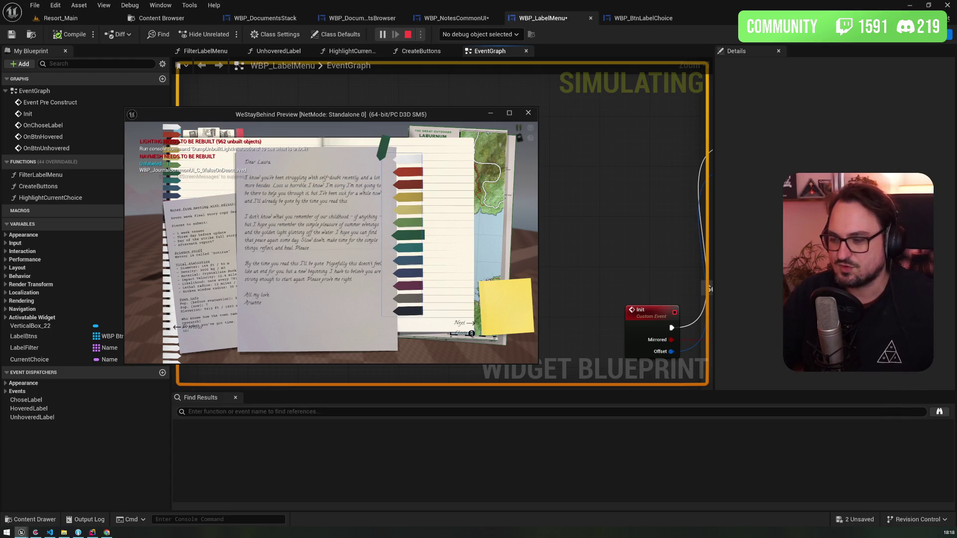
pyautogui.click(527, 116)
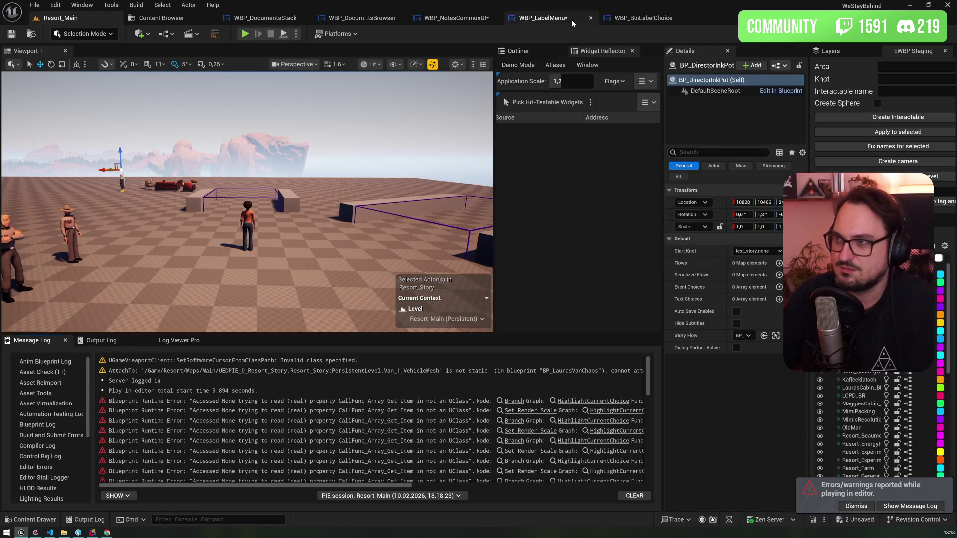
# - Stop the session and rewire Create Buttons' exec into Set Desired Focus Widget in WBP_LabelMenu
pyautogui.click(572, 20)
pyautogui.moveTo(332, 214); pyautogui.dragTo(400, 214)
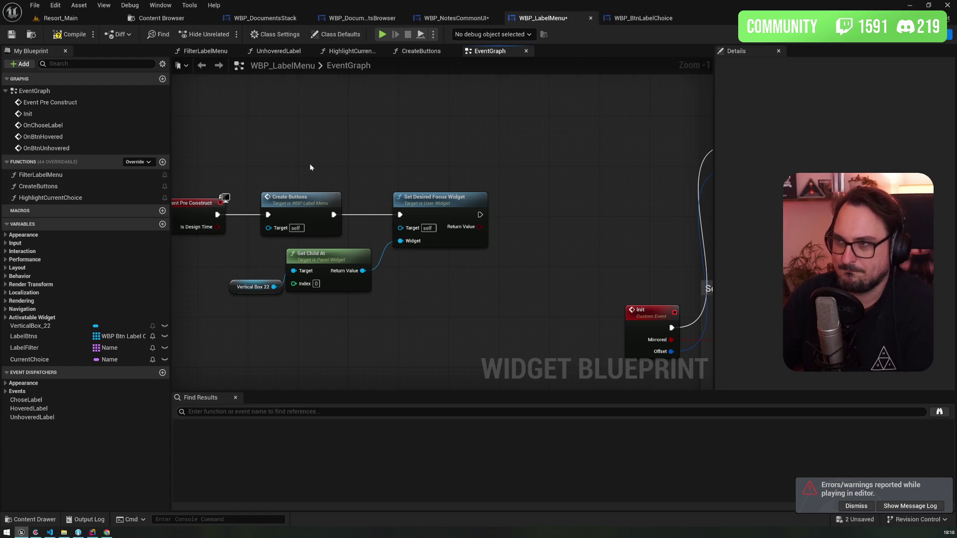
pyautogui.moveTo(408, 158); pyautogui.dragTo(261, 139)
pyautogui.scroll(-1, 261, 139)
pyautogui.scroll(-3, 262, 143)
# - Survey the full event graph, then bring up the WBP_NotesCommonUI designer
pyautogui.moveTo(252, 245)
pyautogui.mouseDown()
pyautogui.moveTo(500, 227)
pyautogui.moveTo(348, 160)
pyautogui.mouseUp()
pyautogui.scroll(3, 303, 215)
pyautogui.scroll(-1, 303, 215)
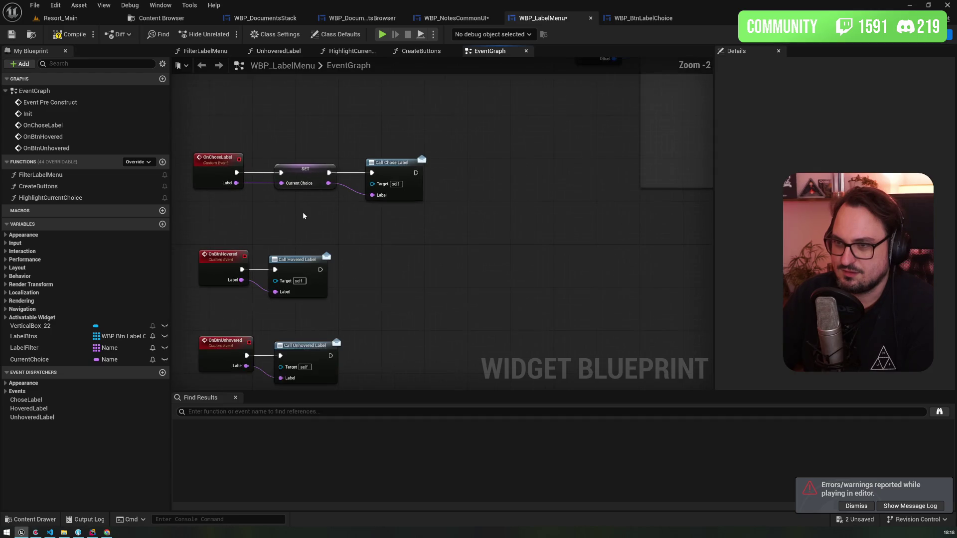
pyautogui.scroll(-3, 302, 216)
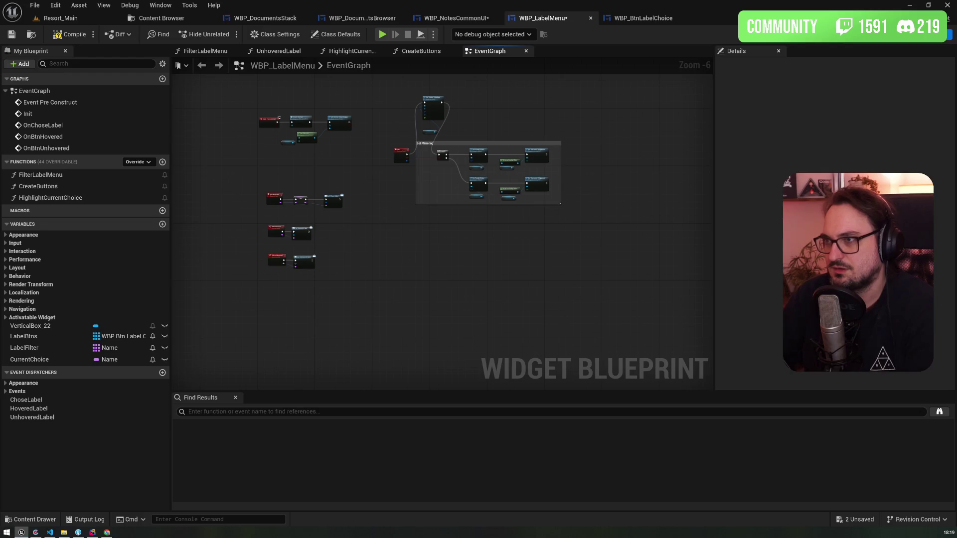
pyautogui.click(912, 34)
pyautogui.click(451, 19)
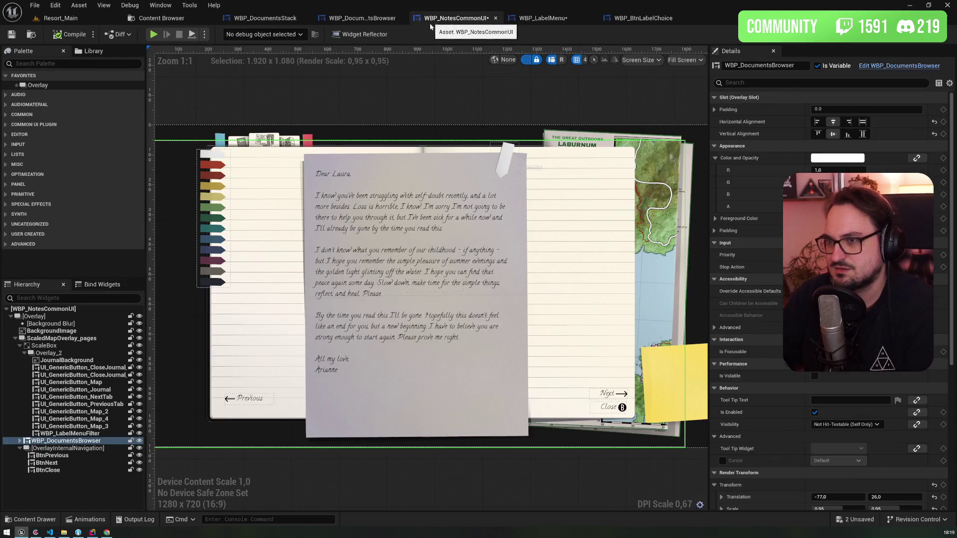
# - Select WBP_LabelMenuFilter in the Hierarchy and open WBP_NotesCommonUI's Labeling graph
pyautogui.click(75, 433)
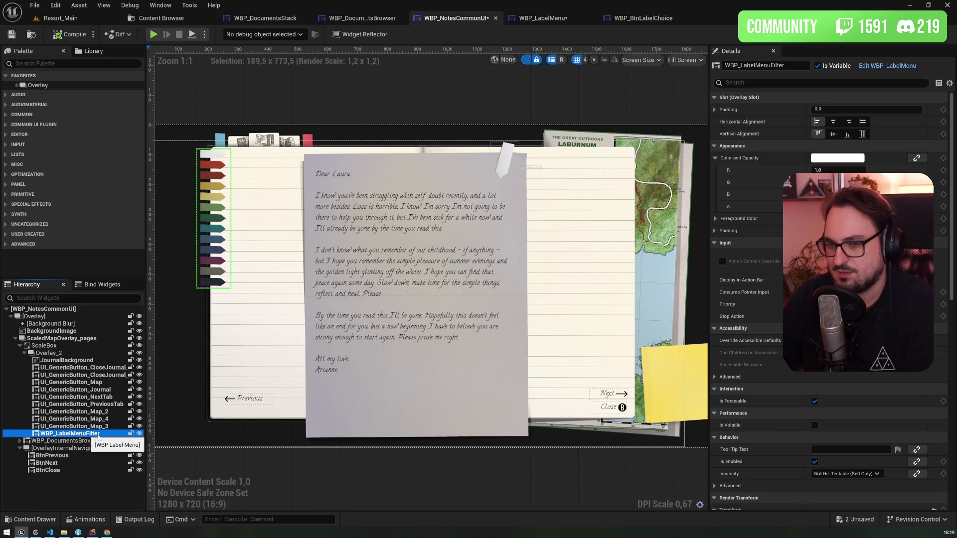
pyautogui.click(926, 34)
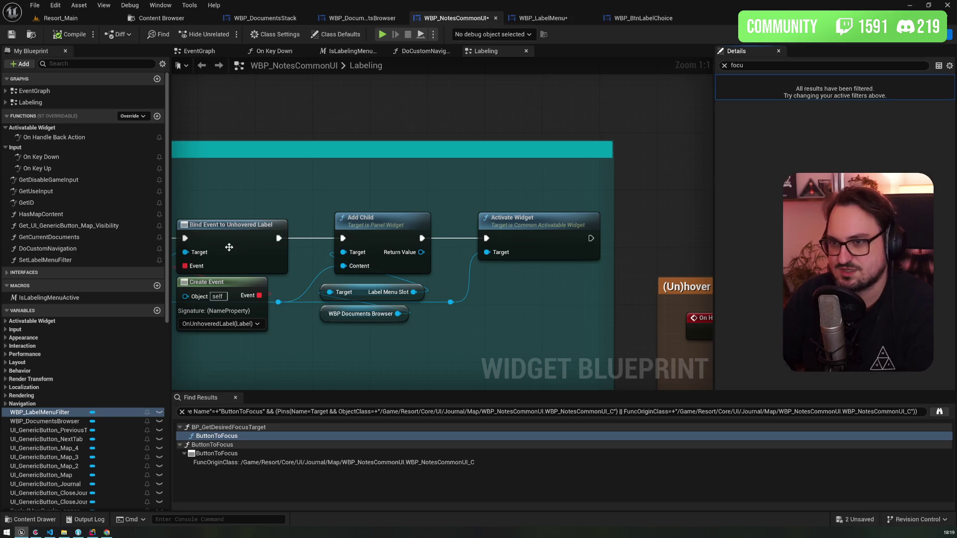
pyautogui.scroll(-3, 617, 148)
pyautogui.moveTo(618, 147)
pyautogui.mouseDown()
pyautogui.moveTo(389, 147)
pyautogui.moveTo(407, 88)
pyautogui.moveTo(495, 24)
pyautogui.moveTo(482, 200)
pyautogui.mouseUp()
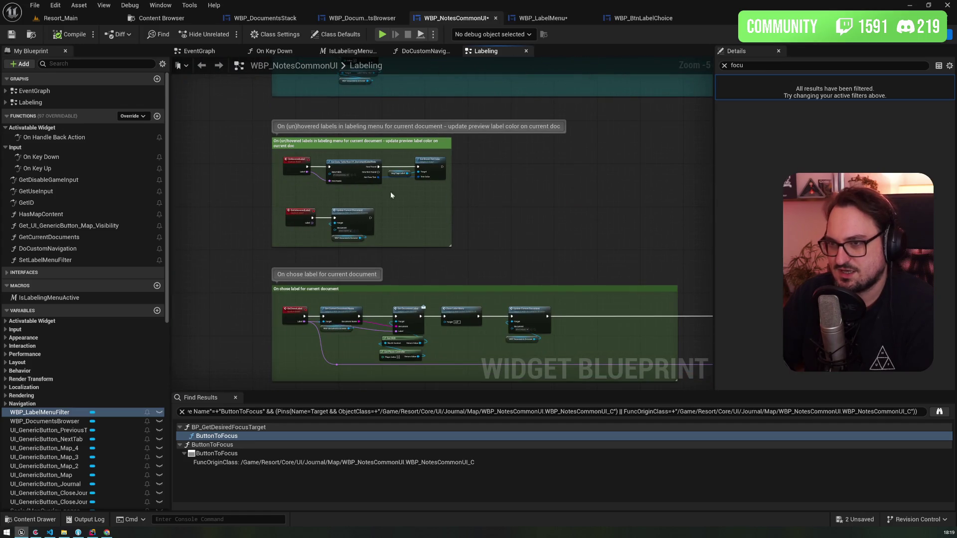
pyautogui.moveTo(414, 263); pyautogui.dragTo(386, 104)
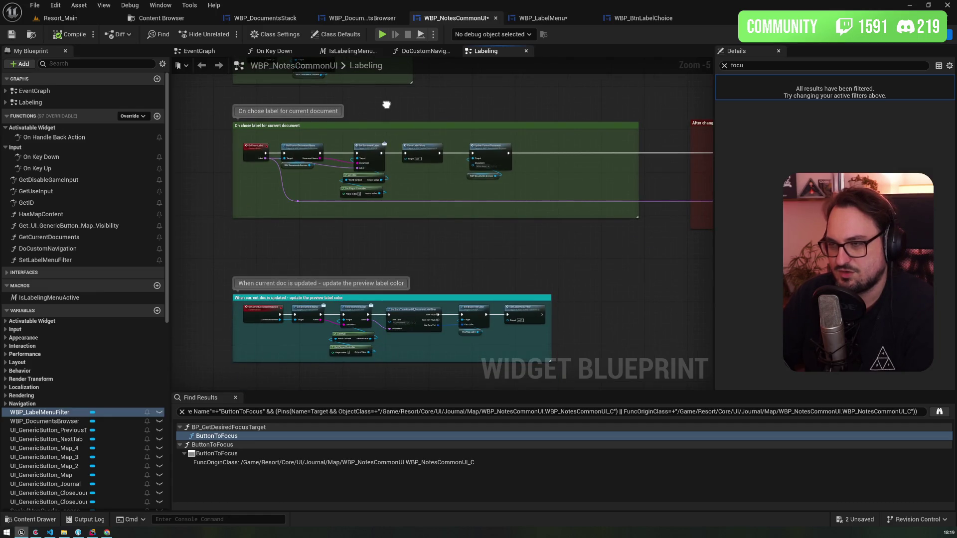
pyautogui.scroll(2, 386, 104)
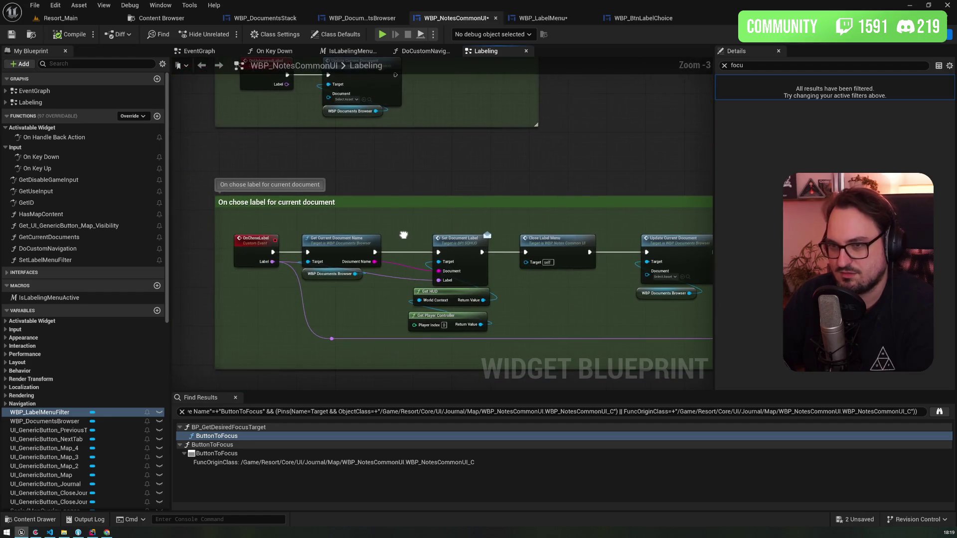
pyautogui.moveTo(404, 236)
pyautogui.mouseDown()
pyautogui.moveTo(473, 208)
pyautogui.moveTo(381, 210)
pyautogui.moveTo(291, 192)
pyautogui.moveTo(389, 241)
pyautogui.mouseUp()
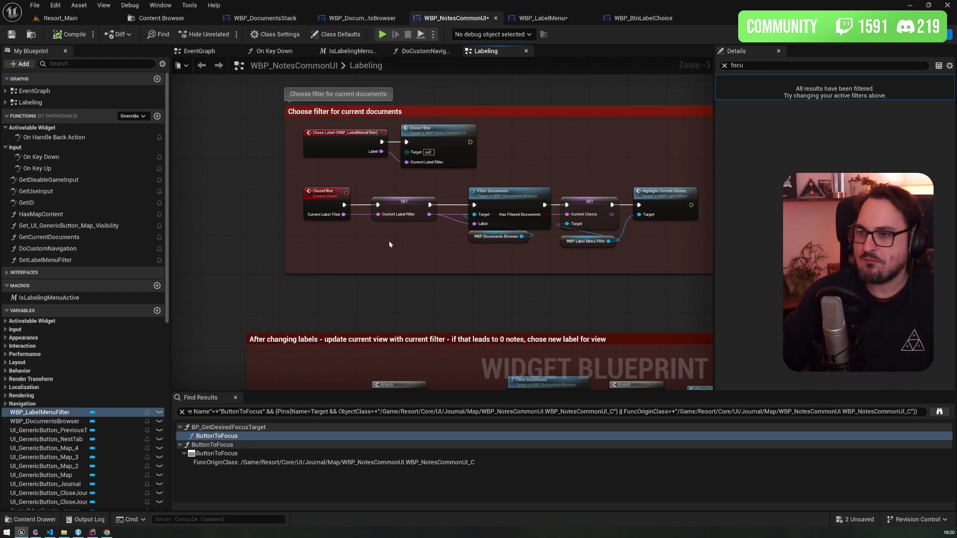
pyautogui.moveTo(552, 160); pyautogui.dragTo(441, 170)
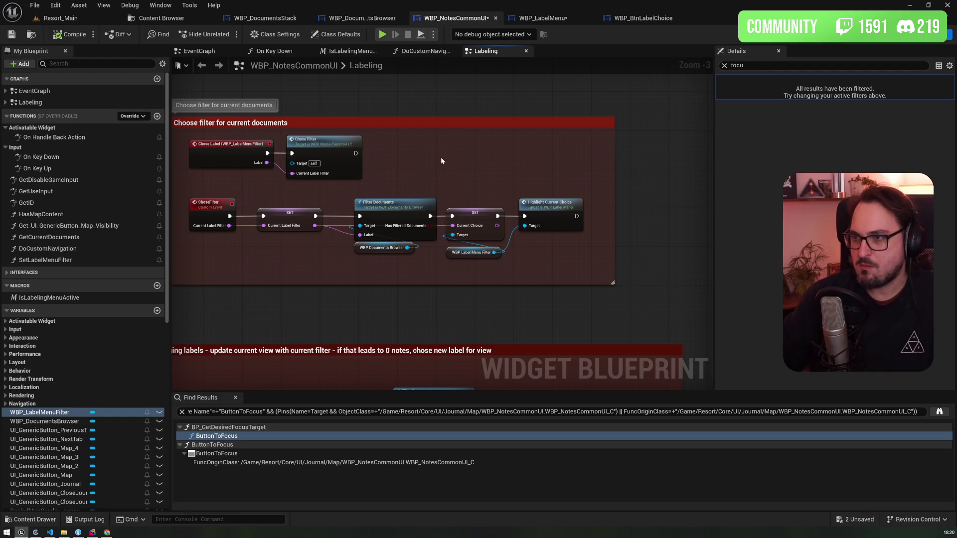
pyautogui.moveTo(356, 112)
pyautogui.mouseDown()
pyautogui.moveTo(382, 122)
pyautogui.moveTo(348, 219)
pyautogui.mouseUp()
pyautogui.scroll(-2, 382, 121)
pyautogui.scroll(3, 348, 219)
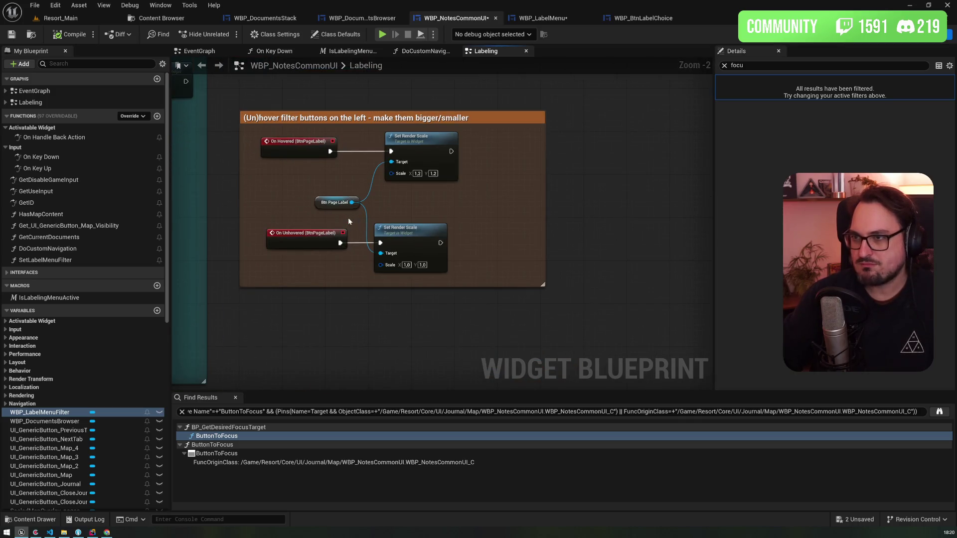
pyautogui.scroll(-4, 347, 217)
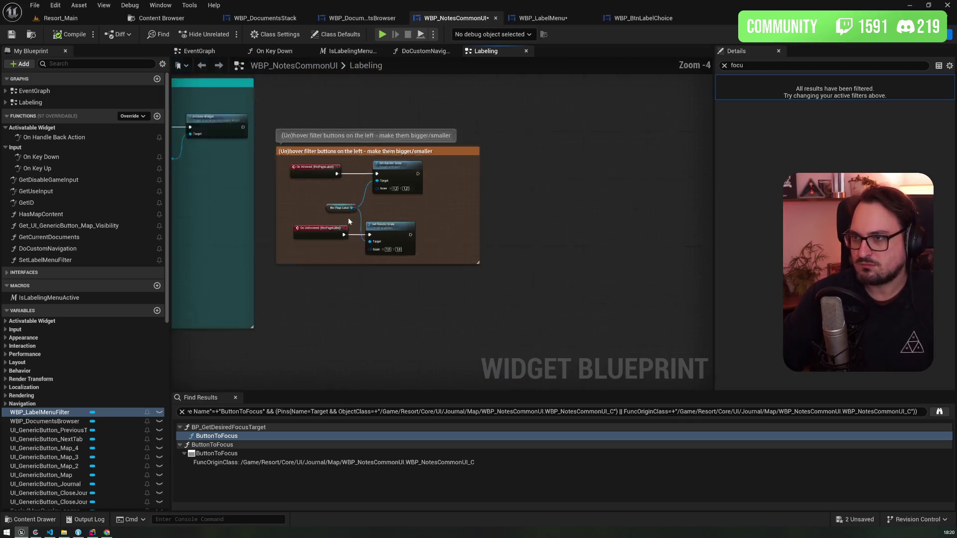
pyautogui.scroll(2, 324, 157)
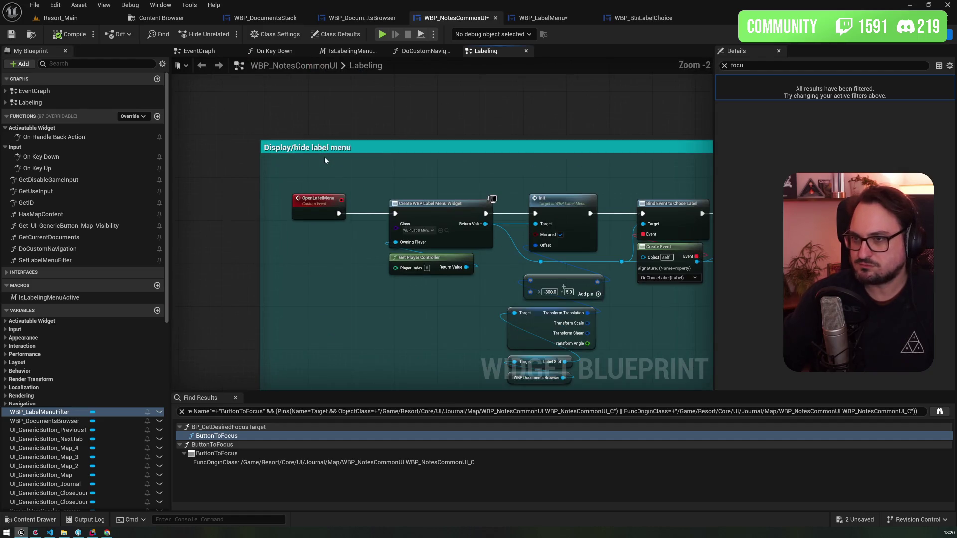
pyautogui.scroll(1, 324, 157)
pyautogui.moveTo(324, 148); pyautogui.dragTo(335, 337)
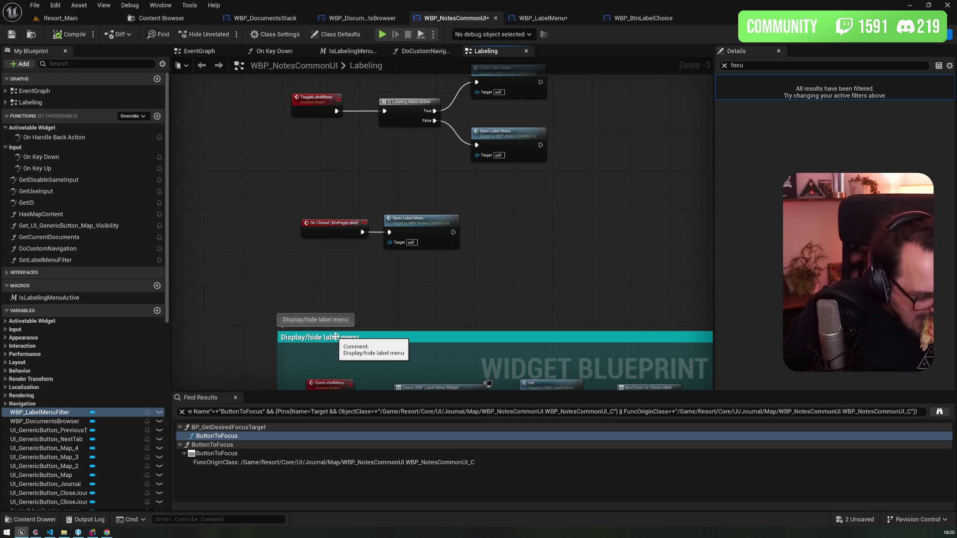
pyautogui.moveTo(420, 322); pyautogui.dragTo(376, 136)
pyautogui.moveTo(341, 272); pyautogui.dragTo(330, 100)
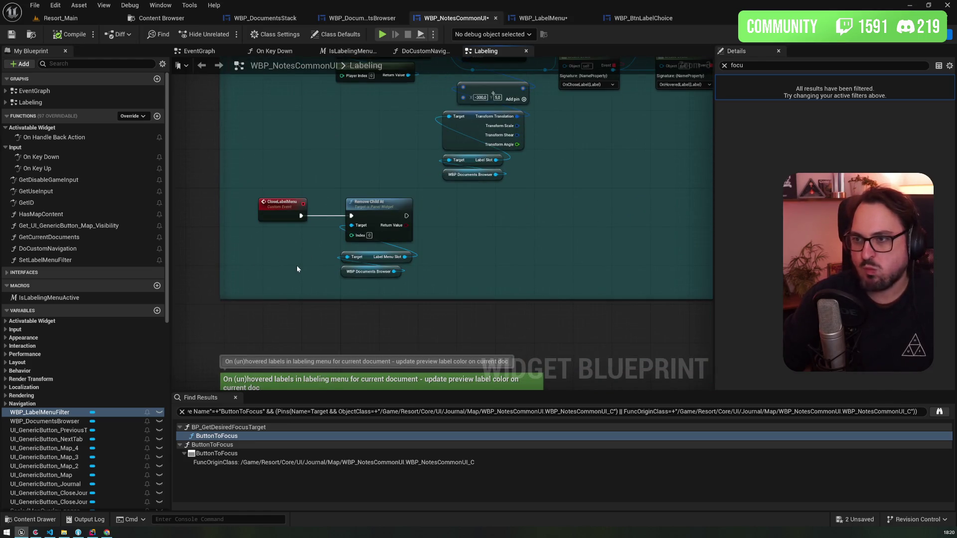
pyautogui.moveTo(296, 279)
pyautogui.mouseDown()
pyautogui.moveTo(284, 199)
pyautogui.moveTo(287, 60)
pyautogui.mouseUp()
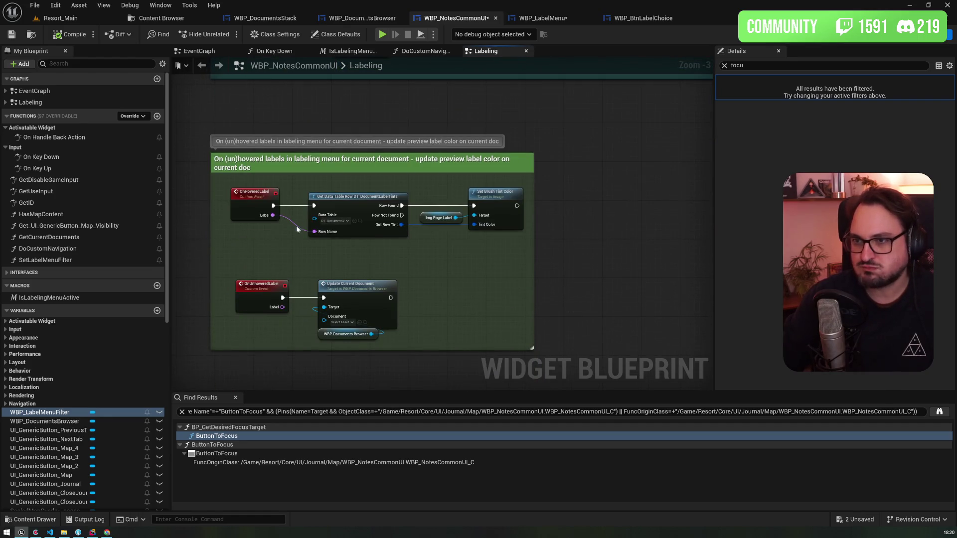
pyautogui.moveTo(296, 264)
pyautogui.mouseDown()
pyautogui.moveTo(284, 224)
pyautogui.moveTo(311, 64)
pyautogui.mouseUp()
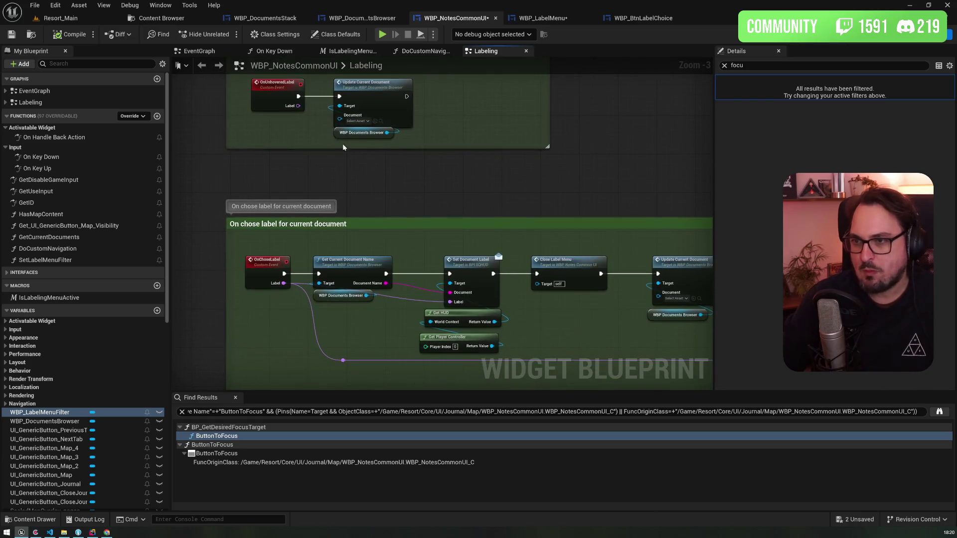
pyautogui.moveTo(343, 144); pyautogui.dragTo(343, 80)
pyautogui.moveTo(486, 144); pyautogui.dragTo(272, 129)
pyautogui.click(345, 167)
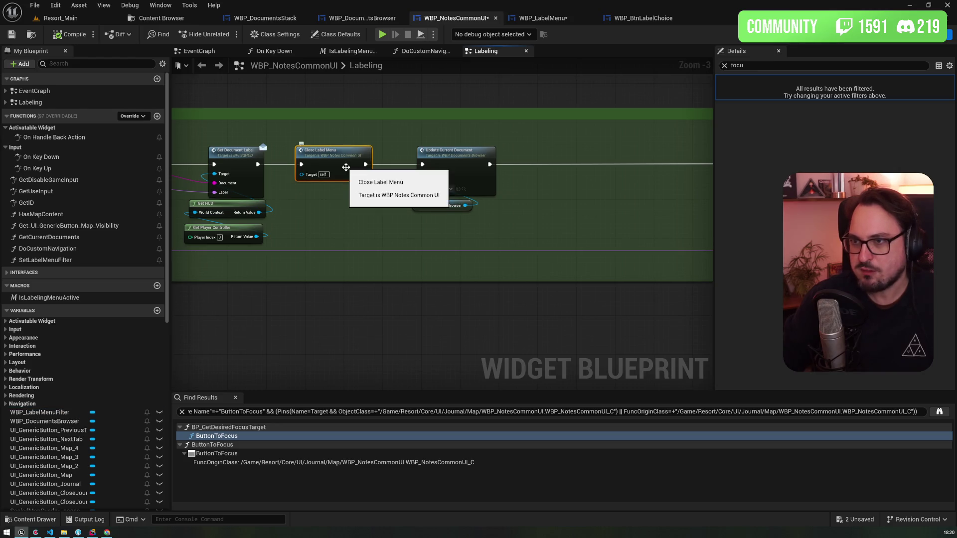
pyautogui.moveTo(486, 136); pyautogui.dragTo(379, 121)
pyautogui.click(351, 140)
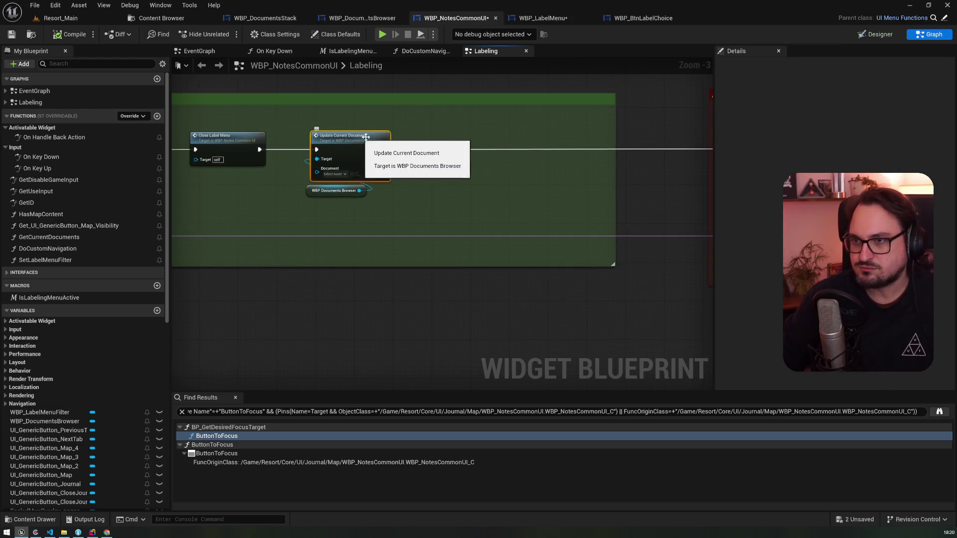
pyautogui.doubleClick(353, 148)
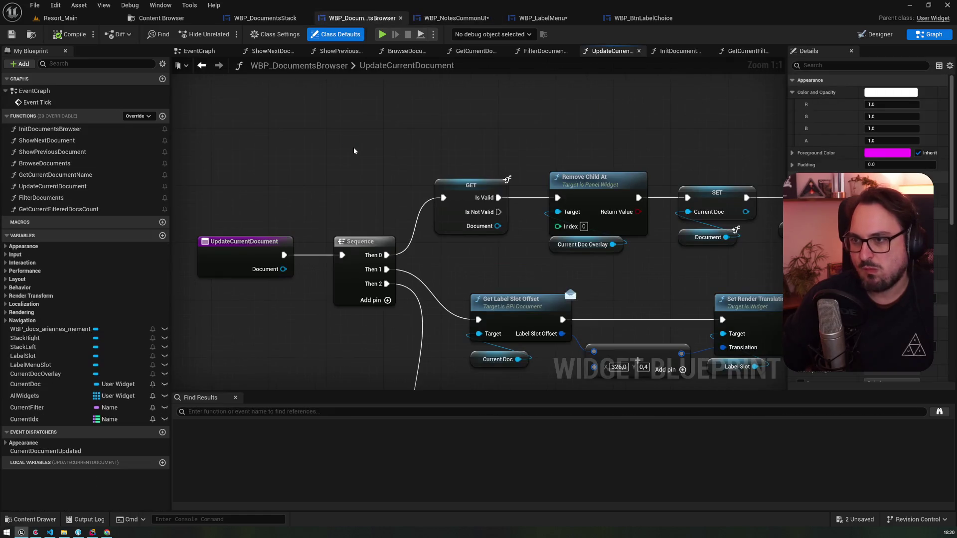
pyautogui.scroll(-2, 418, 170)
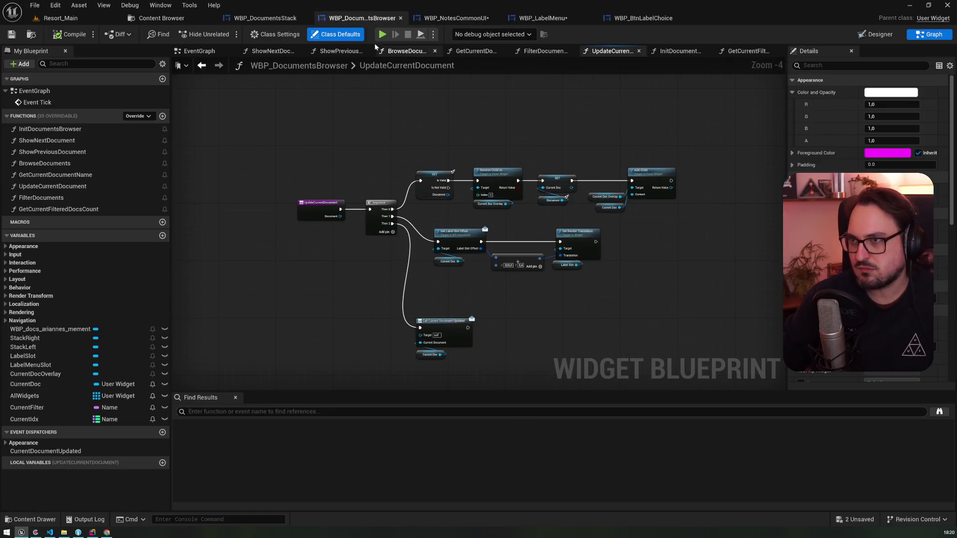
pyautogui.click(455, 18)
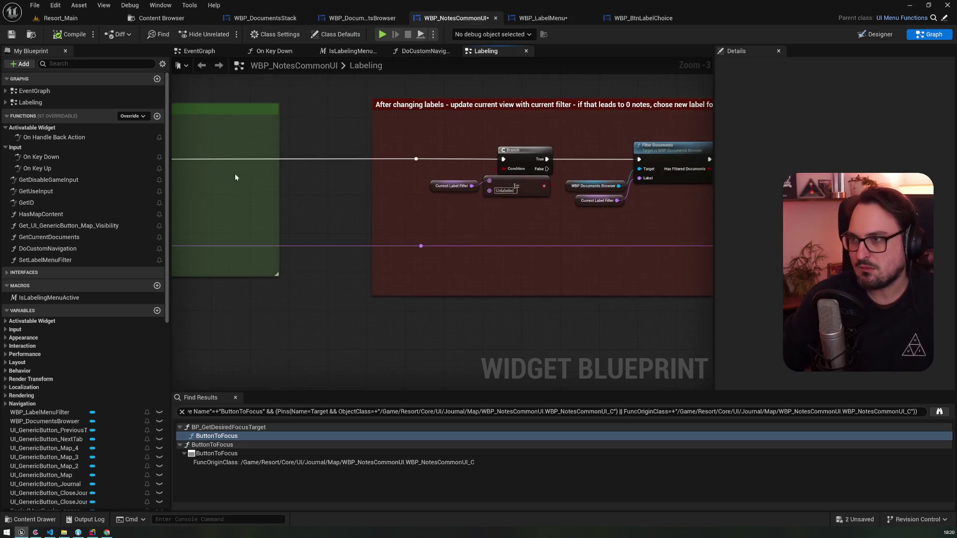
# - Trace the Chose Filter call to its ChoseFilter event, then open the SetLabelMenuFilter function
pyautogui.click(485, 159)
pyautogui.moveTo(518, 210); pyautogui.dragTo(346, 207)
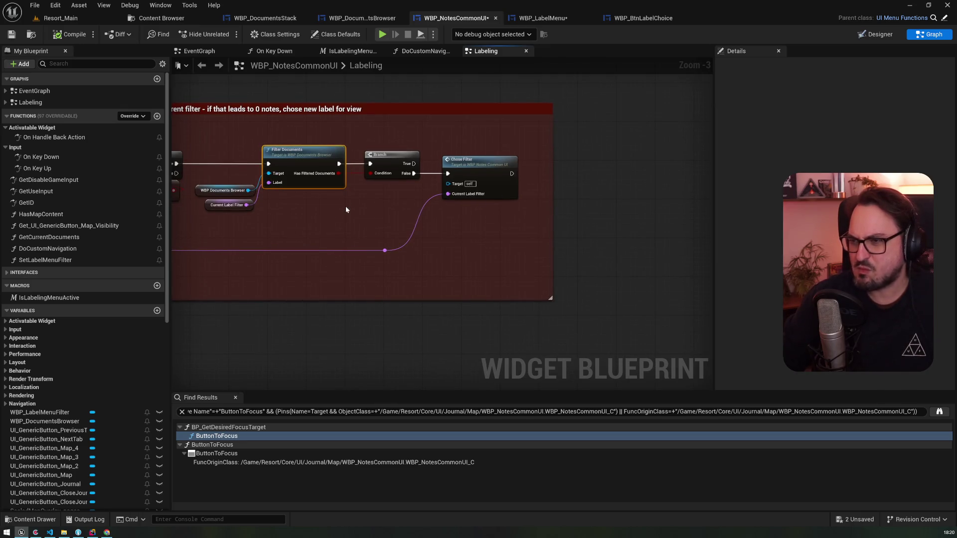
pyautogui.click(494, 173)
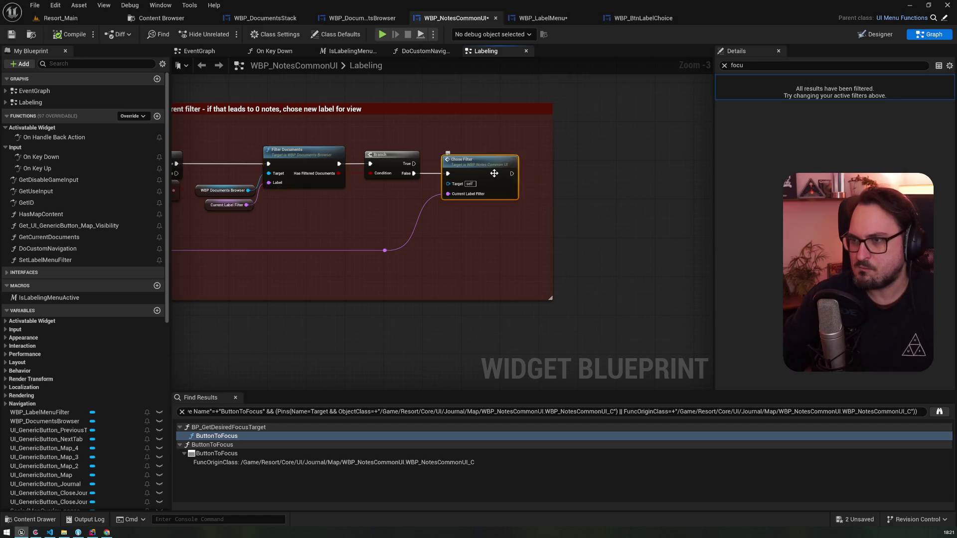
pyautogui.doubleClick(494, 173)
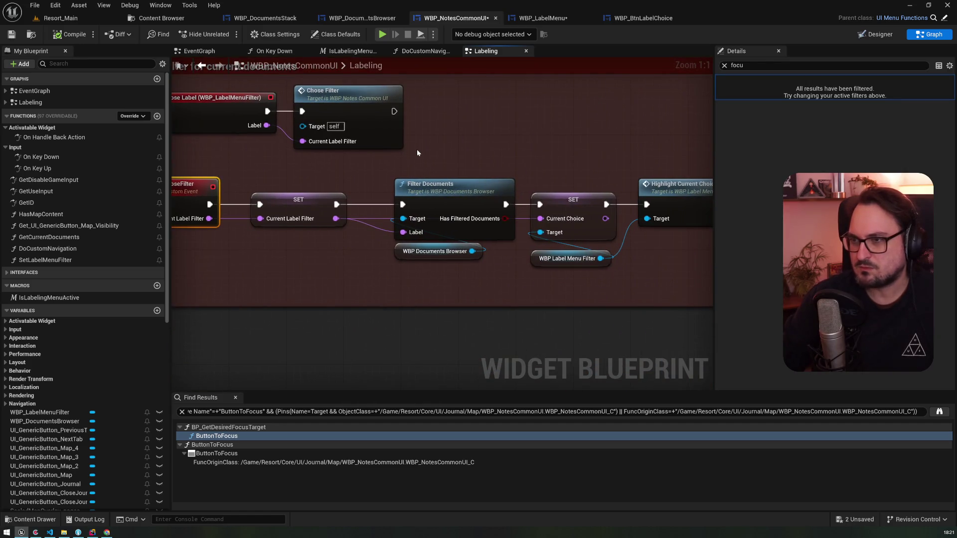
pyautogui.moveTo(417, 148)
pyautogui.mouseDown()
pyautogui.moveTo(255, 149)
pyautogui.moveTo(445, 140)
pyautogui.mouseUp()
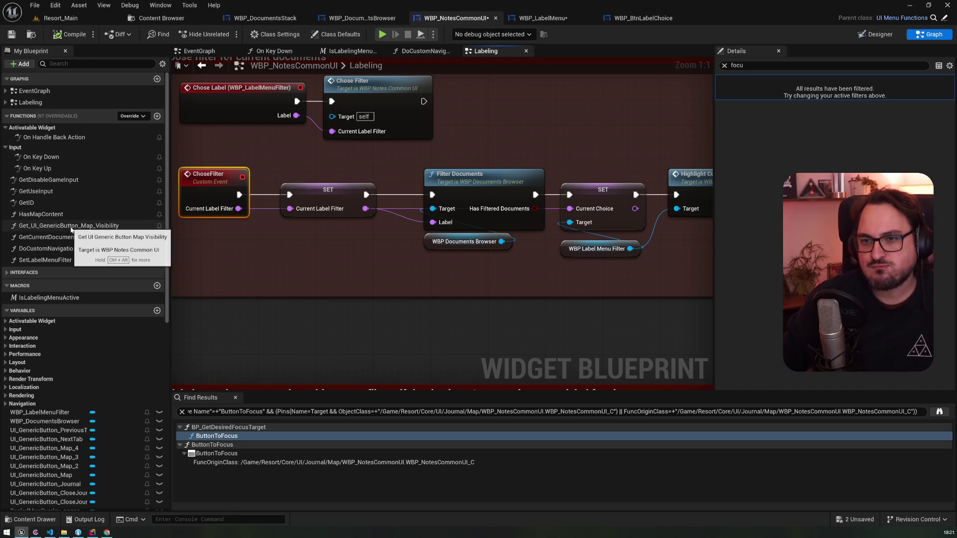
pyautogui.doubleClick(72, 260)
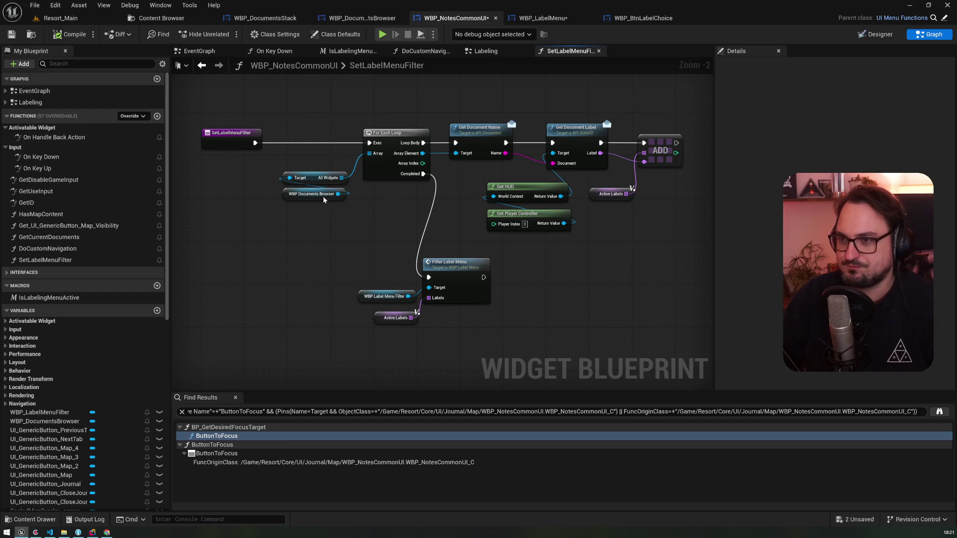
# - Review the SetLabelMenuFilter nodes and pull a new wire from Filter Label Menu's exec output
pyautogui.click(227, 133)
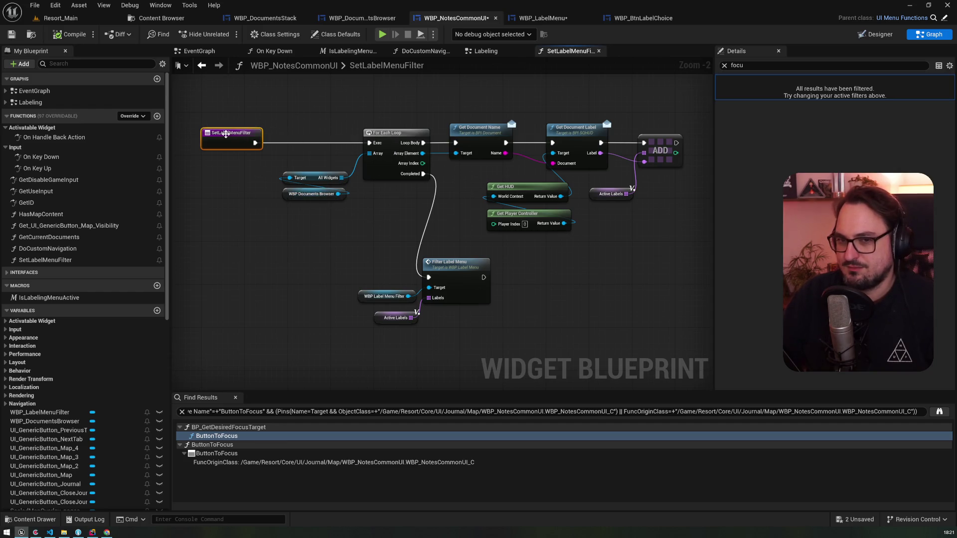
pyautogui.scroll(2, 226, 134)
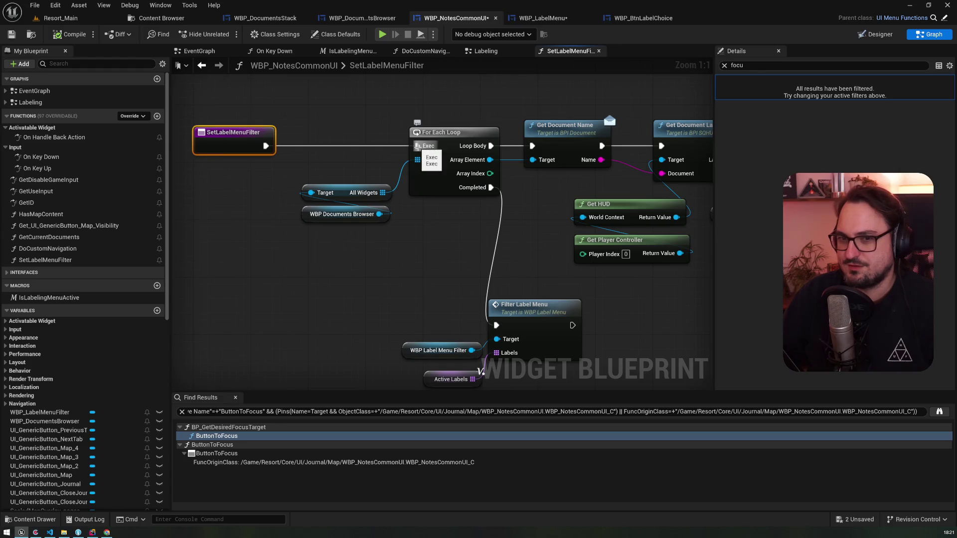
pyautogui.moveTo(418, 146); pyautogui.dragTo(367, 138)
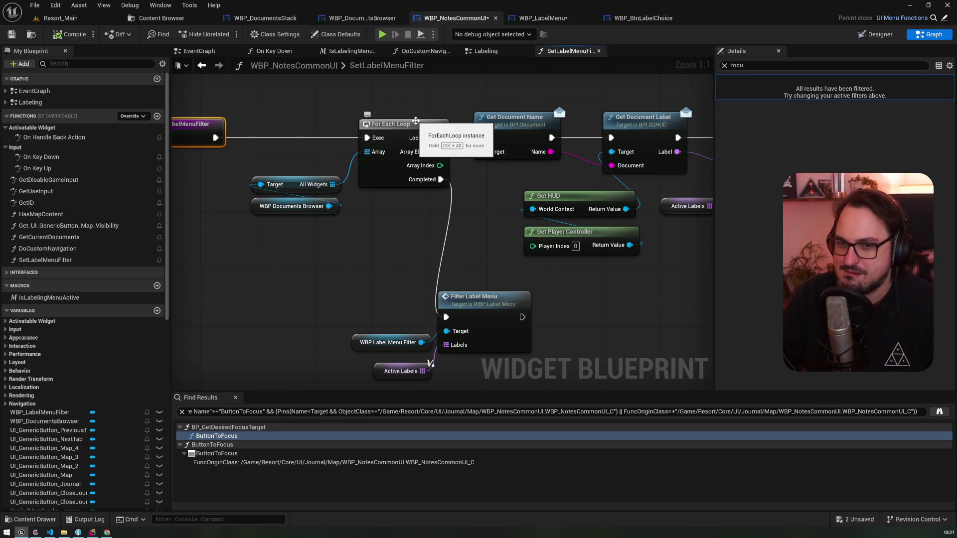
pyautogui.moveTo(490, 165); pyautogui.dragTo(391, 160)
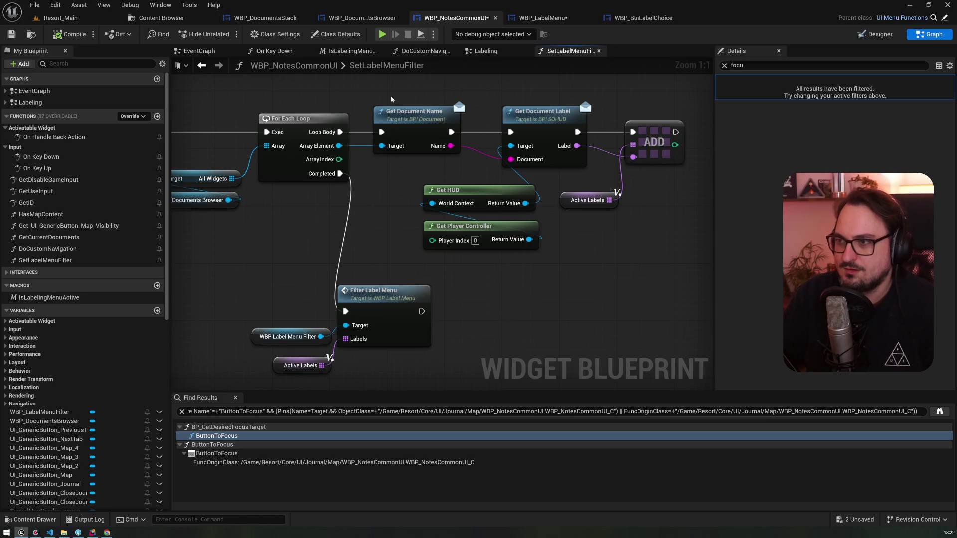
pyautogui.moveTo(381, 195); pyautogui.dragTo(470, 204)
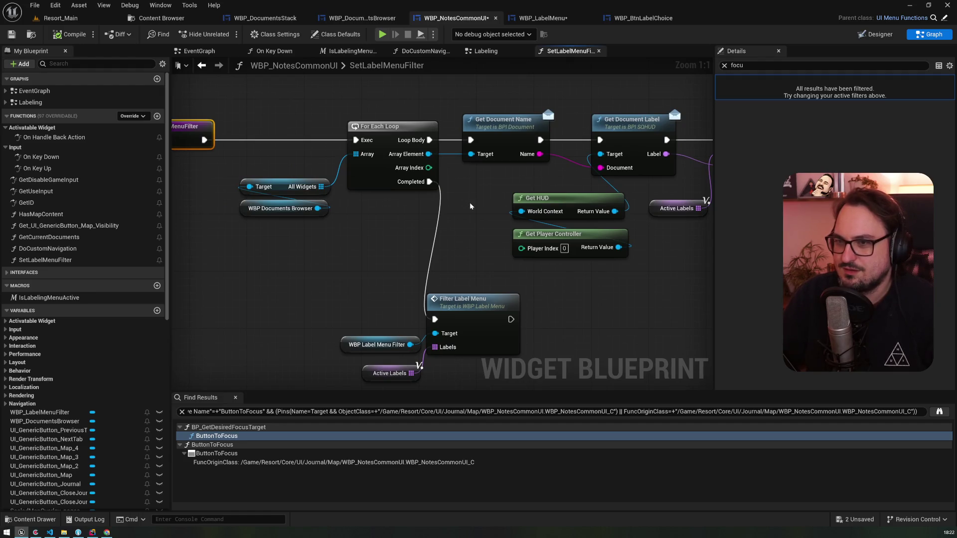
pyautogui.moveTo(318, 277); pyautogui.dragTo(430, 276)
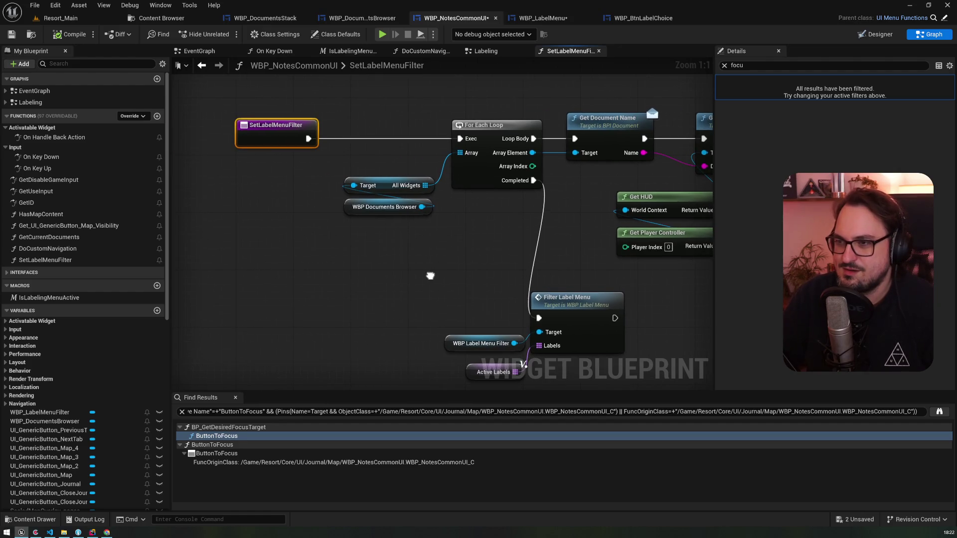
pyautogui.click(381, 188)
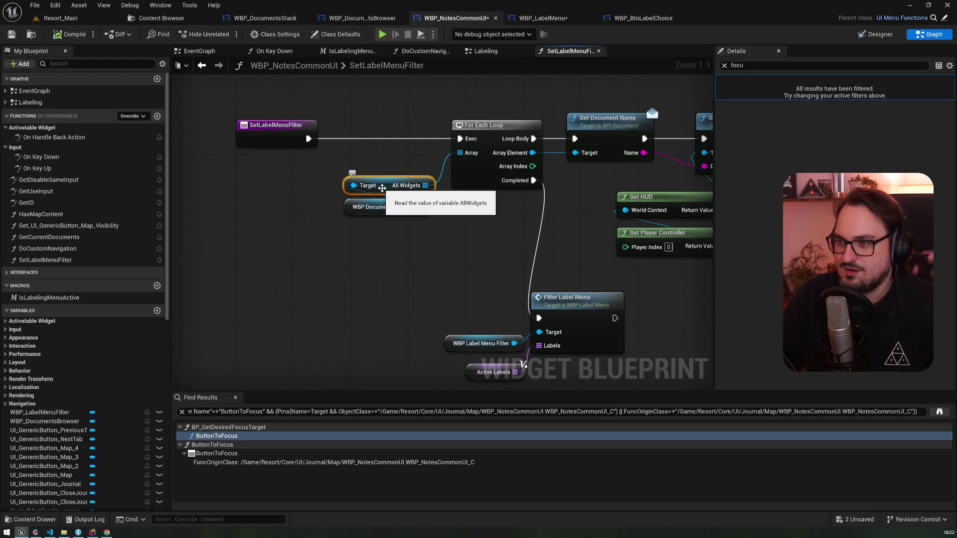
pyautogui.moveTo(608, 146); pyautogui.dragTo(423, 154)
pyautogui.click(522, 125)
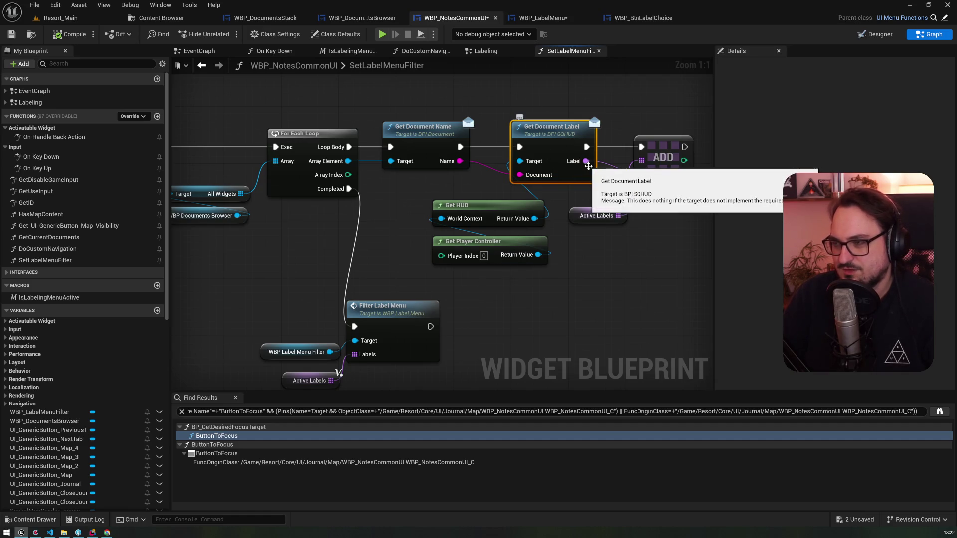
pyautogui.moveTo(502, 241); pyautogui.dragTo(580, 191)
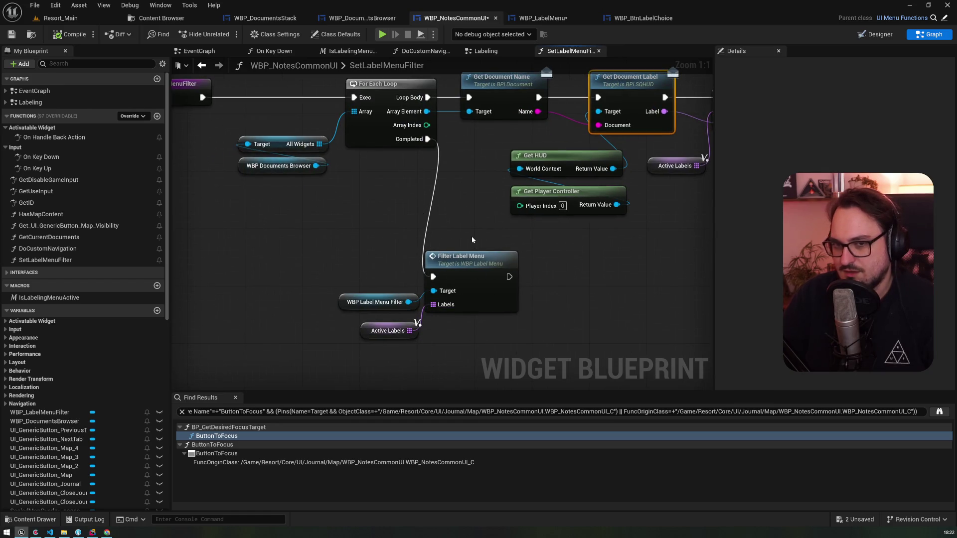
pyautogui.moveTo(509, 276); pyautogui.dragTo(553, 278)
# - Replace the mistaken Print Dummy node with a Print String after Filter Label Menu
pyautogui.write('print')
pyautogui.press('Return')
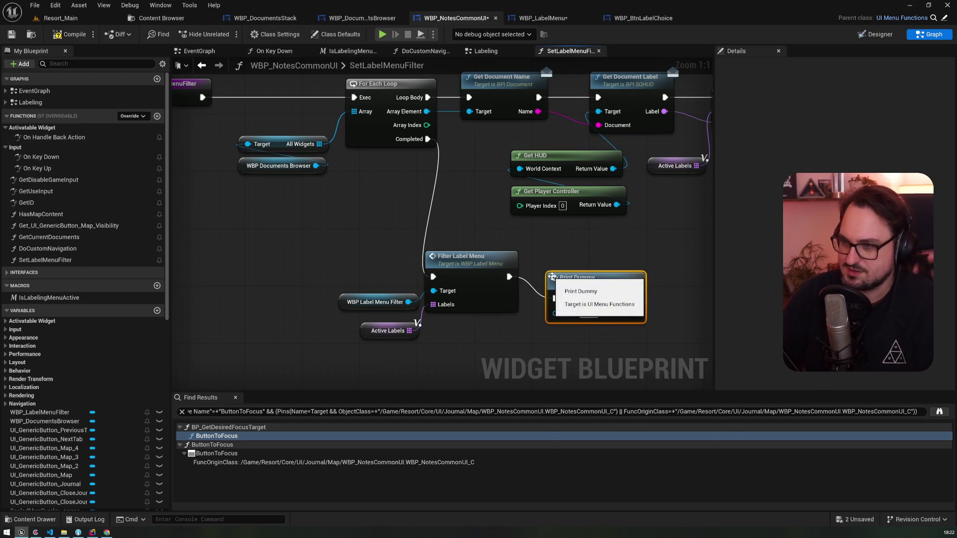
pyautogui.press('Delete')
pyautogui.moveTo(508, 277); pyautogui.dragTo(585, 276)
pyautogui.write('prints')
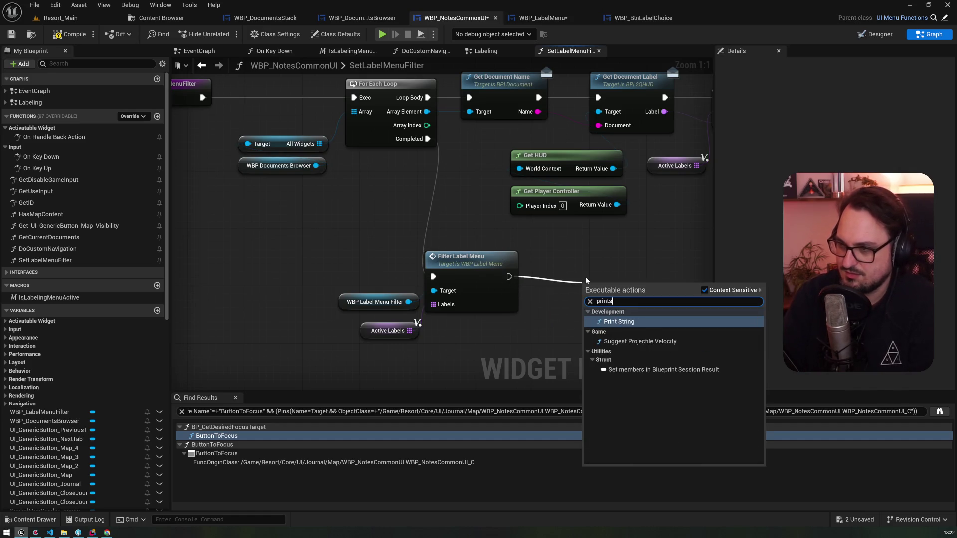
pyautogui.press('Return')
pyautogui.moveTo(586, 281); pyautogui.dragTo(601, 259)
# - Feed Active Labels' Length into Print String's In String and compile the blueprint
pyautogui.moveTo(409, 331); pyautogui.dragTo(464, 329)
pyautogui.write('length')
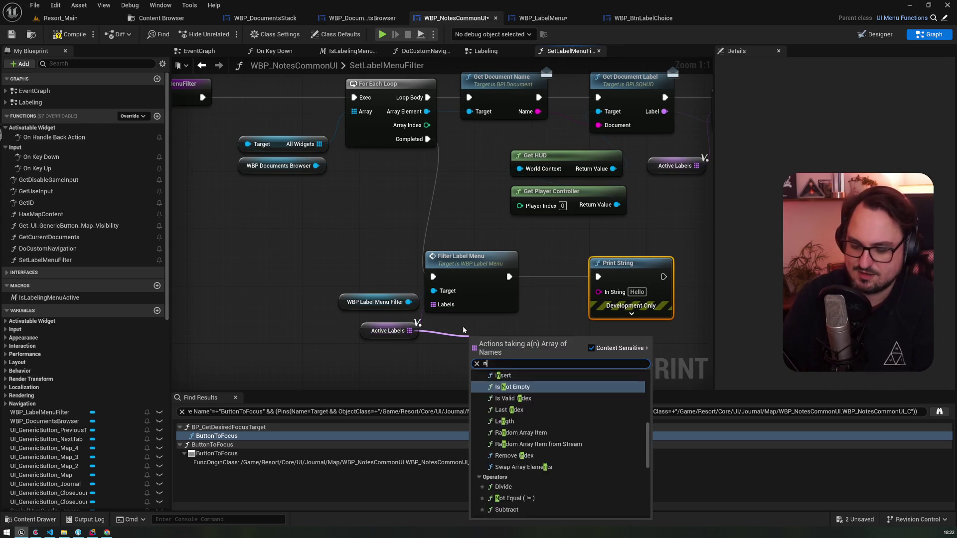
pyautogui.press('Return')
pyautogui.moveTo(563, 347); pyautogui.dragTo(597, 292)
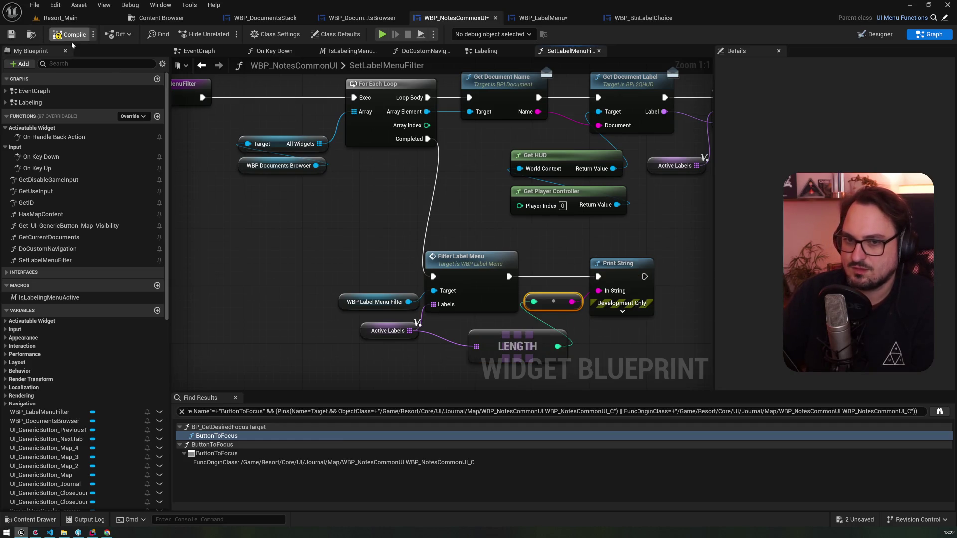
pyautogui.click(382, 34)
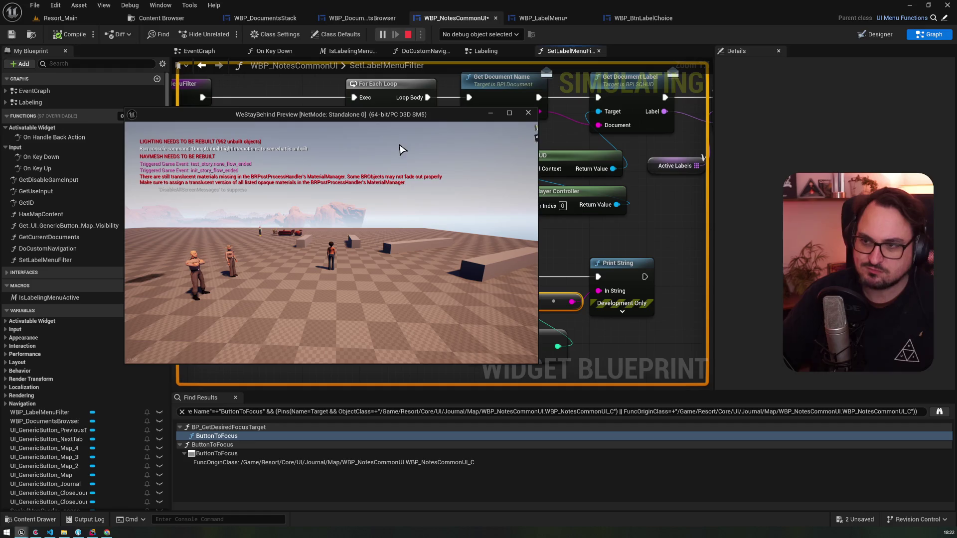
# - Open the map, switch to the journal, show the letter's colour label tabs, then stop with Esc
pyautogui.press('m')
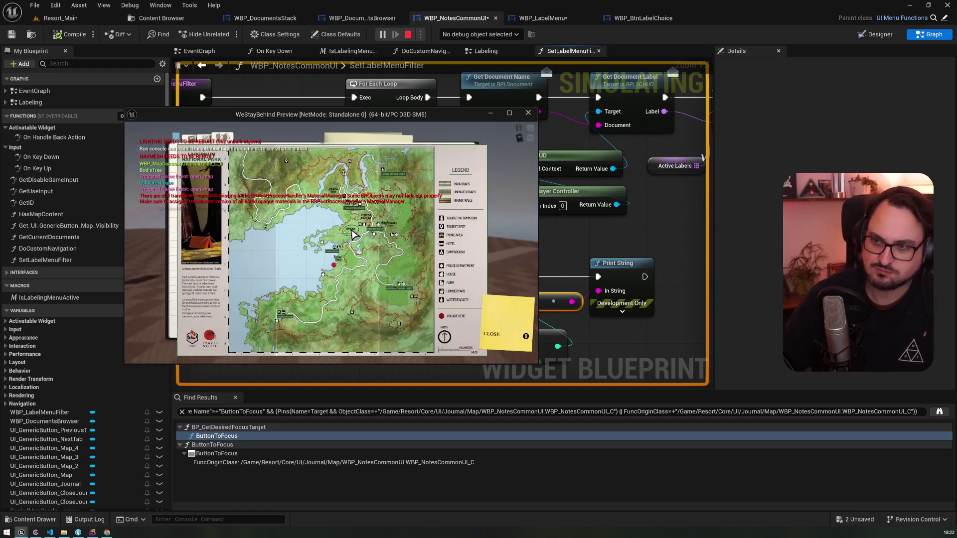
pyautogui.click(208, 140)
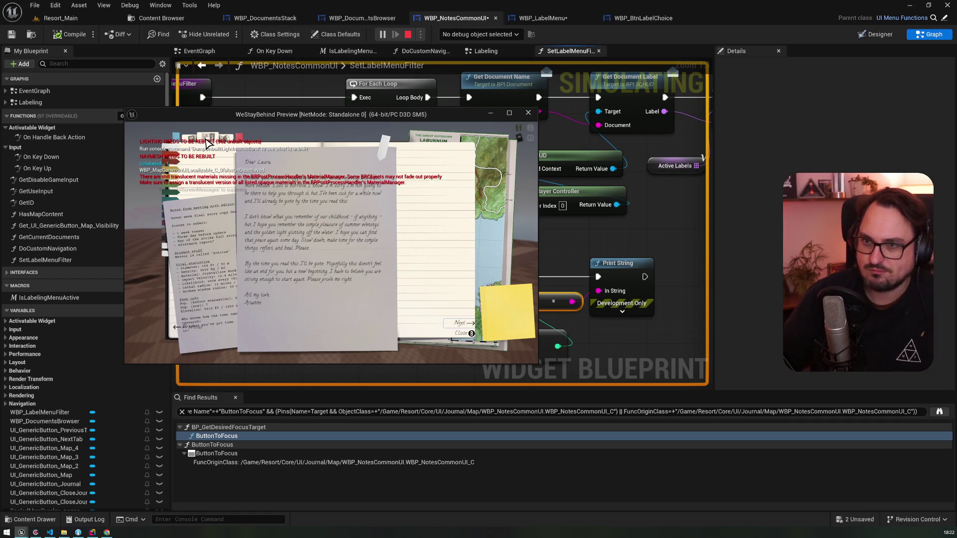
pyautogui.click(382, 155)
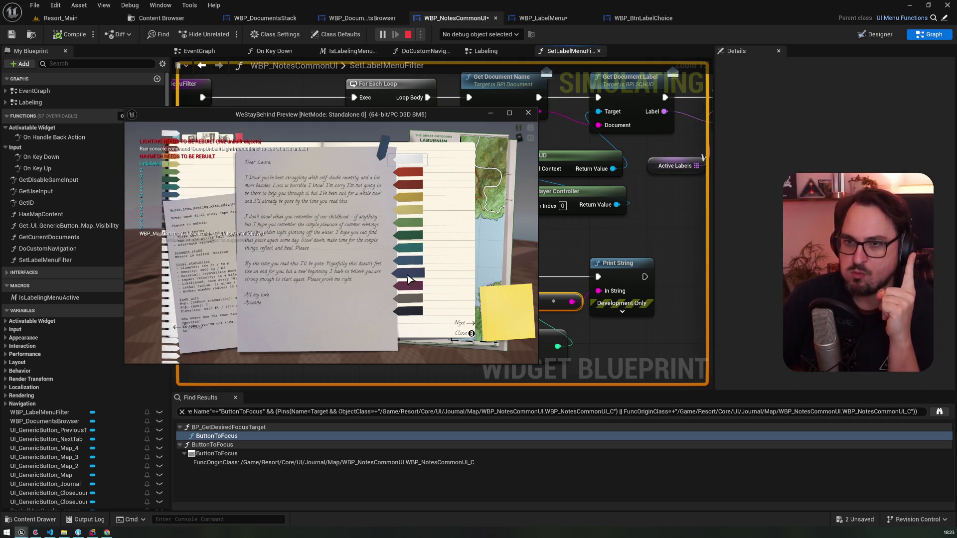
pyautogui.press('Escape')
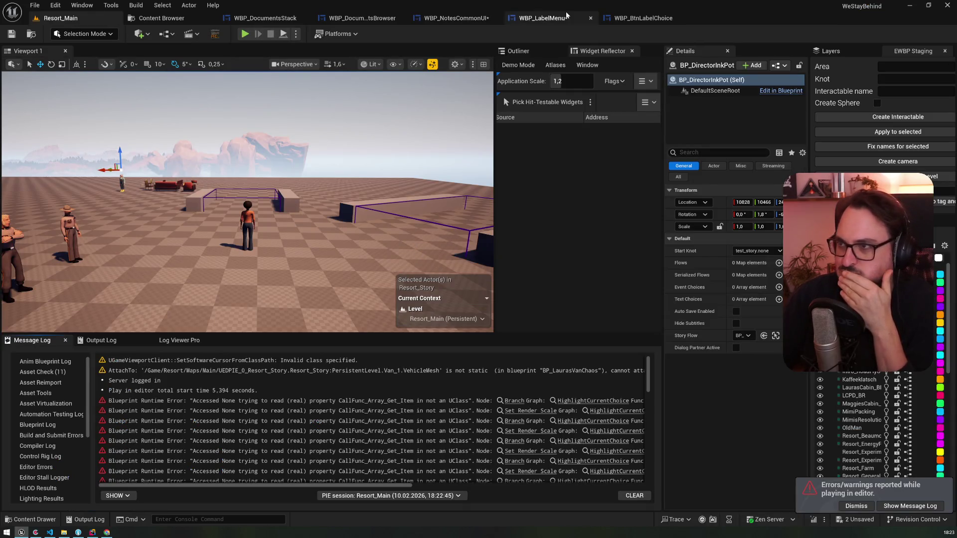
# - In CreateButtons, route the entry into Clear Children, delete ADD and Label Btns, and link CLEAR to Get Data Table Row Names
pyautogui.click(639, 20)
pyautogui.click(542, 18)
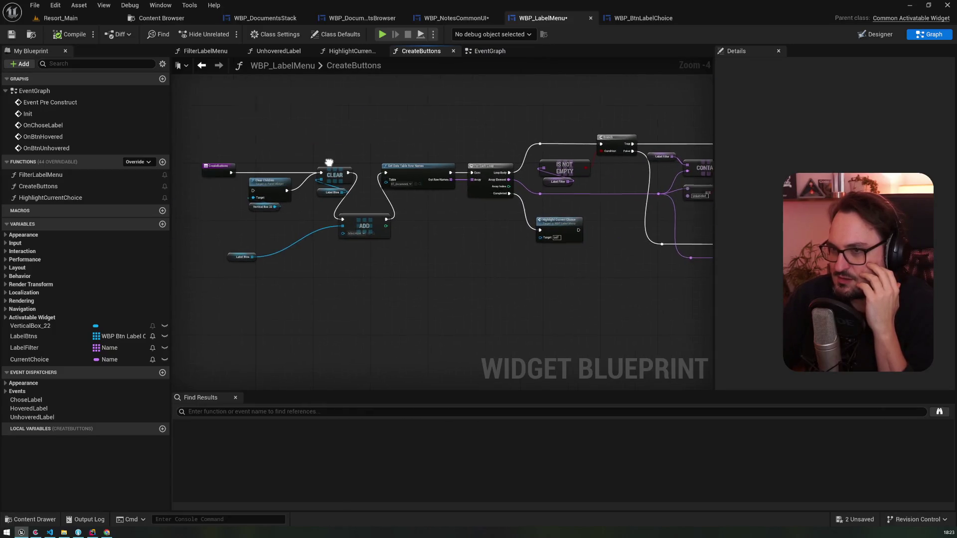
pyautogui.scroll(5, 494, 154)
pyautogui.moveTo(493, 154); pyautogui.dragTo(424, 122)
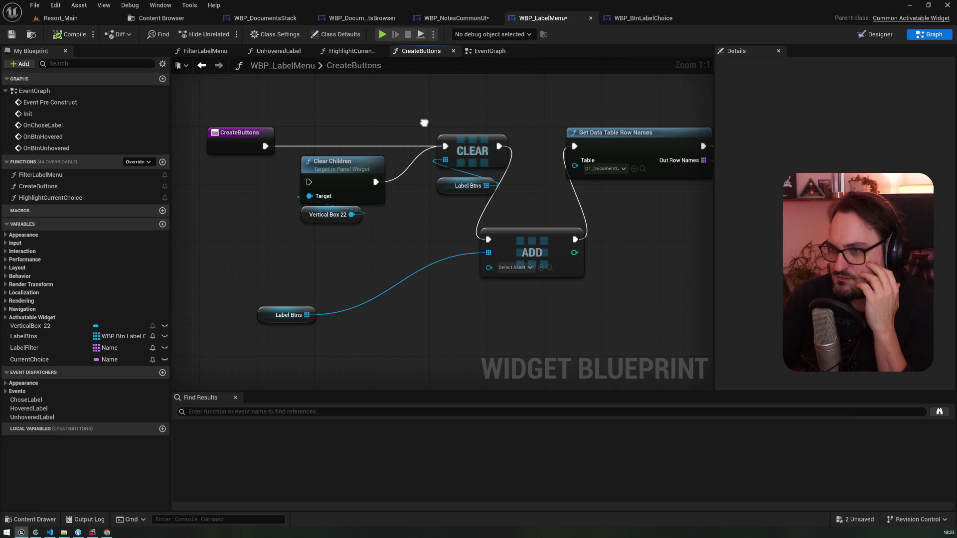
pyautogui.moveTo(265, 146); pyautogui.dragTo(309, 182)
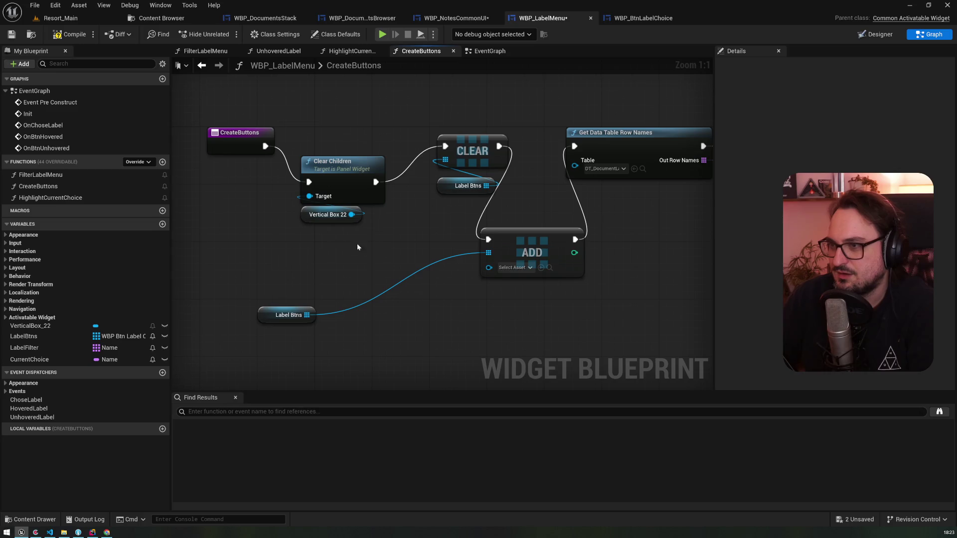
pyautogui.moveTo(276, 360)
pyautogui.mouseDown()
pyautogui.moveTo(348, 310)
pyautogui.moveTo(577, 250)
pyautogui.mouseUp()
pyautogui.press('Delete')
pyautogui.moveTo(330, 246); pyautogui.dragTo(352, 138)
pyautogui.moveTo(498, 145); pyautogui.dragTo(574, 146)
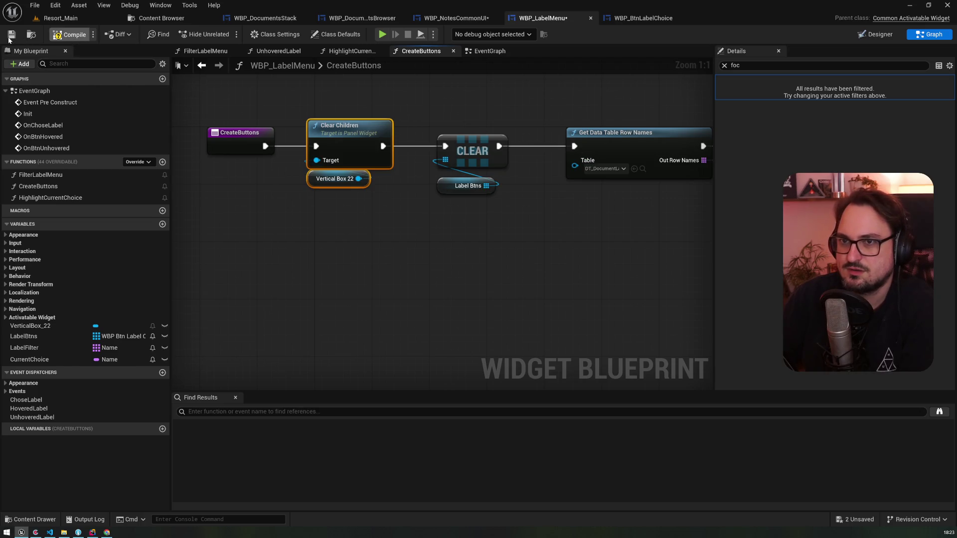
pyautogui.click(75, 19)
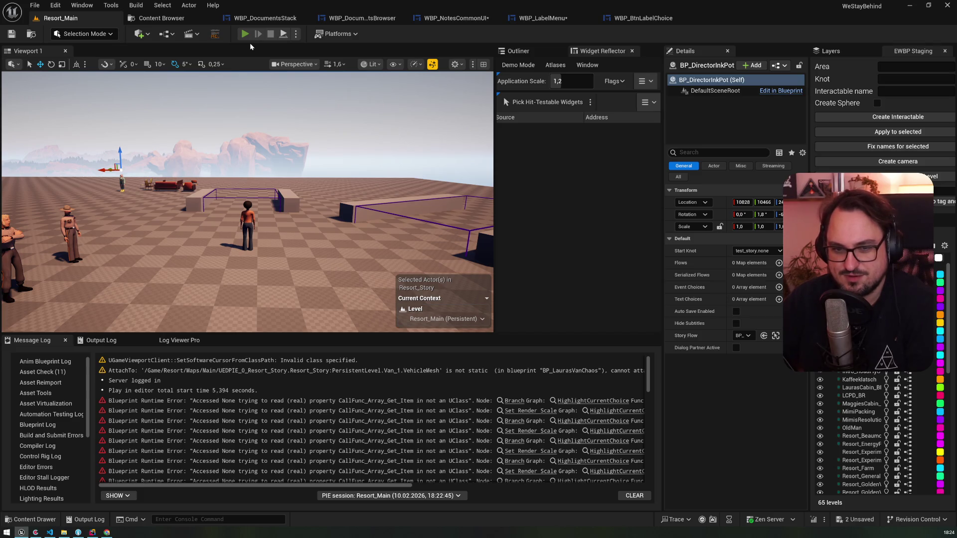
# - Start play, open the journal letter, and tag it ochre, then dark red, with the mouse
pyautogui.click(245, 34)
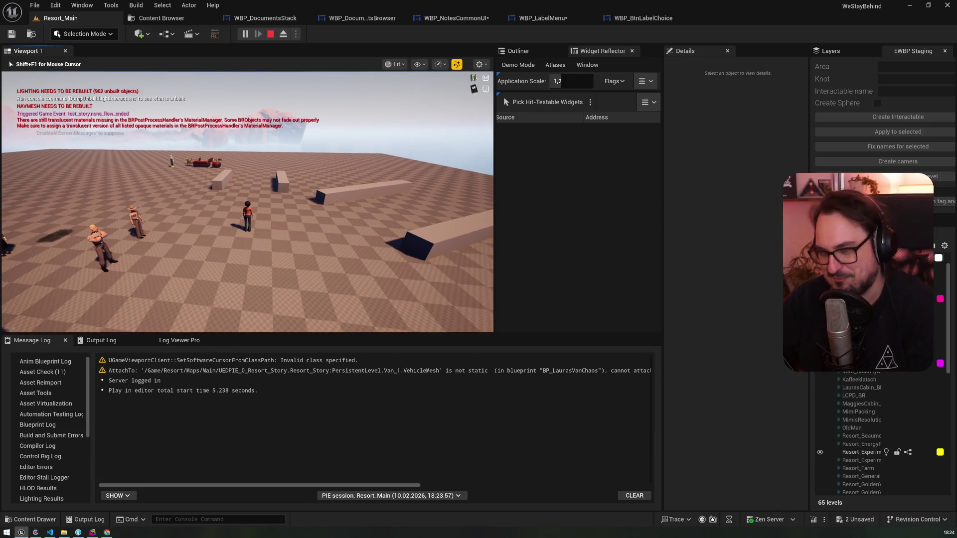
pyautogui.press('m')
pyautogui.click(109, 85)
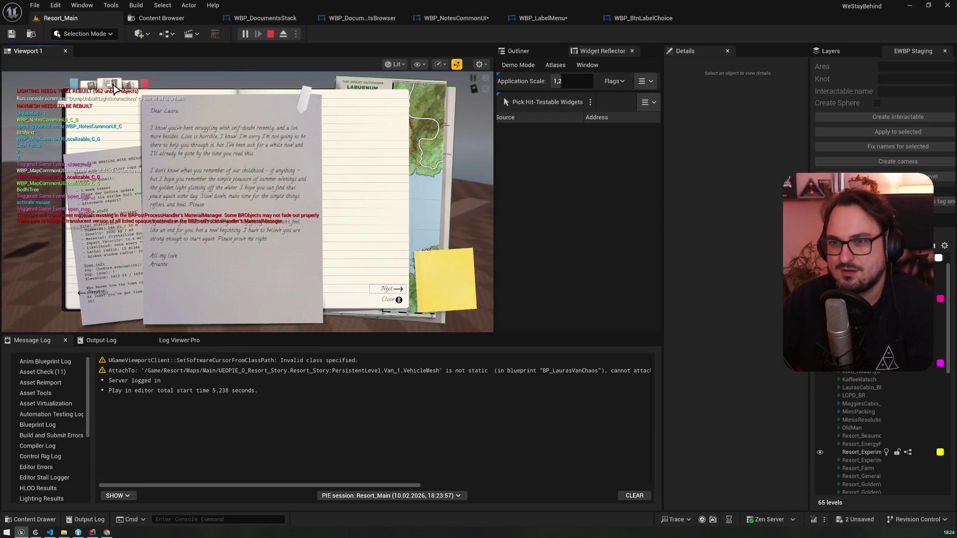
pyautogui.click(302, 97)
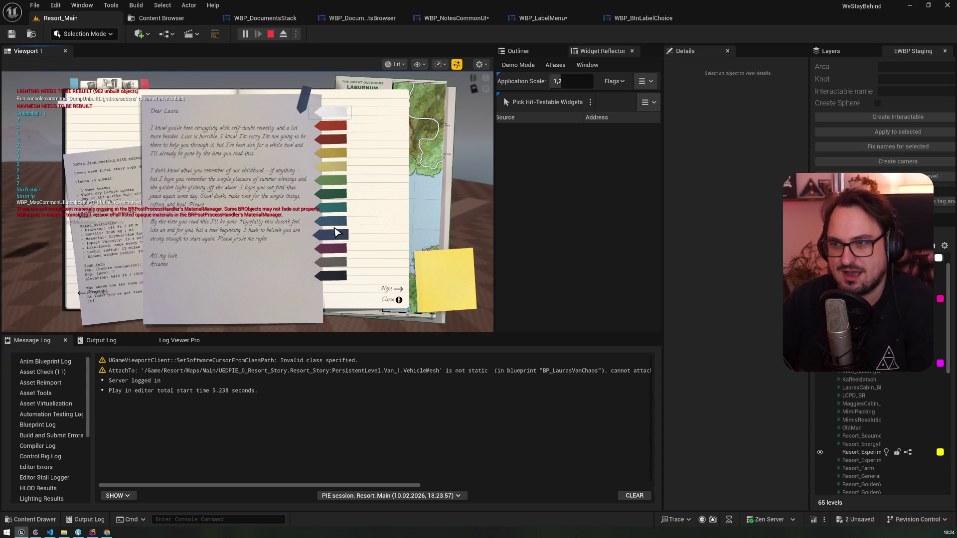
pyautogui.click(335, 154)
pyautogui.click(305, 96)
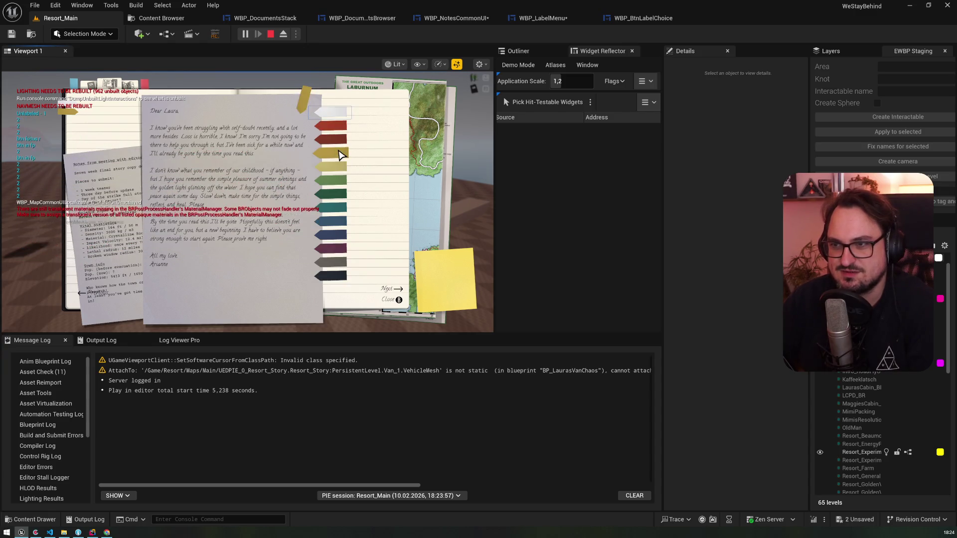
pyautogui.click(337, 142)
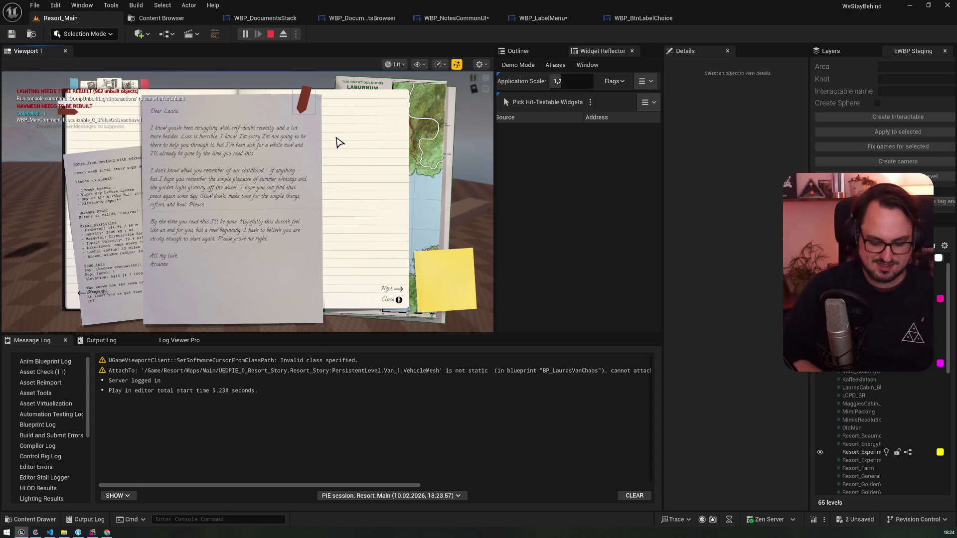
# - Use the arrow keys and Enter to retag the letter green, mustard yellow, then dark green
pyautogui.click(305, 96)
pyautogui.press('Down')
pyautogui.press('Down')
pyautogui.press('Down')
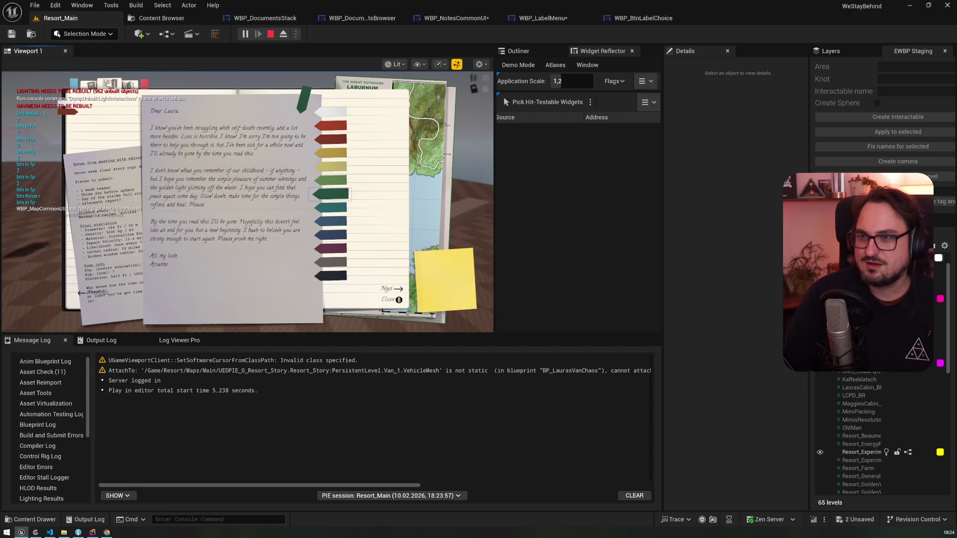
pyautogui.press('Up')
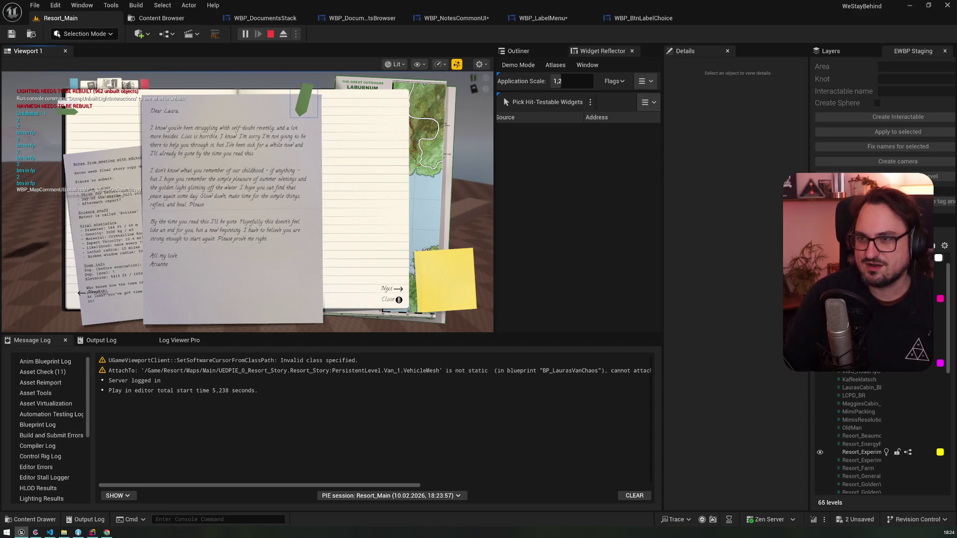
pyautogui.press('Down')
pyautogui.press('Return')
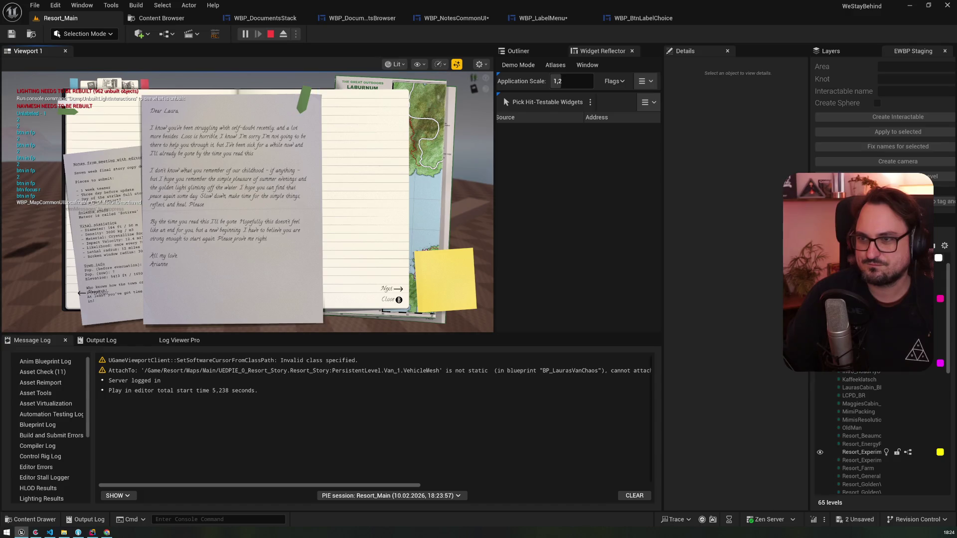
pyautogui.press('Return')
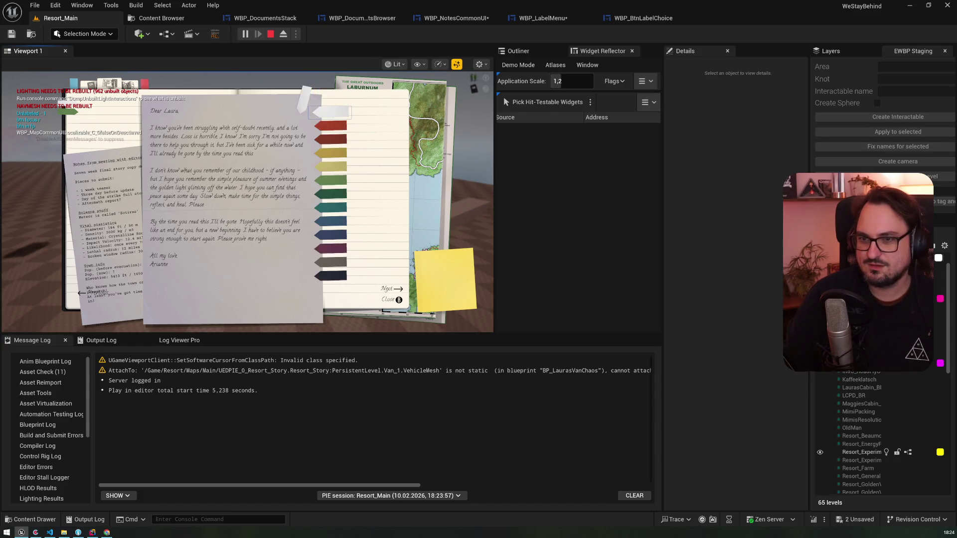
pyautogui.press('Down')
pyautogui.press('Down')
pyautogui.press('Down')
pyautogui.press('Return')
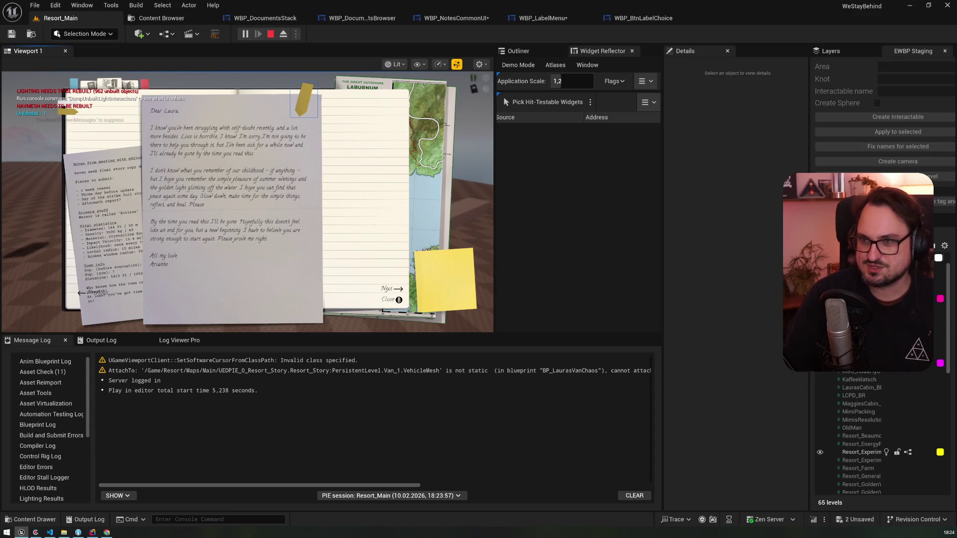
pyautogui.press('Return')
pyautogui.press('Down')
pyautogui.press('Down')
pyautogui.press('Down')
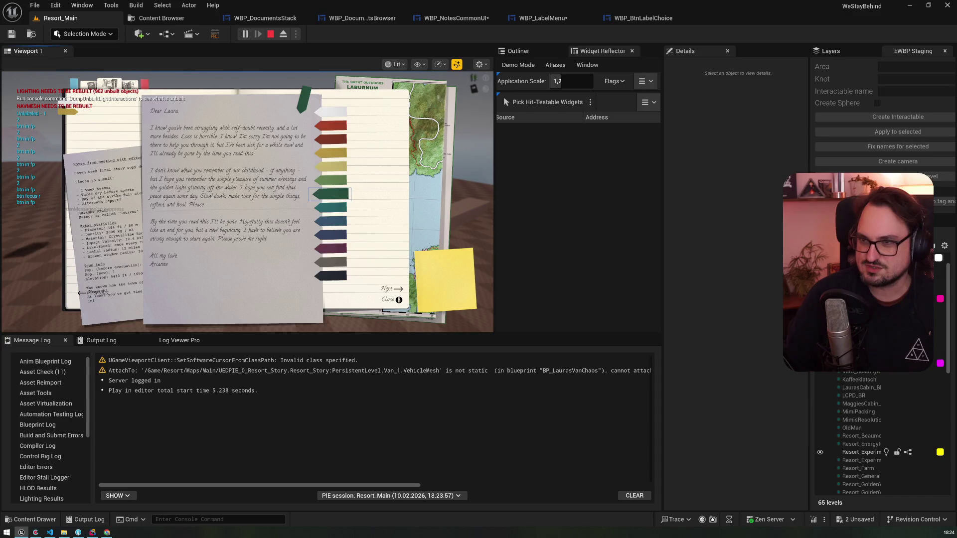
pyautogui.press('Return')
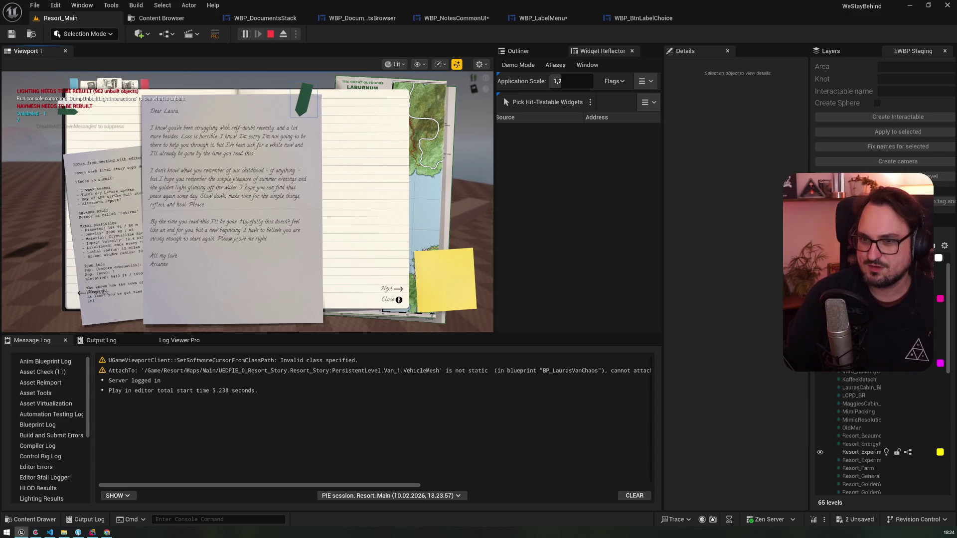
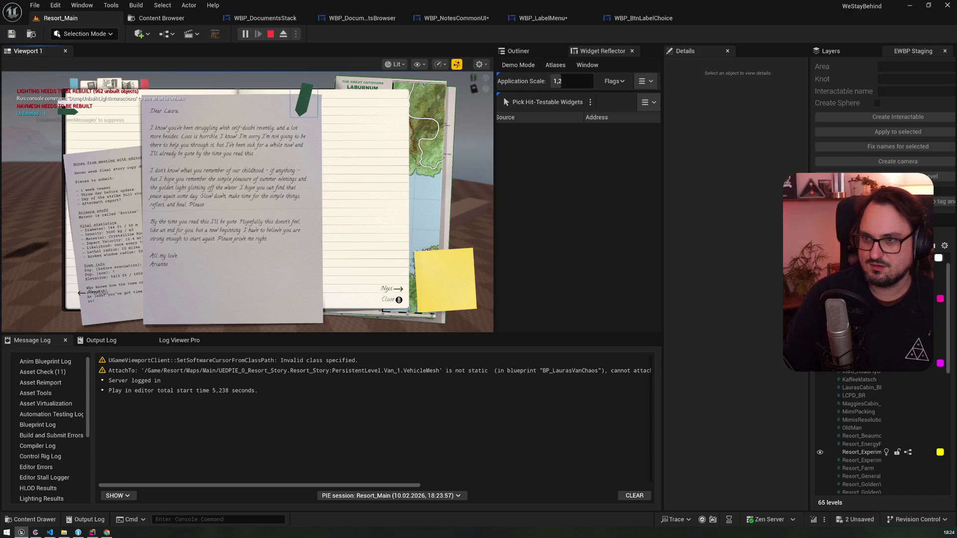
# - In play-in-editor, apply the yellow label to the note, then stop the session
pyautogui.press('Return')
pyautogui.press('Down')
pyautogui.press('Down')
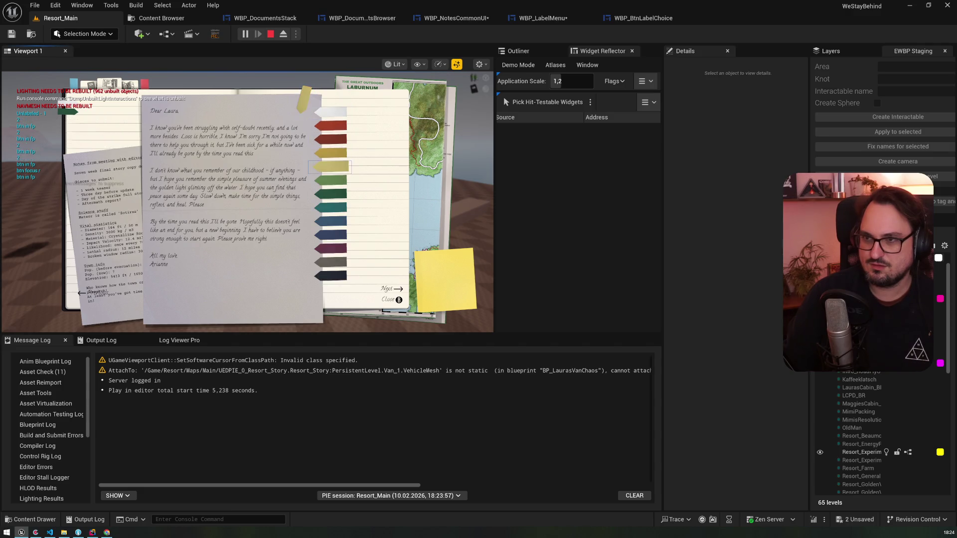
pyautogui.press('Return')
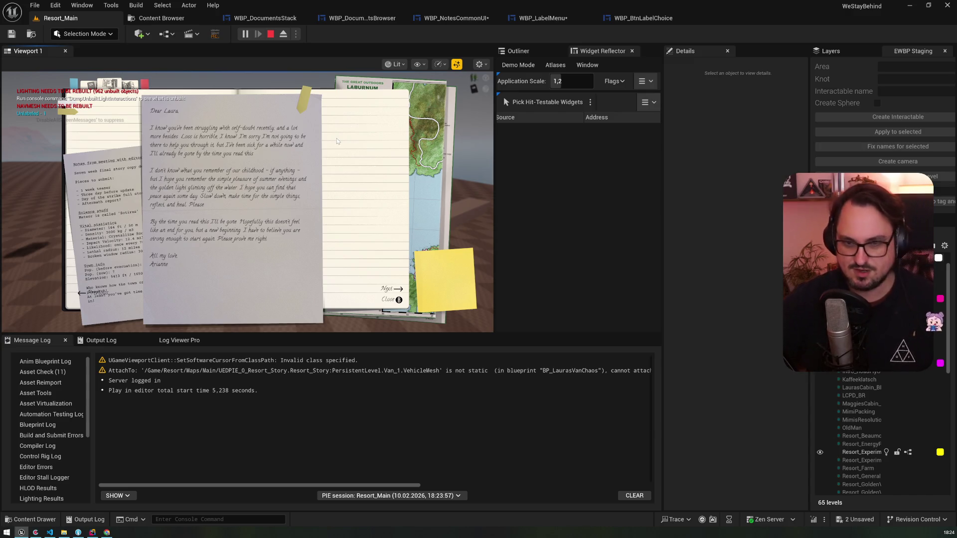
pyautogui.press('Escape')
pyautogui.click(466, 22)
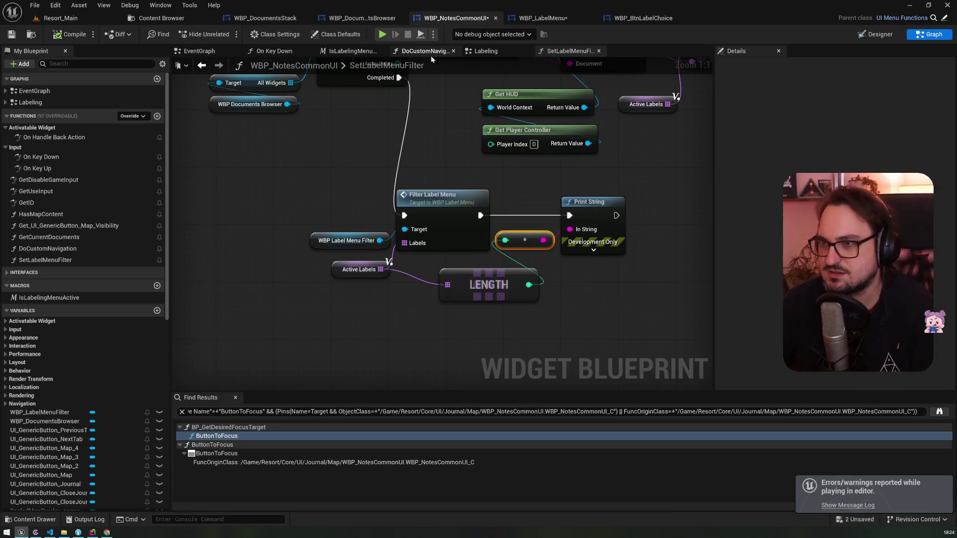
# - Open the WBP_NotesCommonUI EventGraph and bring the navigation-rule nodes into view
pyautogui.click(535, 20)
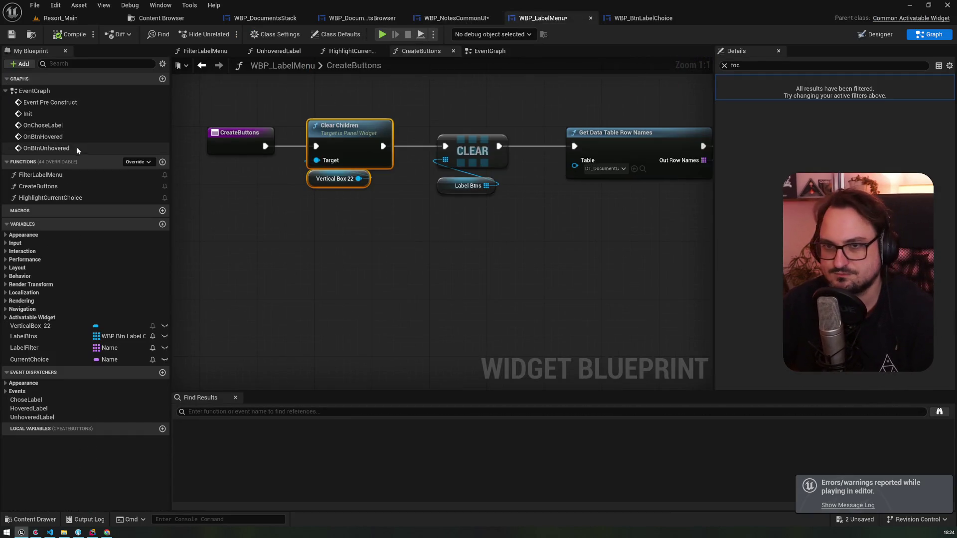
pyautogui.click(635, 18)
pyautogui.click(359, 18)
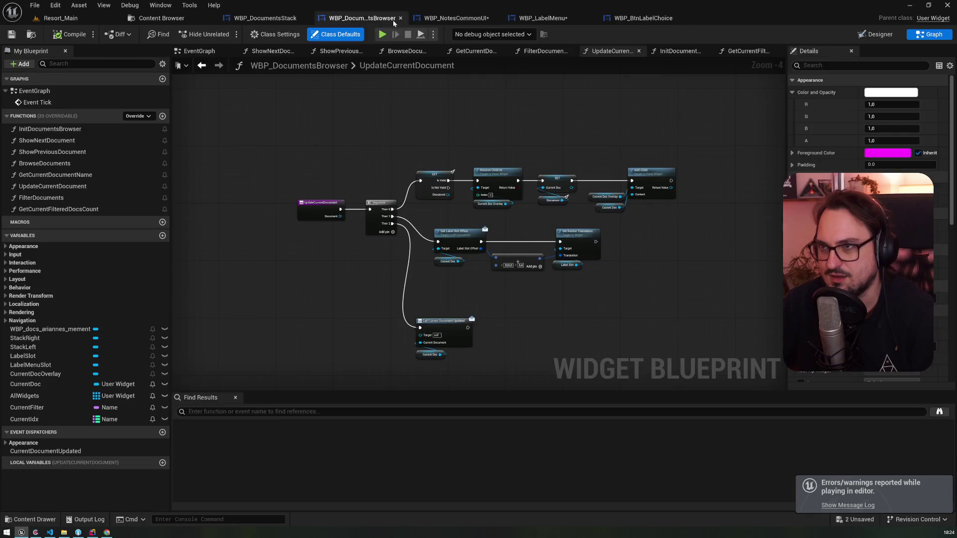
pyautogui.click(462, 22)
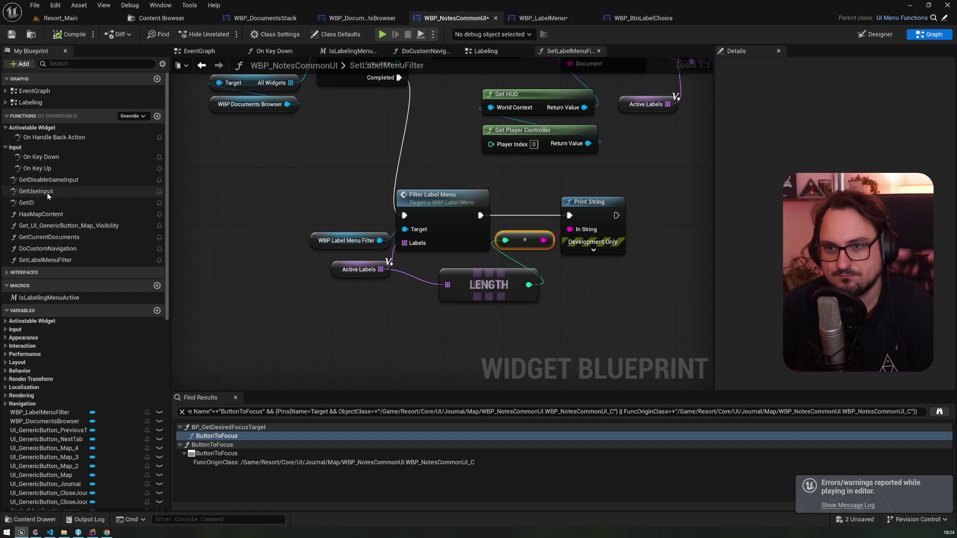
pyautogui.click(55, 237)
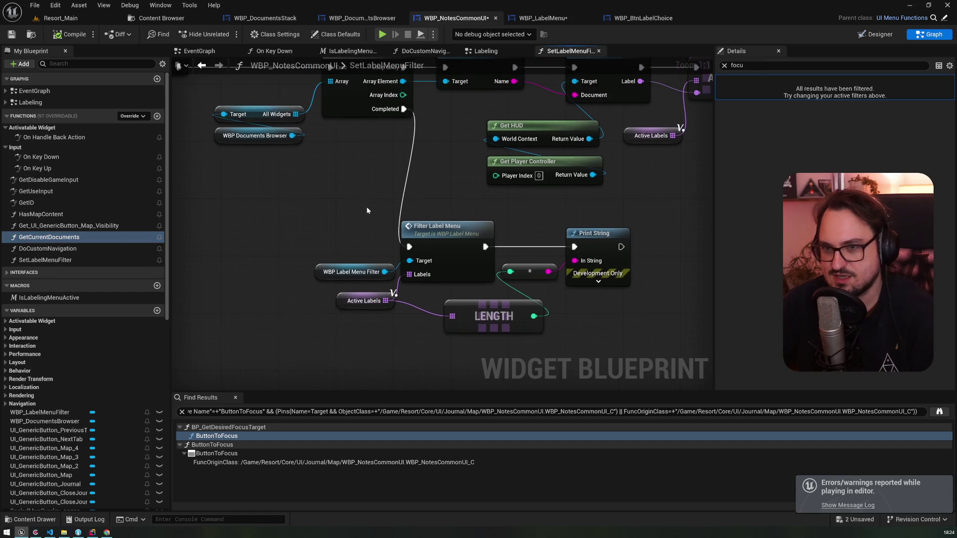
pyautogui.click(63, 228)
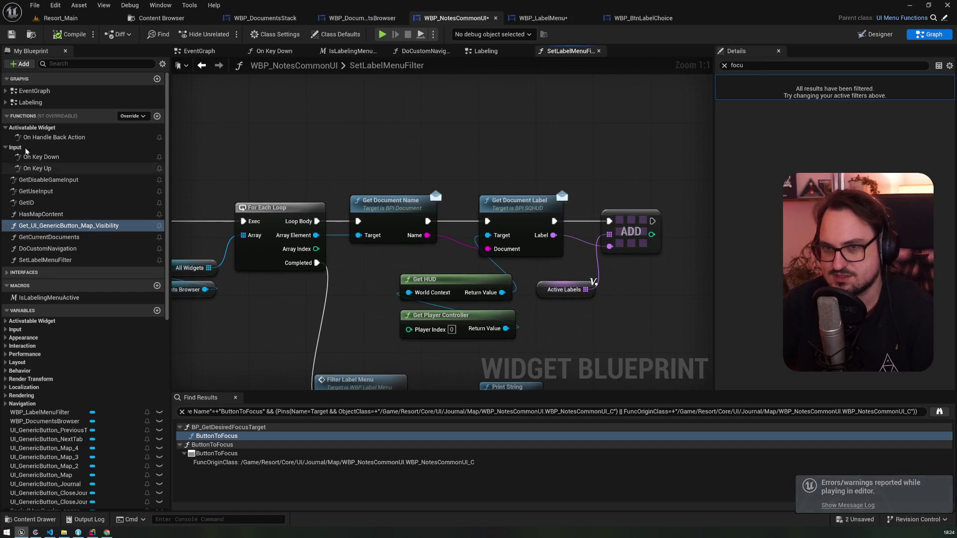
pyautogui.doubleClick(30, 91)
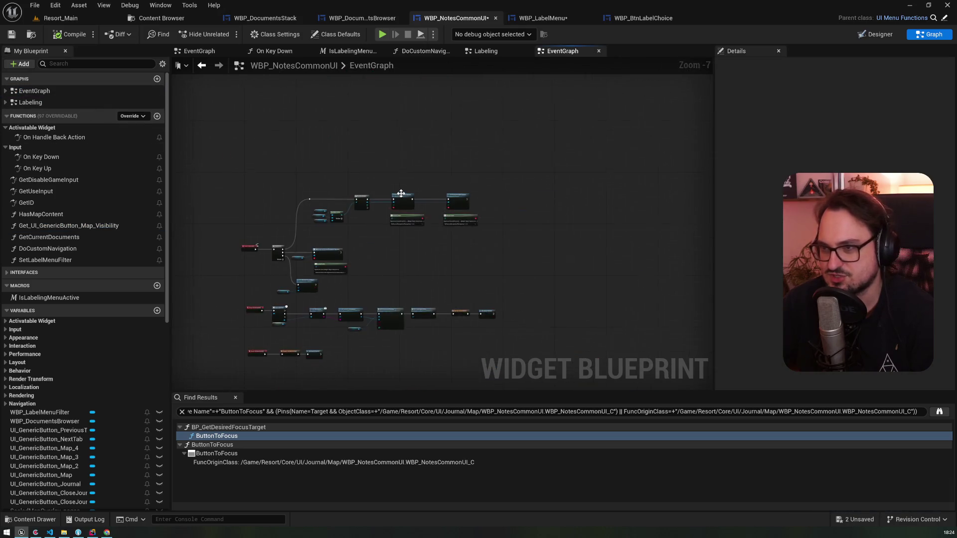
pyautogui.moveTo(356, 169); pyautogui.dragTo(473, 139)
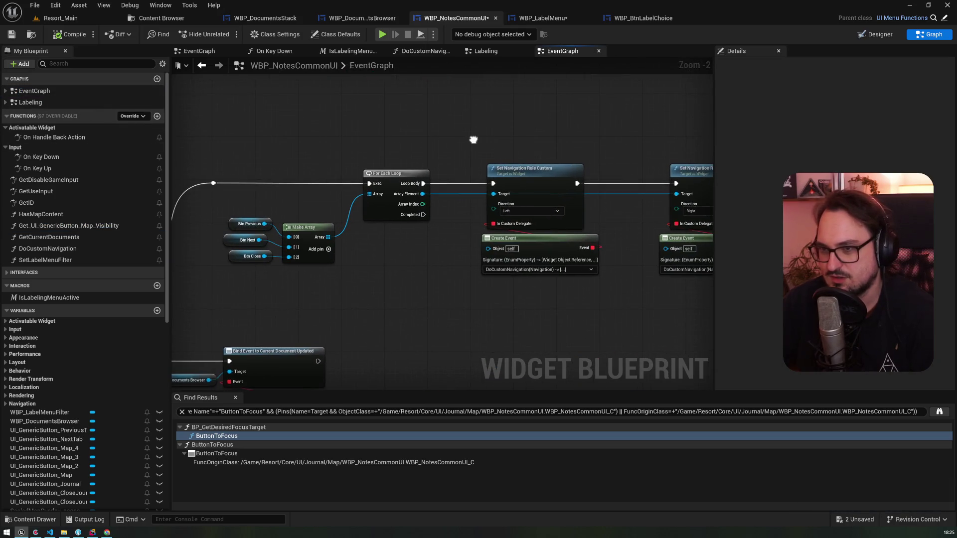
# - Add a fourth input pin to the button Make Array, then switch to the Designer
pyautogui.click(328, 248)
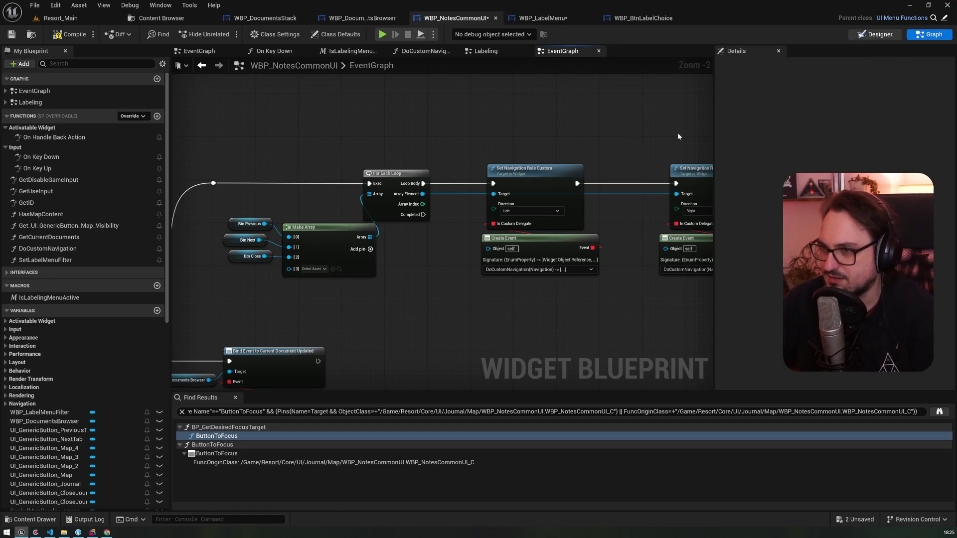
pyautogui.click(875, 33)
pyautogui.click(63, 470)
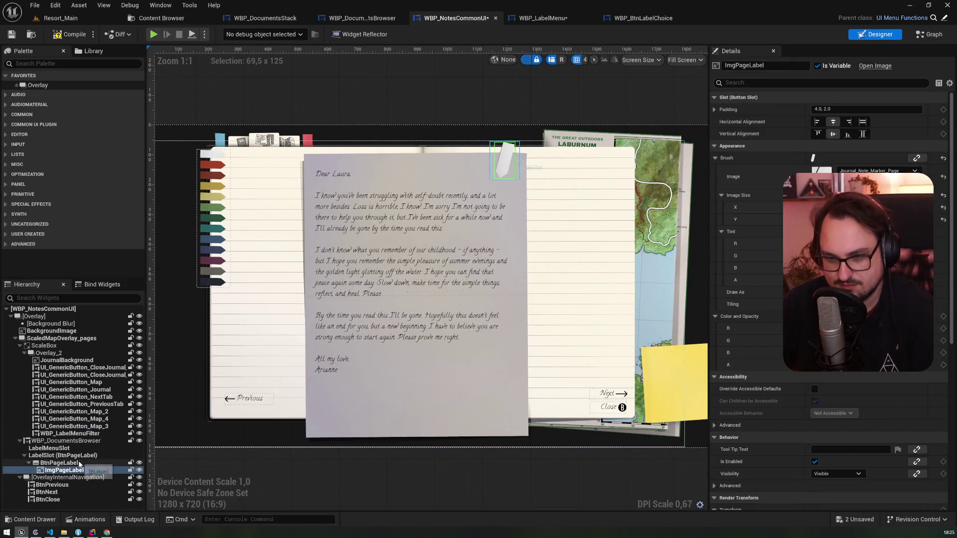
# - Find BtnPageLabel via a 'btnpage' member search and place it as a getter in the event graph
pyautogui.click(60, 463)
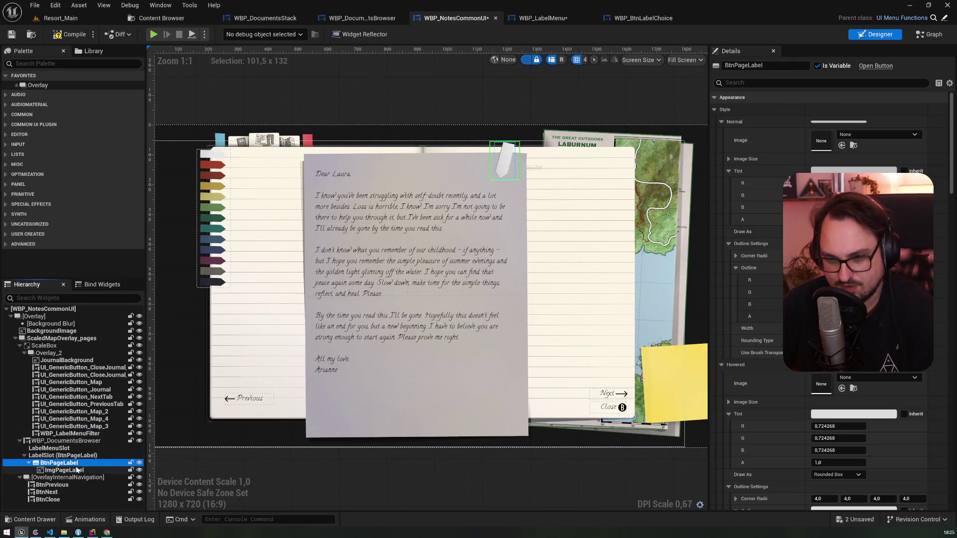
pyautogui.click(928, 34)
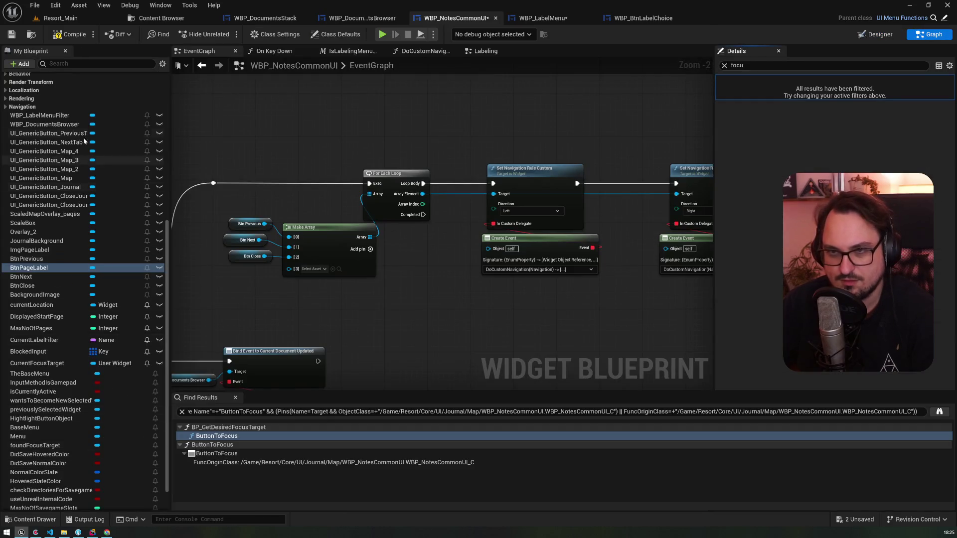
pyautogui.click(29, 268)
pyautogui.write('btnpage')
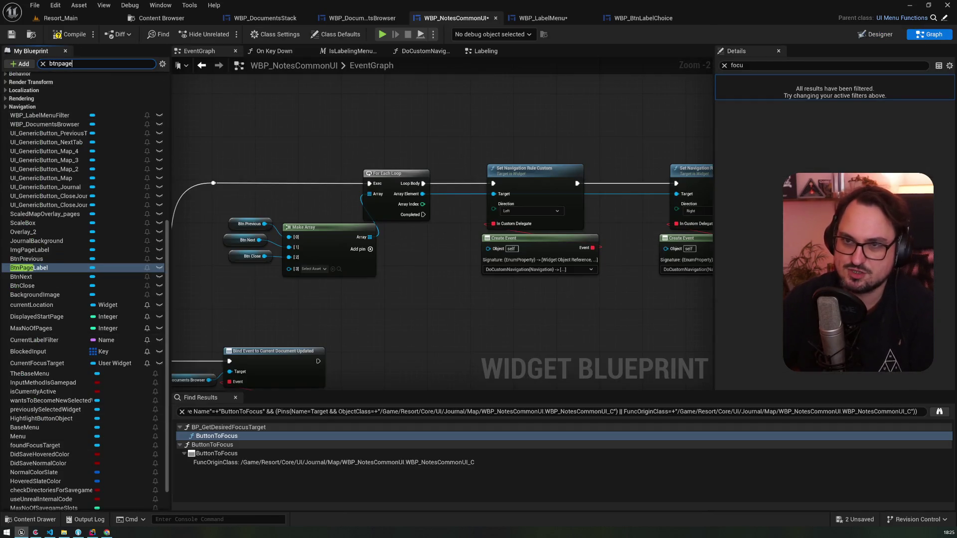
pyautogui.moveTo(351, 289)
pyautogui.mouseDown()
pyautogui.moveTo(294, 269)
pyautogui.moveTo(266, 272)
pyautogui.moveTo(47, 175)
pyautogui.mouseUp()
pyautogui.moveTo(239, 295); pyautogui.dragTo(235, 289)
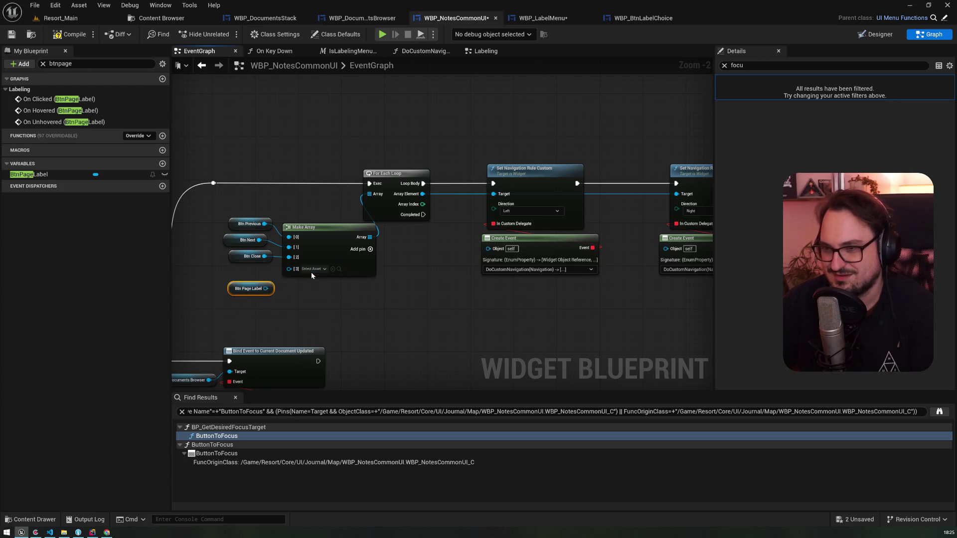
# - Remove the Make Array's fourth input and move the Btn Page Label getter aside
pyautogui.rightClick(312, 275)
pyautogui.click(346, 373)
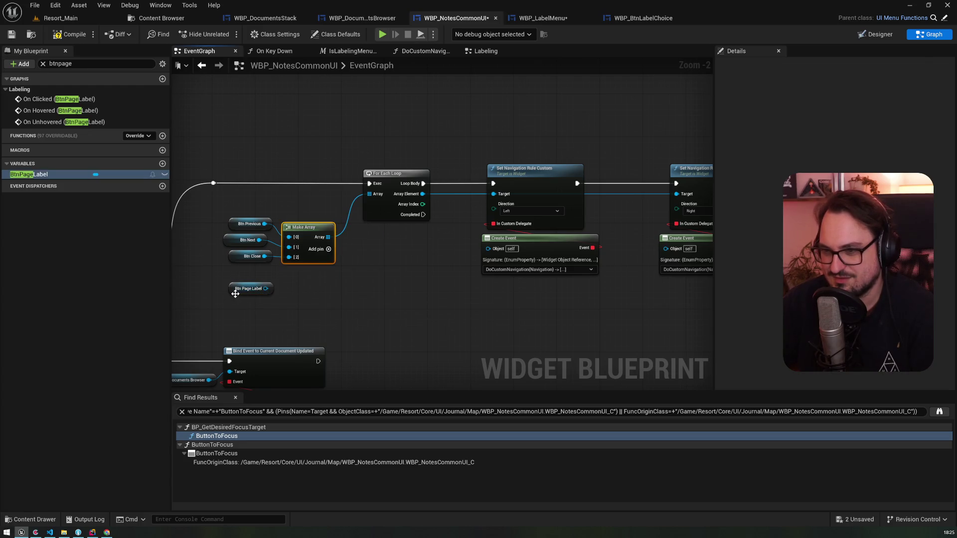
pyautogui.moveTo(235, 294); pyautogui.dragTo(643, 357)
pyautogui.moveTo(393, 313)
pyautogui.mouseDown()
pyautogui.moveTo(253, 284)
pyautogui.moveTo(420, 309)
pyautogui.moveTo(637, 294)
pyautogui.moveTo(328, 277)
pyautogui.moveTo(481, 276)
pyautogui.mouseUp()
# - Delete the old Make Array and For Each Loop nodes and shift the Btn Page Label getter left
pyautogui.click(436, 232)
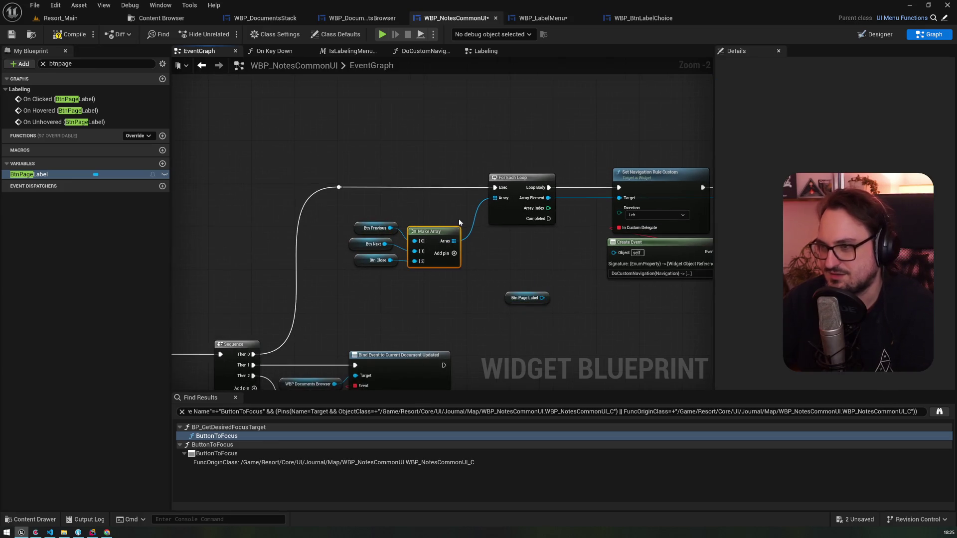
pyautogui.press('Delete')
pyautogui.click(491, 206)
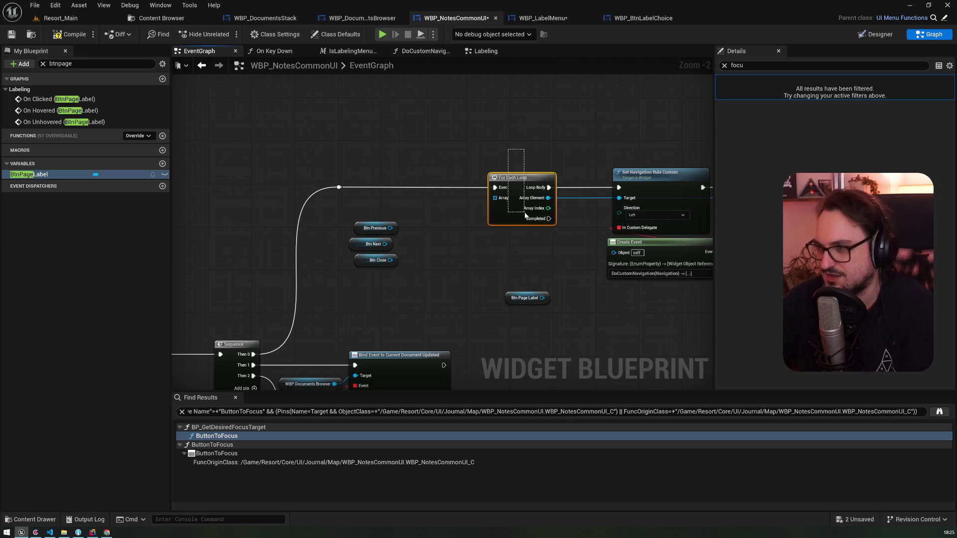
pyautogui.press('Delete')
pyautogui.moveTo(619, 199); pyautogui.dragTo(457, 226)
pyautogui.write('array')
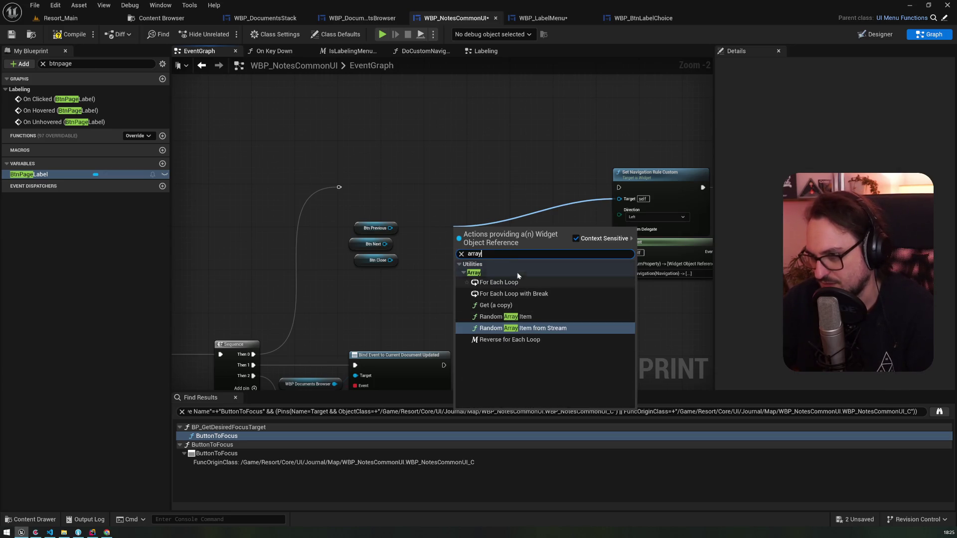
pyautogui.click(459, 211)
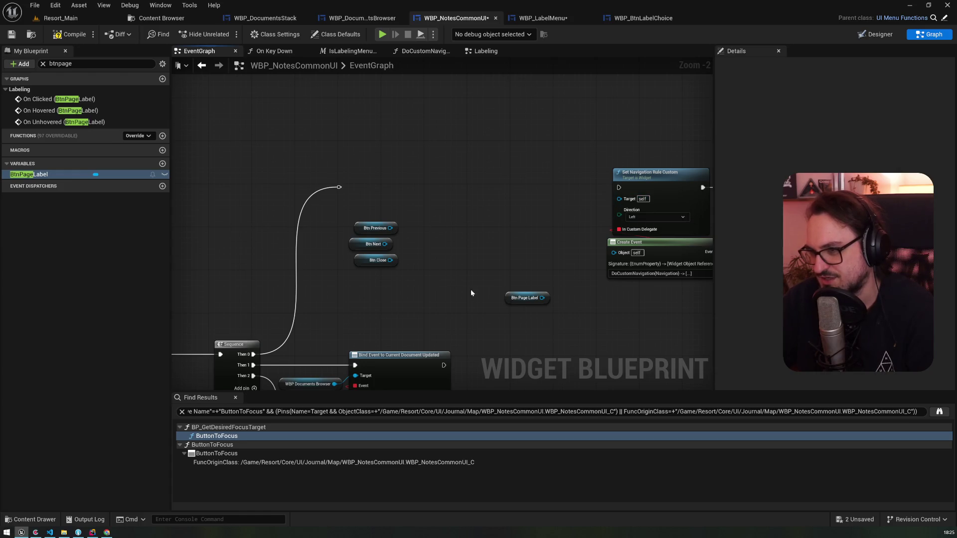
pyautogui.moveTo(511, 302); pyautogui.dragTo(431, 297)
pyautogui.rightClick(449, 238)
# - Add a new Make Array node to the event graph
pyautogui.write('maker')
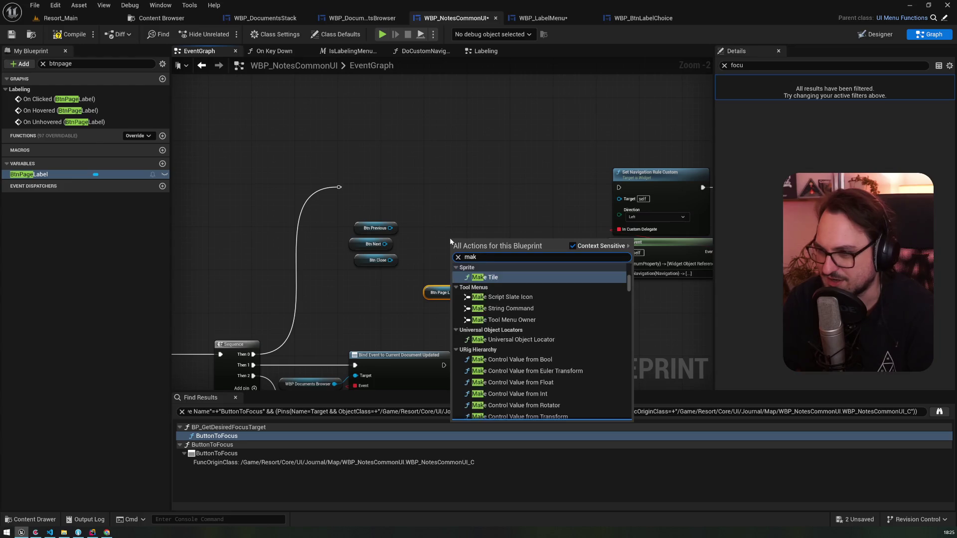
pyautogui.press('BackSpace')
pyautogui.write('array')
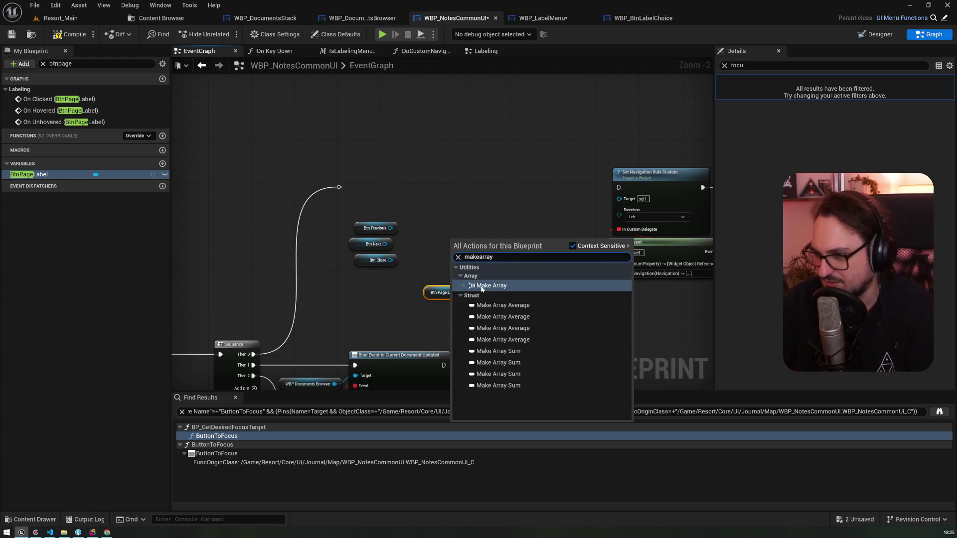
pyautogui.click(482, 289)
pyautogui.click(470, 243)
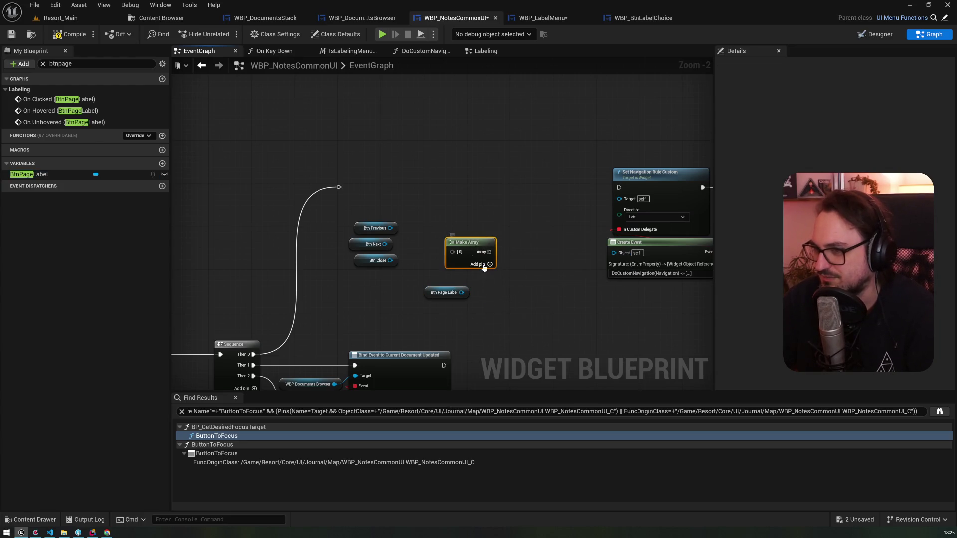
pyautogui.rightClick(422, 173)
pyautogui.click(423, 144)
# - Try 'array' and 'makewidge' node searches from the navigation rule's Target, cancelling both
pyautogui.moveTo(619, 199)
pyautogui.mouseDown()
pyautogui.moveTo(451, 252)
pyautogui.moveTo(450, 264)
pyautogui.moveTo(438, 183)
pyautogui.mouseUp()
pyautogui.write('array')
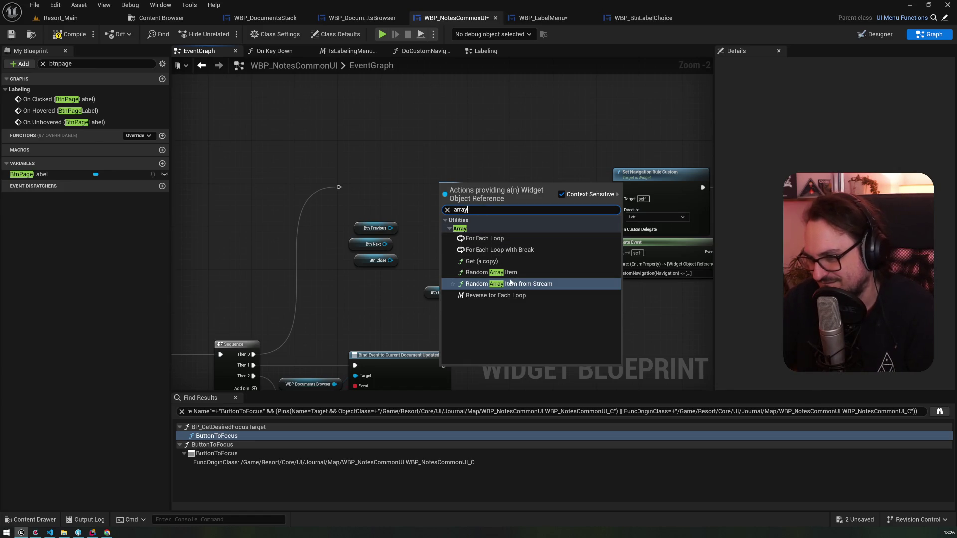
pyautogui.press('Escape')
pyautogui.scroll(2, 471, 244)
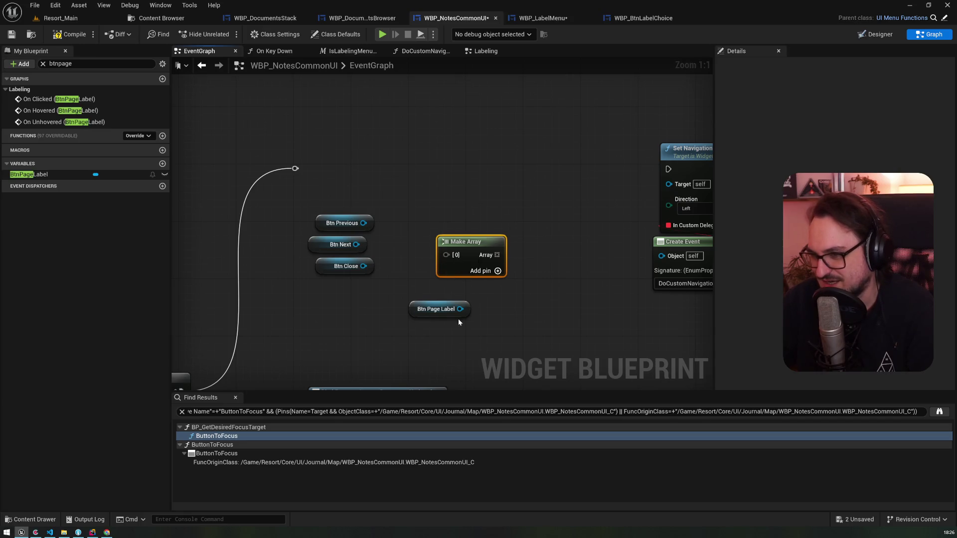
pyautogui.moveTo(374, 190); pyautogui.dragTo(419, 183)
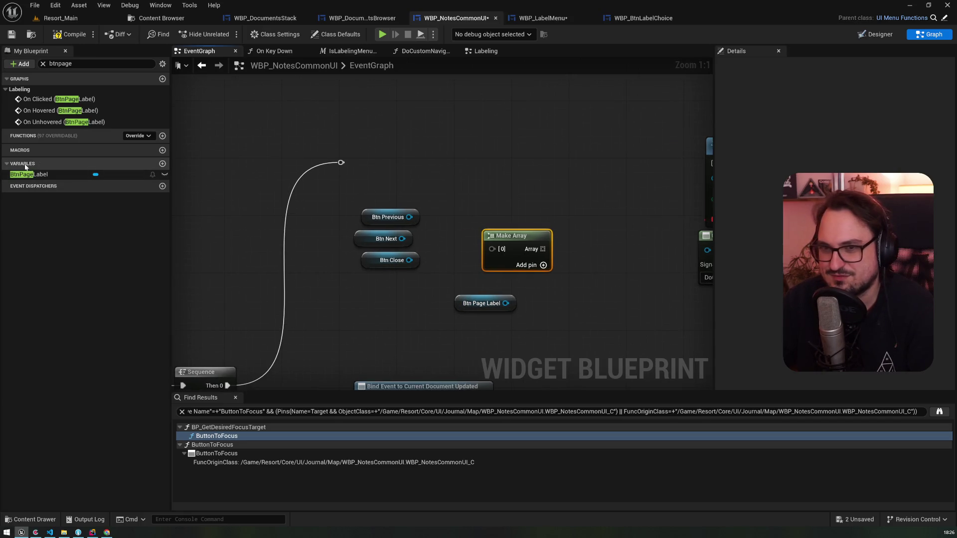
pyautogui.click(42, 63)
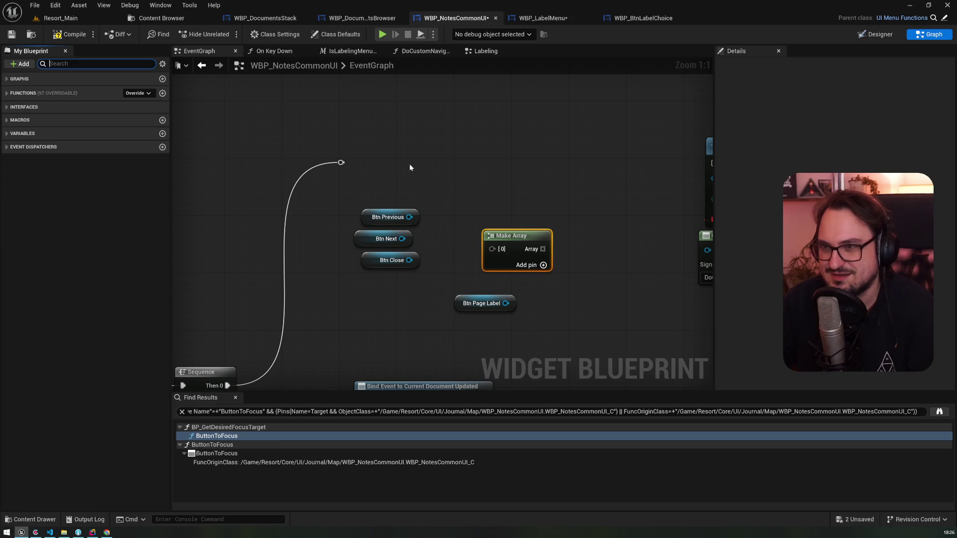
pyautogui.rightClick(410, 164)
pyautogui.write('makewidge')
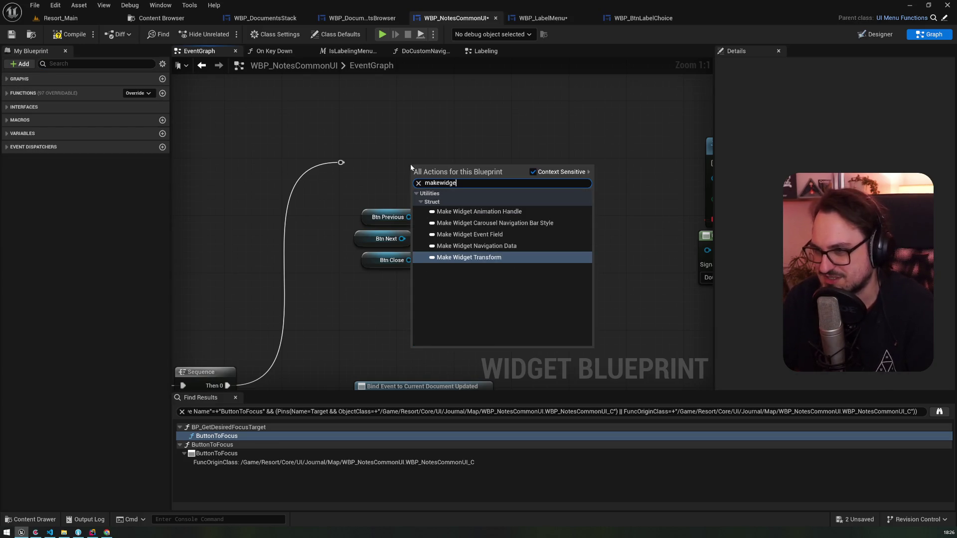
pyautogui.press('Escape')
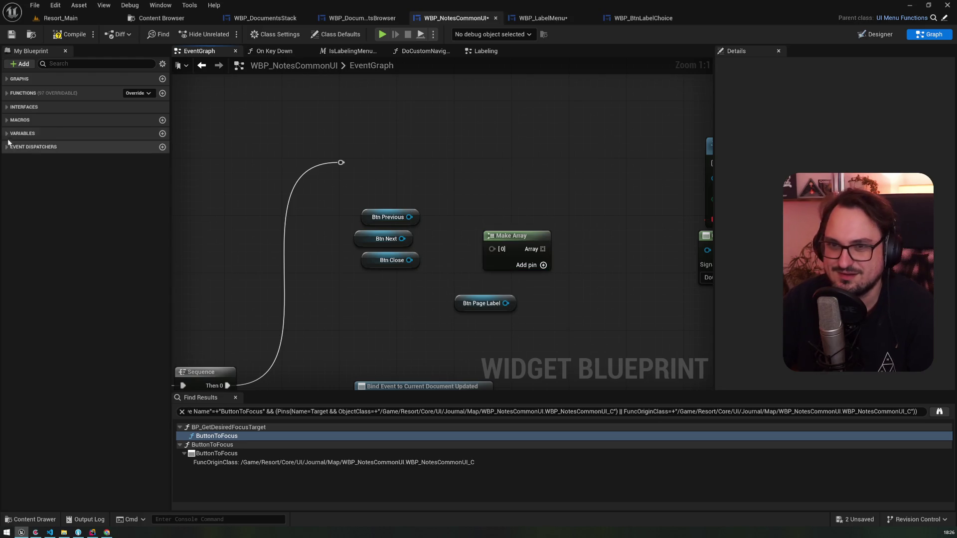
# - Place a currentLocation getter into the Make Array's first slot
pyautogui.click(22, 133)
pyautogui.scroll(-1, 60, 408)
pyautogui.click(60, 410)
pyautogui.moveTo(431, 185); pyautogui.dragTo(493, 252)
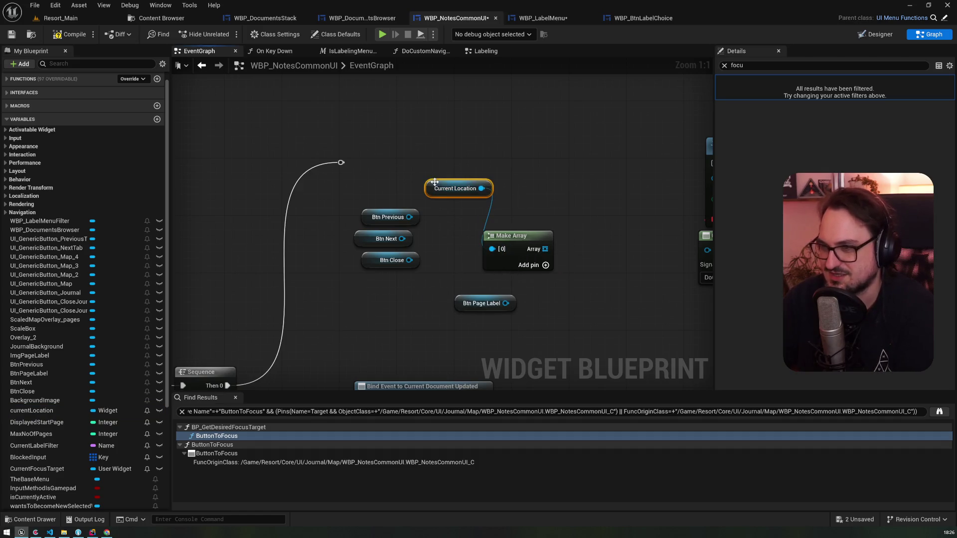
pyautogui.press('Delete')
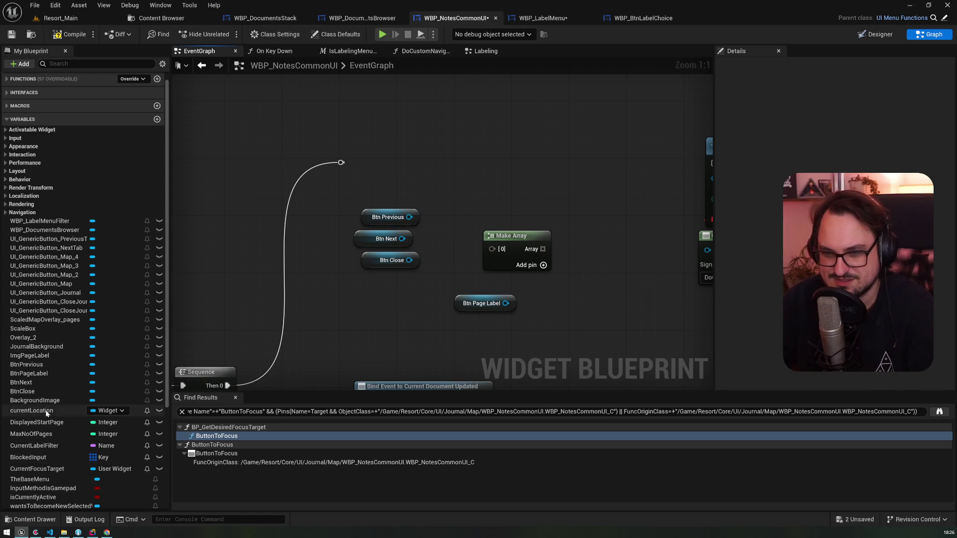
pyautogui.click(50, 411)
pyautogui.moveTo(154, 373)
pyautogui.mouseDown()
pyautogui.moveTo(456, 138)
pyautogui.moveTo(484, 162)
pyautogui.moveTo(492, 248)
pyautogui.mouseUp()
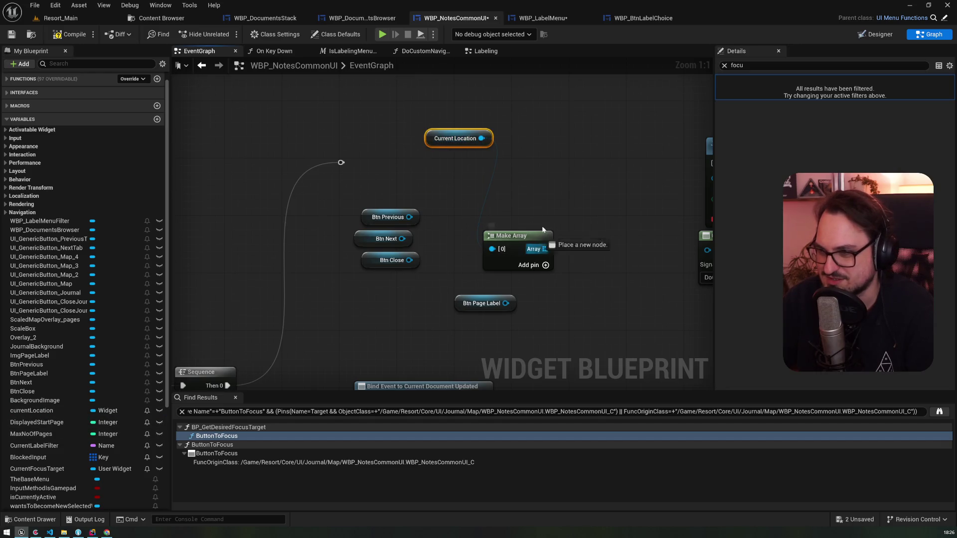
# - Add a For Each Loop over the Make Array's output
pyautogui.moveTo(542, 229); pyautogui.dragTo(563, 151)
pyautogui.write('for each')
pyautogui.press('Return')
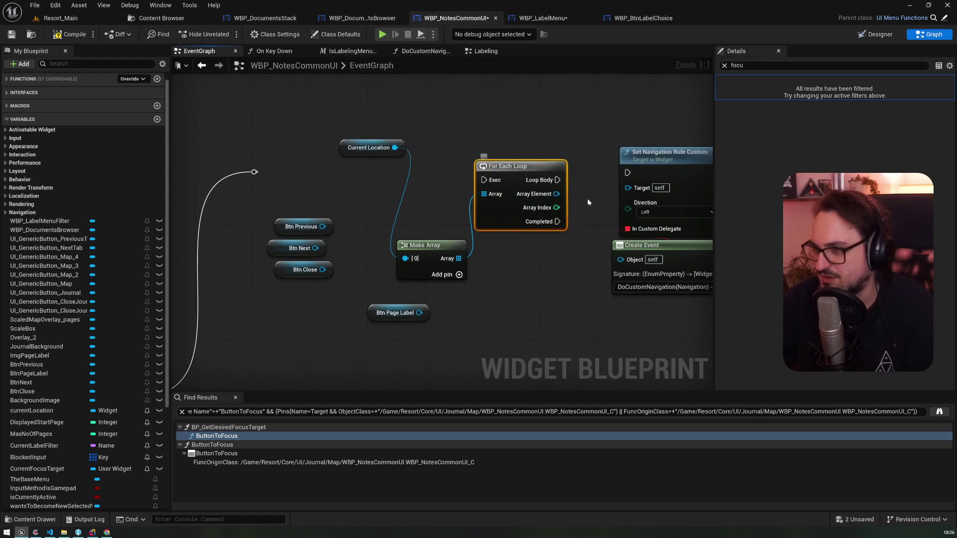
# - Wire Btn Previous, Btn Next and Btn Page Label into the array slots and delete Current Location
pyautogui.moveTo(447, 303); pyautogui.dragTo(538, 259)
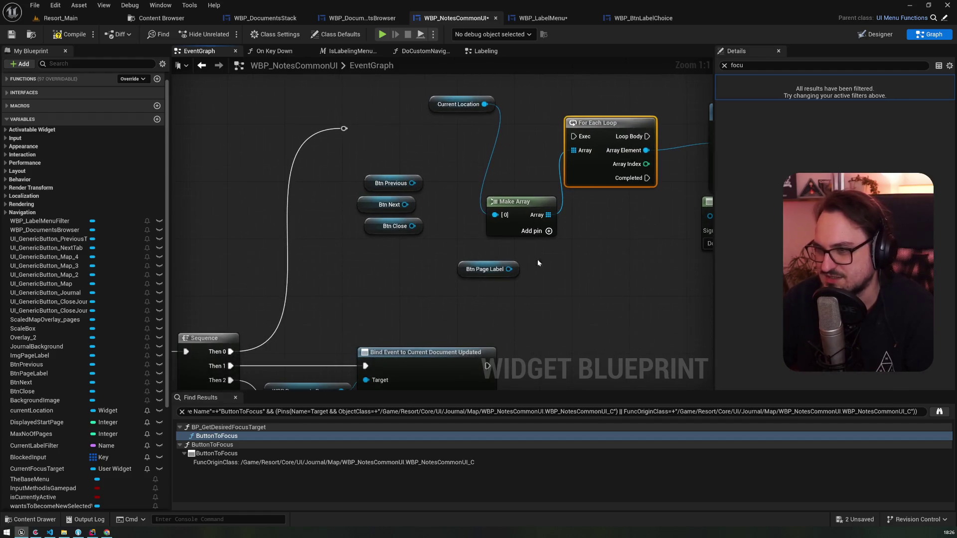
pyautogui.click(549, 231)
pyautogui.moveTo(404, 204)
pyautogui.mouseDown()
pyautogui.moveTo(495, 228)
pyautogui.moveTo(419, 240)
pyautogui.moveTo(412, 226)
pyautogui.mouseUp()
pyautogui.click(549, 231)
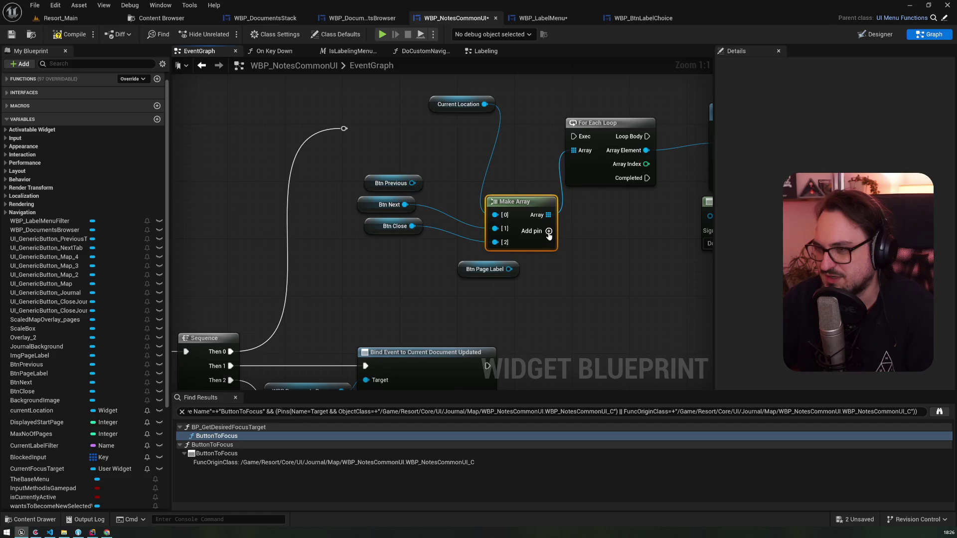
pyautogui.click(549, 231)
pyautogui.moveTo(485, 269)
pyautogui.mouseDown()
pyautogui.moveTo(406, 269)
pyautogui.moveTo(494, 256)
pyautogui.mouseUp()
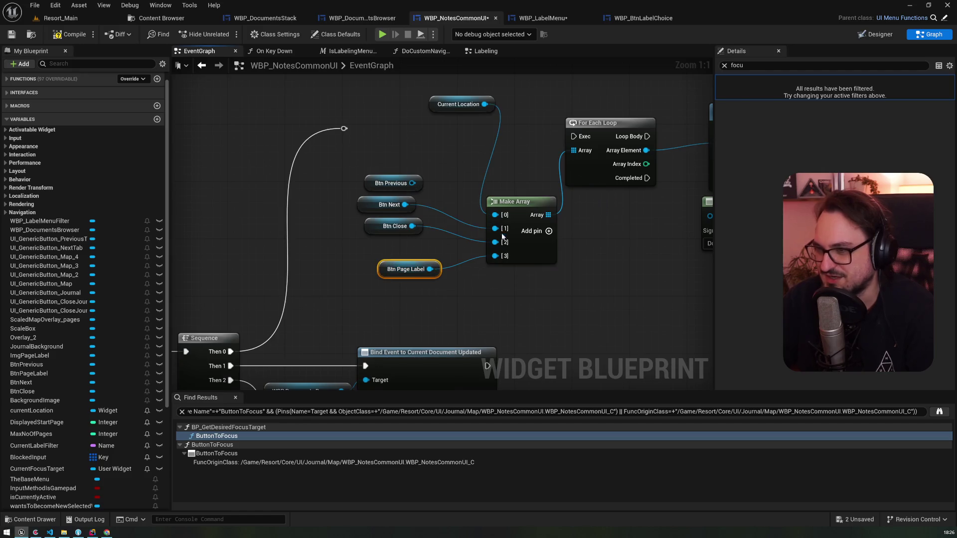
pyautogui.moveTo(494, 214); pyautogui.dragTo(412, 183)
pyautogui.moveTo(527, 205); pyautogui.dragTo(484, 190)
pyautogui.click(458, 104)
pyautogui.press('Delete')
# - Route execution into the For Each Loop, Loop Body to Set Navigation Rule Custom, and save
pyautogui.moveTo(344, 129); pyautogui.dragTo(584, 139)
pyautogui.scroll(-1, 584, 139)
pyautogui.moveTo(491, 132); pyautogui.dragTo(554, 126)
pyautogui.click(448, 122)
pyautogui.press('q')
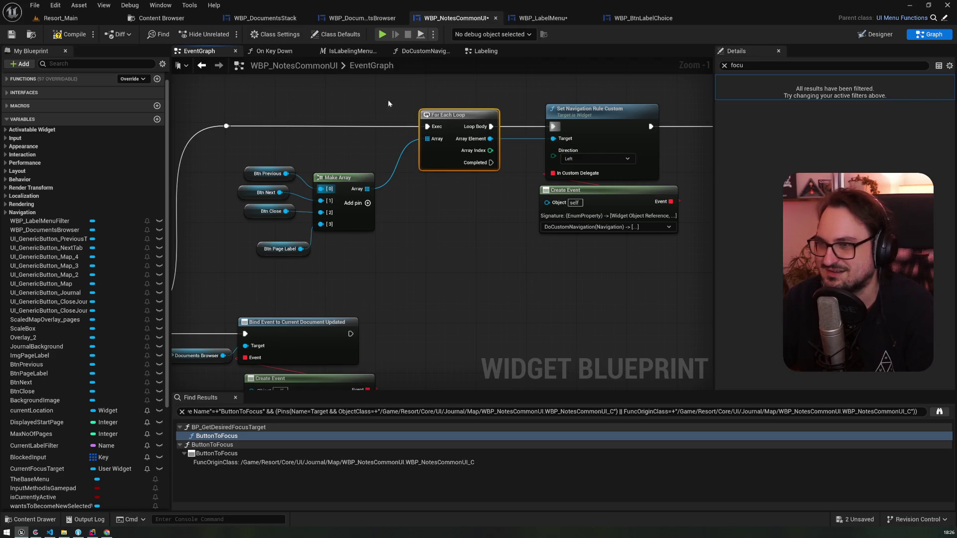
pyautogui.click(12, 36)
pyautogui.click(80, 19)
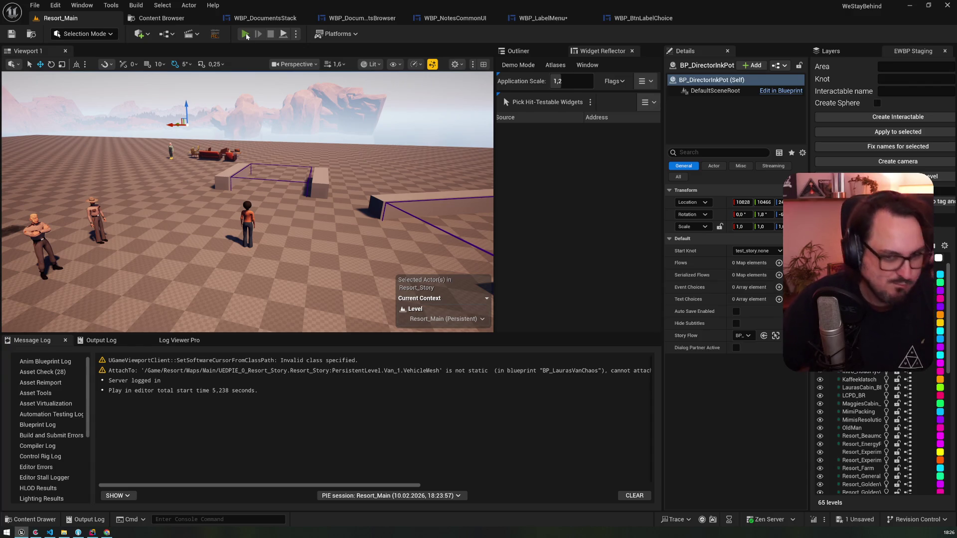
pyautogui.click(244, 34)
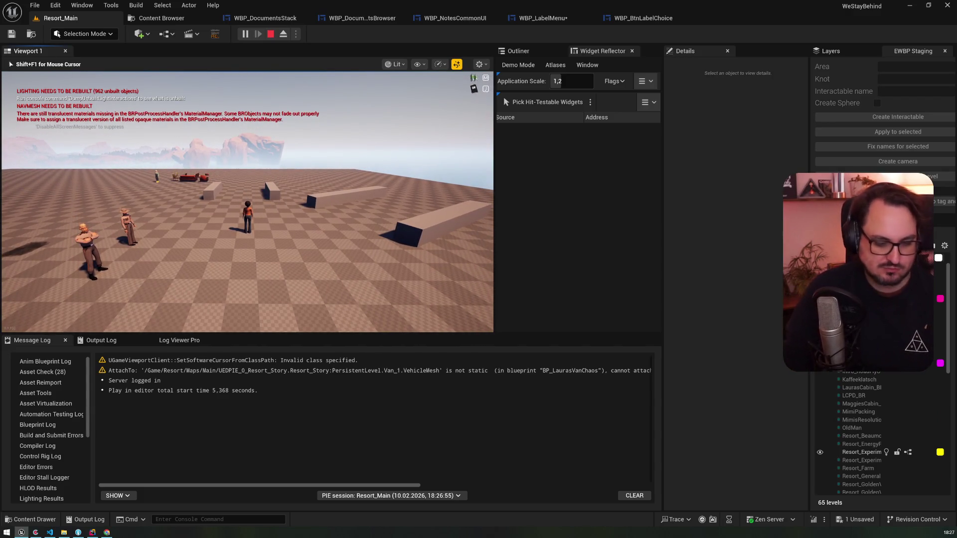
pyautogui.press('m')
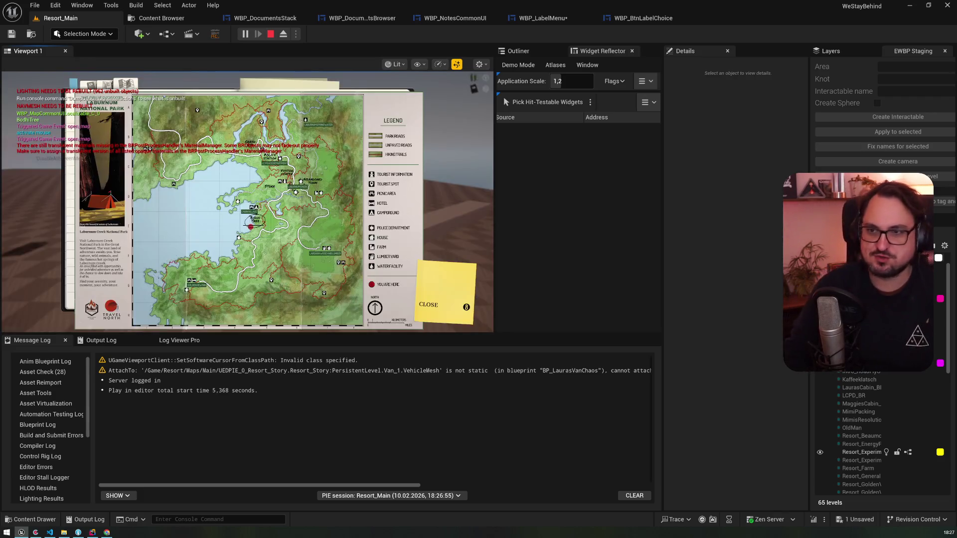
pyautogui.press('m')
pyautogui.press('m')
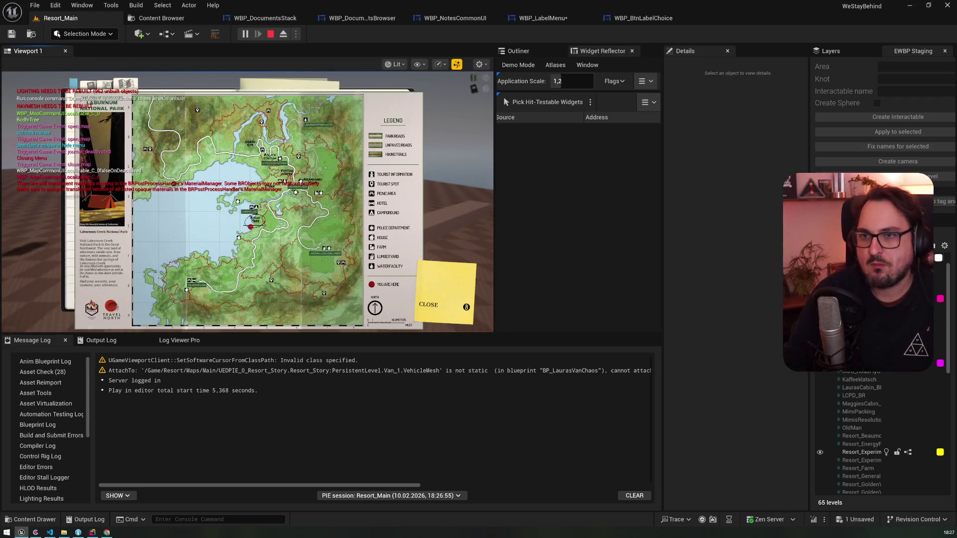
pyautogui.press('j')
pyautogui.press('Down')
pyautogui.press('Down')
pyautogui.press('Down')
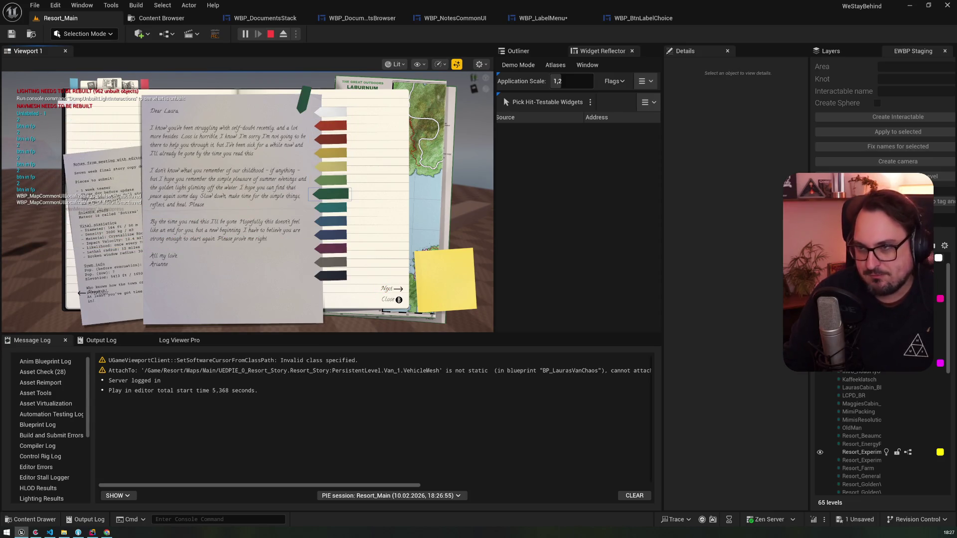
pyautogui.press('Return')
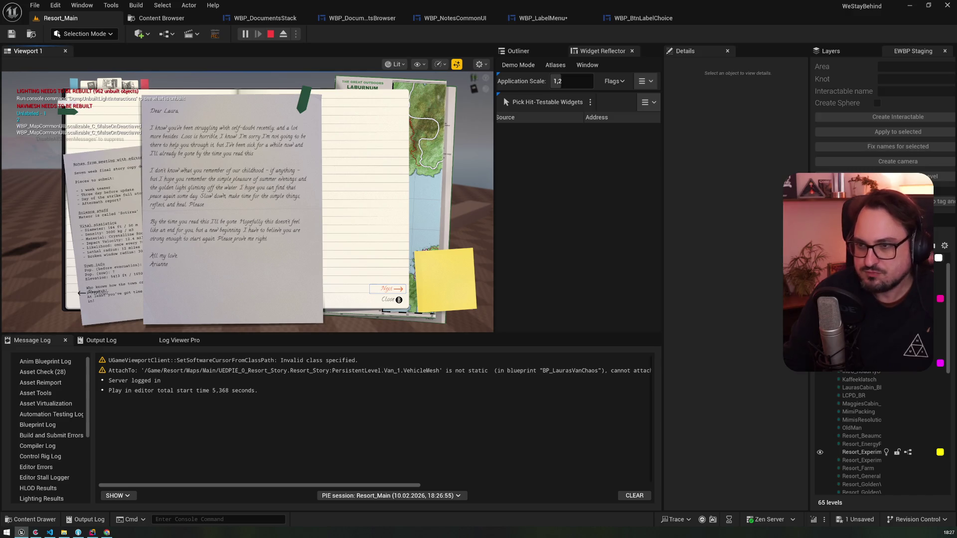
pyautogui.press('Return')
pyautogui.press('Return')
pyautogui.press('Return')
pyautogui.press('Return')
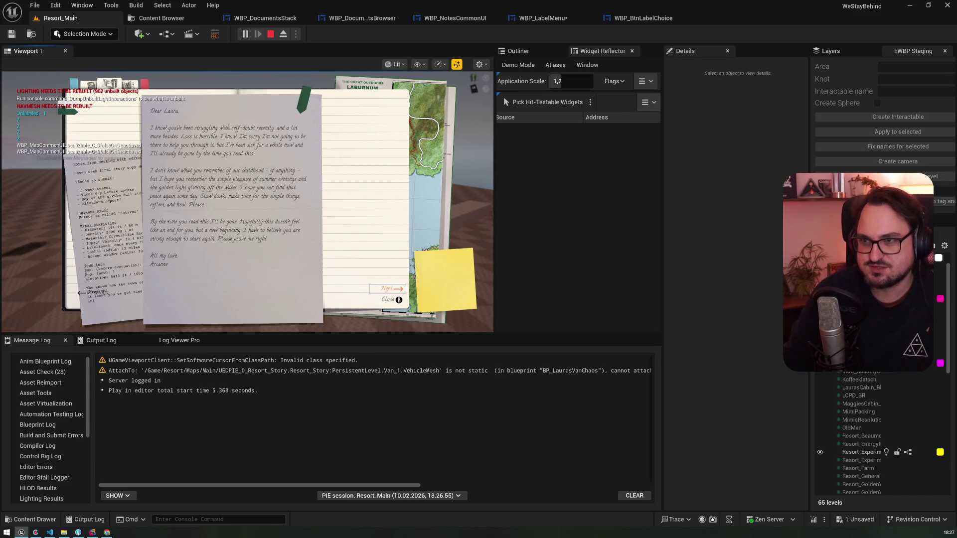
pyautogui.press('Up')
pyautogui.press('Return')
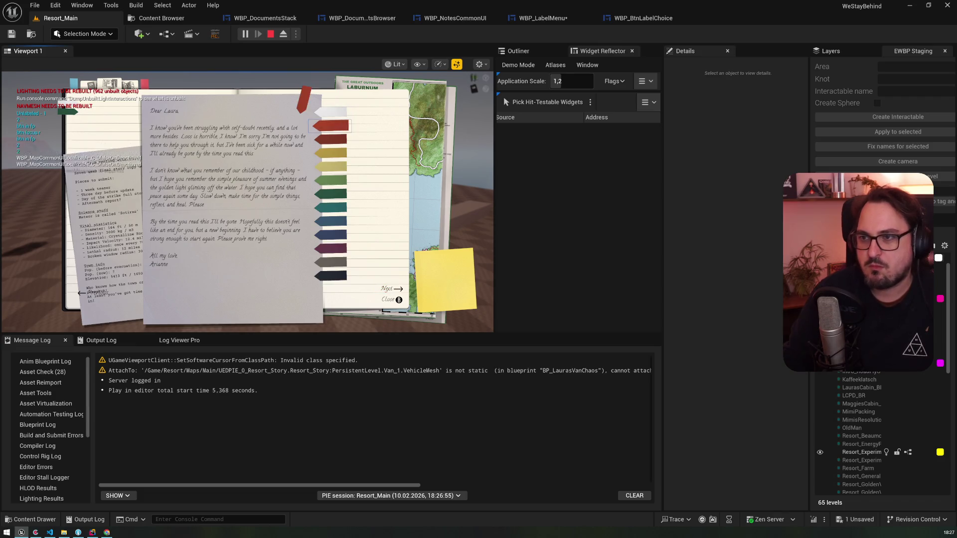
pyautogui.press('Return')
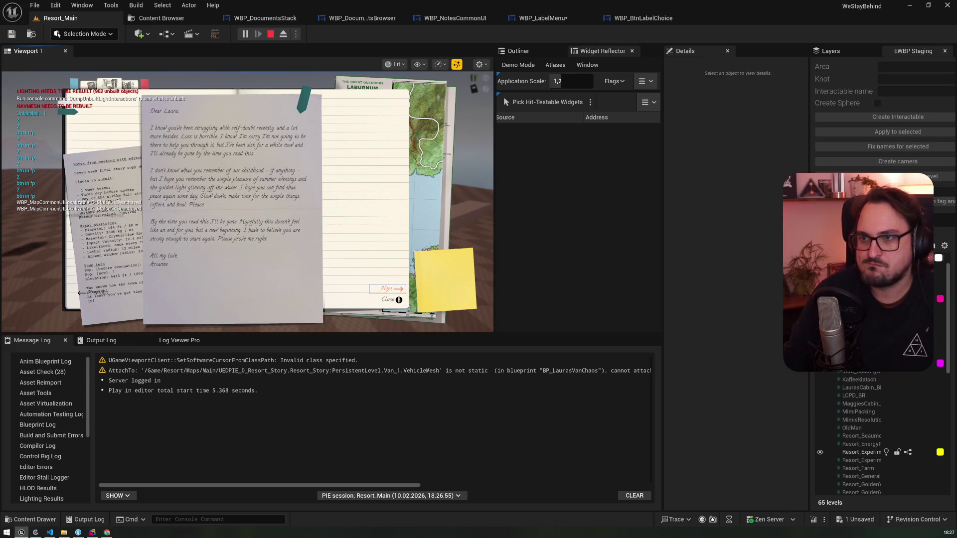
pyautogui.press('Return')
pyautogui.press('Return')
pyautogui.press('Return')
pyautogui.press('Return')
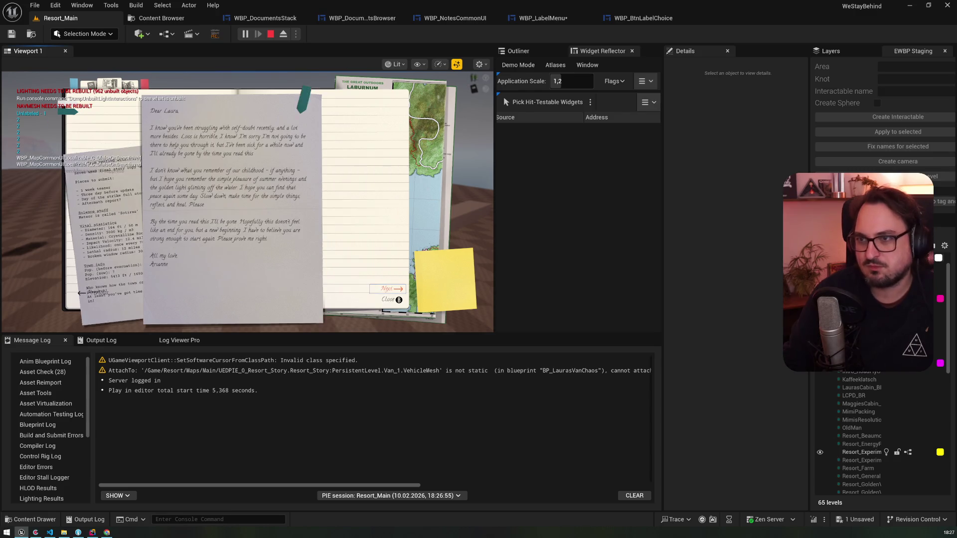
pyautogui.press('Up')
pyautogui.press('Return')
pyautogui.press('Down')
pyautogui.press('Down')
pyautogui.press('Down')
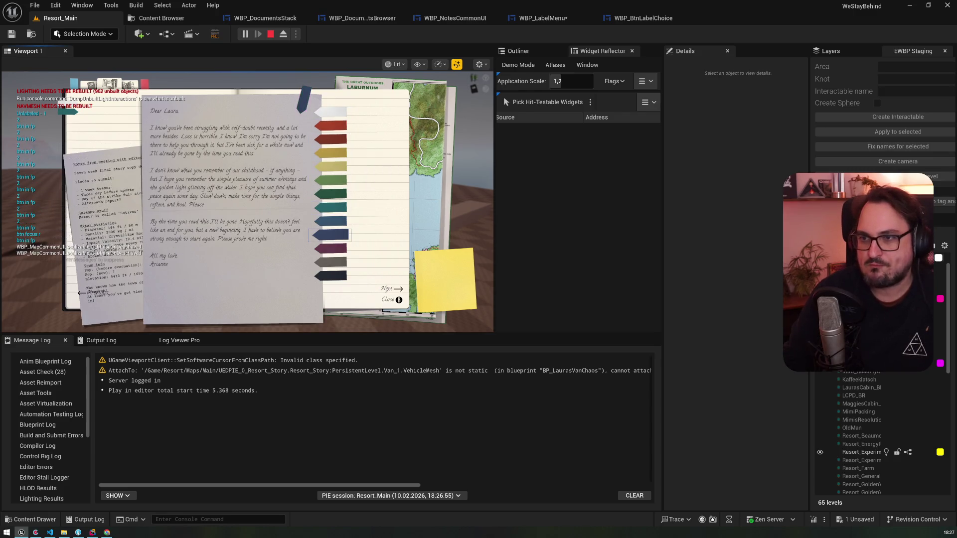
pyautogui.press('Return')
pyautogui.press('Return')
pyautogui.press('Return')
pyautogui.press('Return')
pyautogui.press('Return')
pyautogui.press('Return')
pyautogui.press('Return')
pyautogui.press('Return')
pyautogui.press('Return')
pyautogui.press('Return')
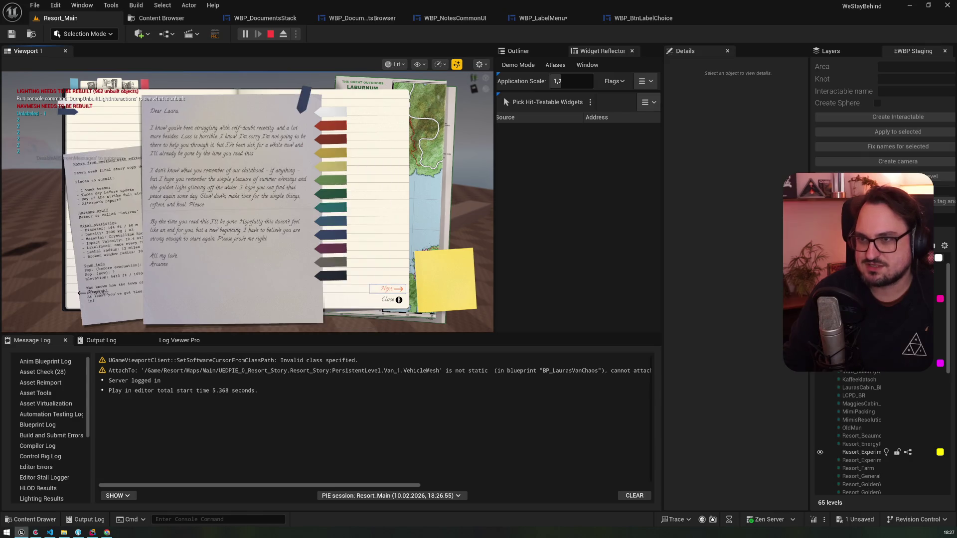
pyautogui.press('Right')
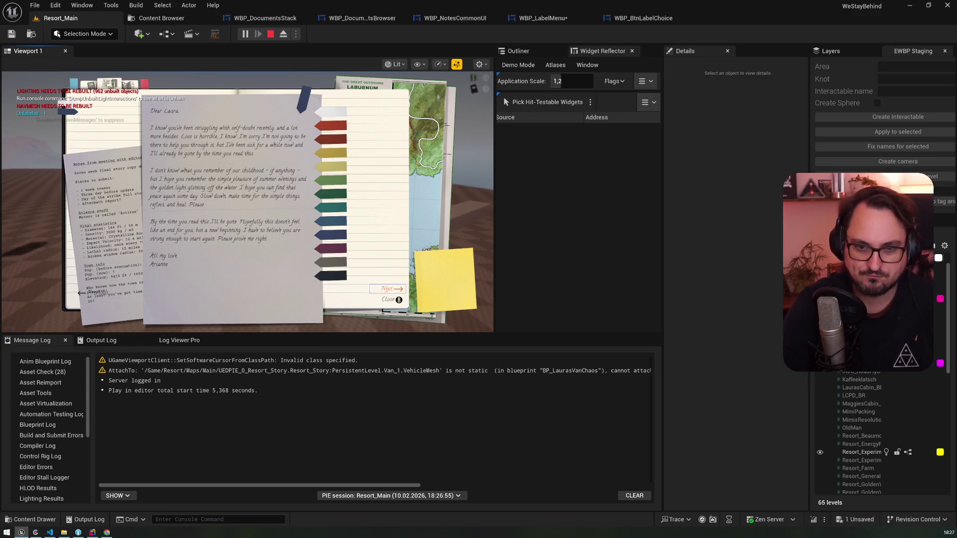
pyautogui.press('Escape')
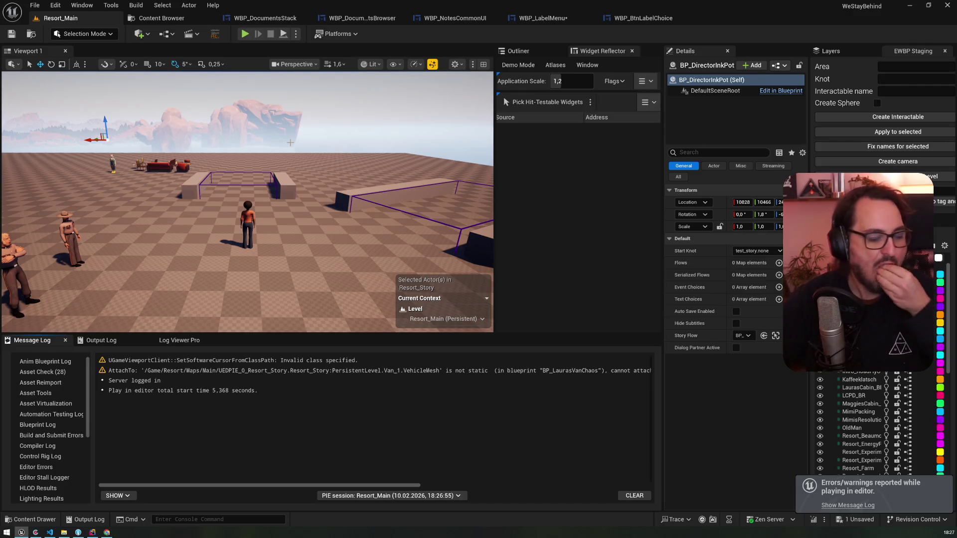
pyautogui.click(433, 19)
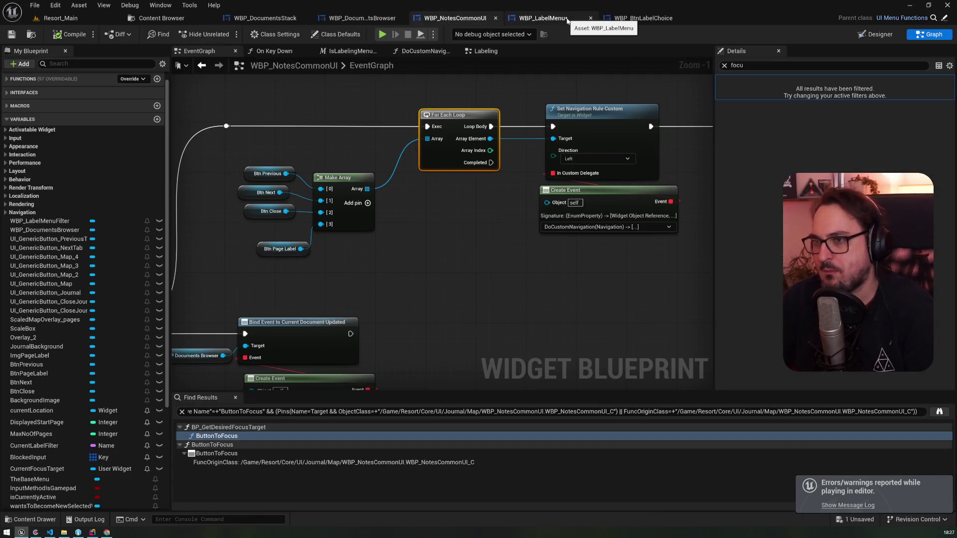
# - Open the DoCustomNavigation function graph and arrange its entry and Switch nodes
pyautogui.moveTo(459, 228)
pyautogui.mouseDown()
pyautogui.moveTo(483, 257)
pyautogui.moveTo(273, 229)
pyautogui.mouseUp()
pyautogui.click(435, 134)
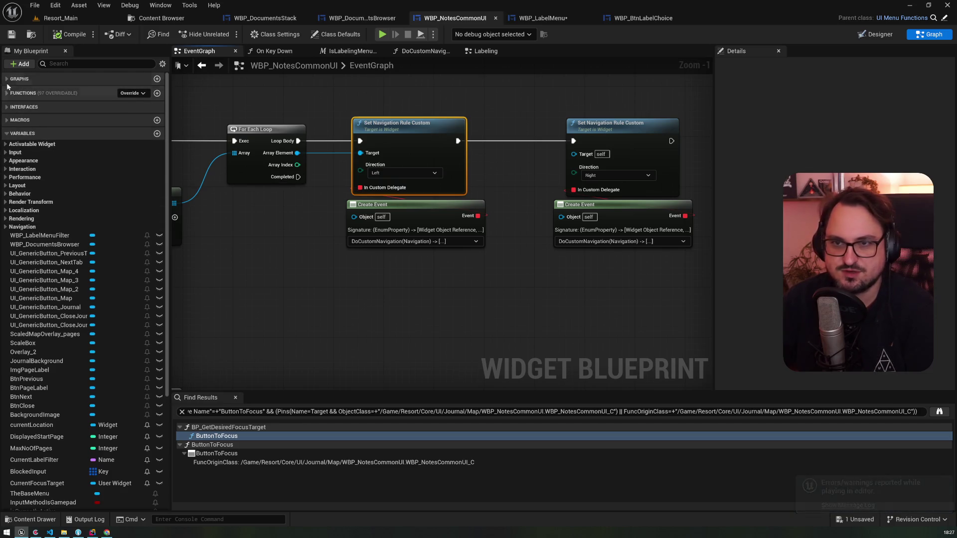
pyautogui.click(84, 93)
pyautogui.doubleClick(48, 192)
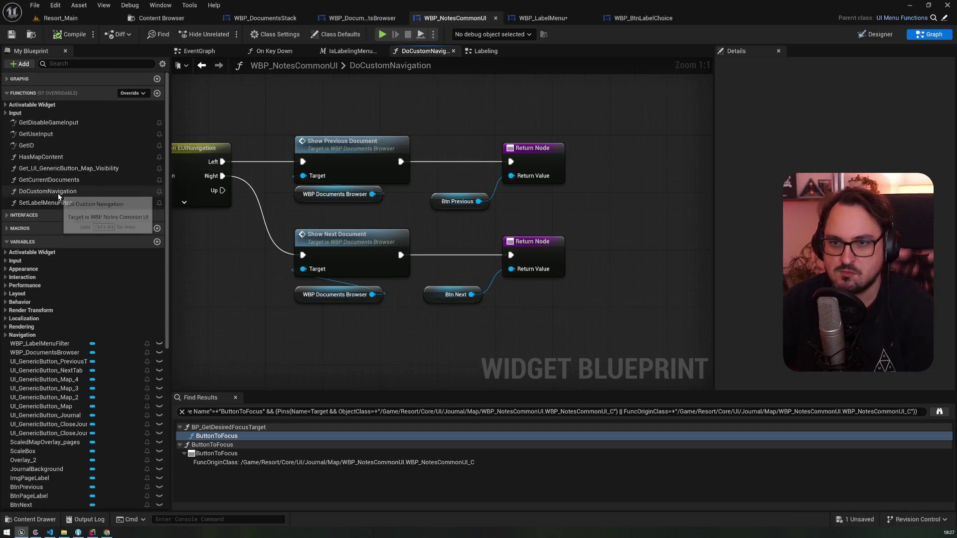
pyautogui.press('q')
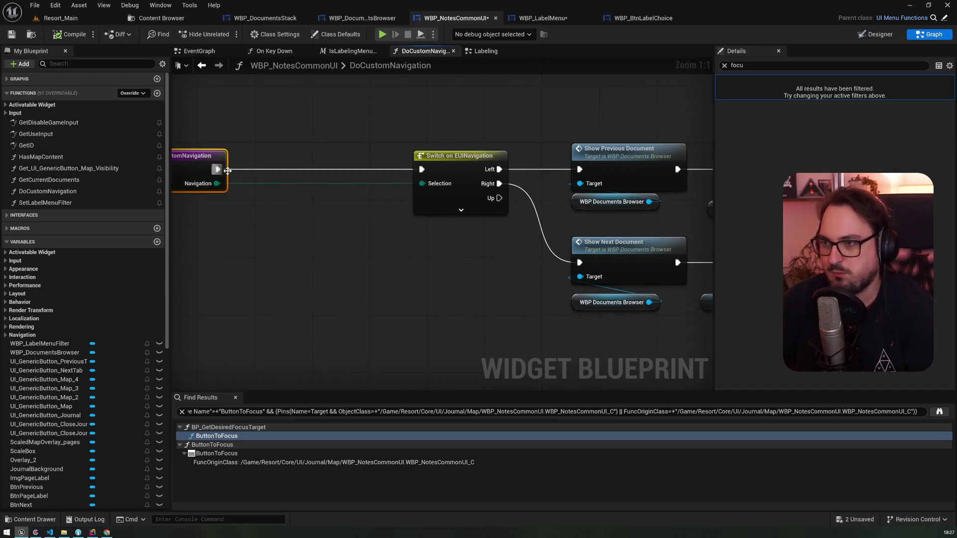
pyautogui.moveTo(252, 156); pyautogui.dragTo(355, 152)
pyautogui.moveTo(284, 152); pyautogui.dragTo(413, 152)
pyautogui.moveTo(396, 223); pyautogui.dragTo(596, 128)
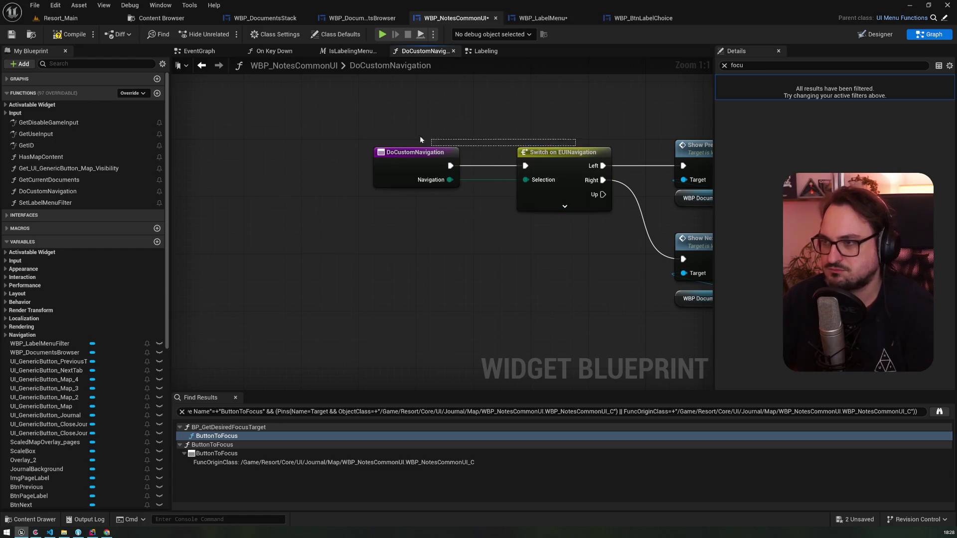
pyautogui.moveTo(553, 160)
pyautogui.mouseDown()
pyautogui.moveTo(374, 160)
pyautogui.moveTo(504, 127)
pyautogui.mouseUp()
# - Insert Close Label Menu nodes on the Switch's Left and Right branches before Show Previous/Next Document
pyautogui.write('close lab')
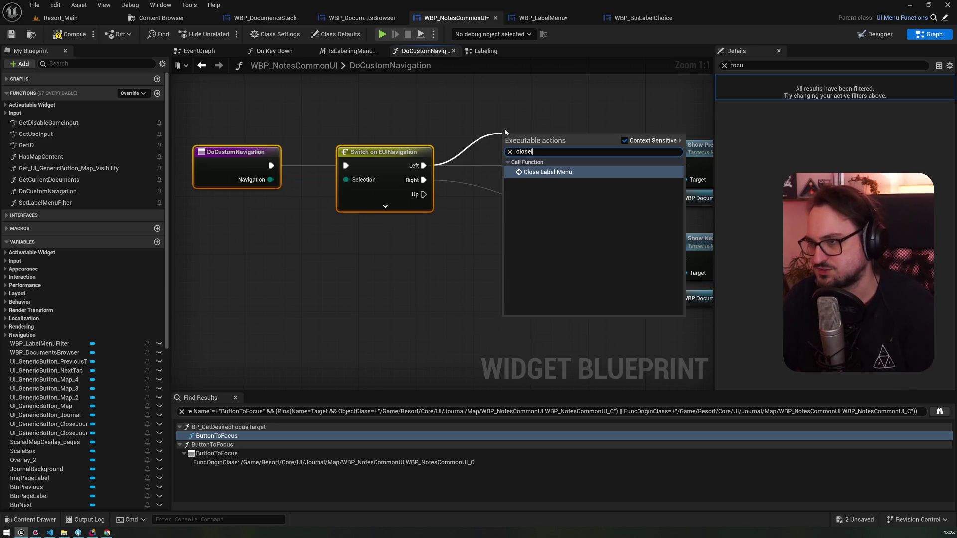
pyautogui.press('Return')
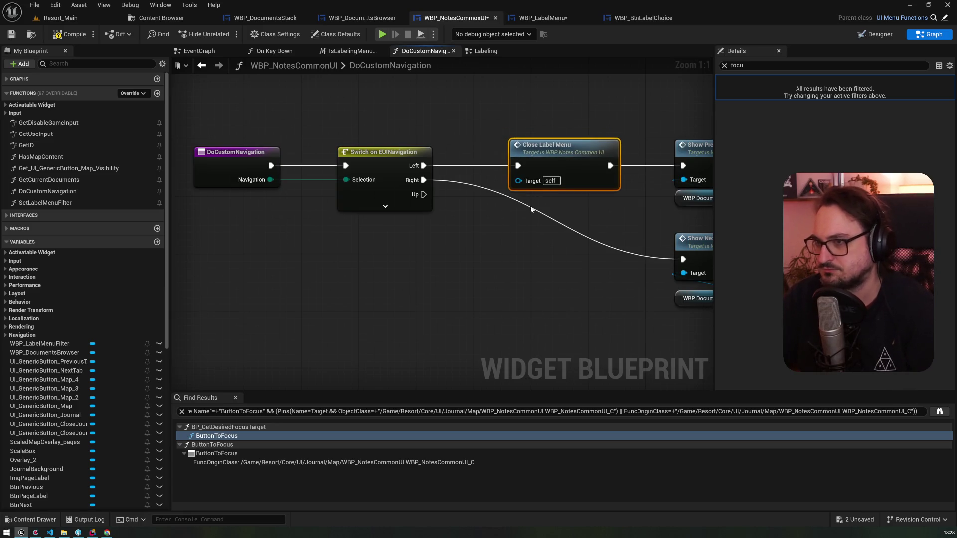
pyautogui.hotkey('ctrl', 'd')
pyautogui.moveTo(423, 180)
pyautogui.mouseDown()
pyautogui.moveTo(569, 256)
pyautogui.moveTo(683, 259)
pyautogui.mouseUp()
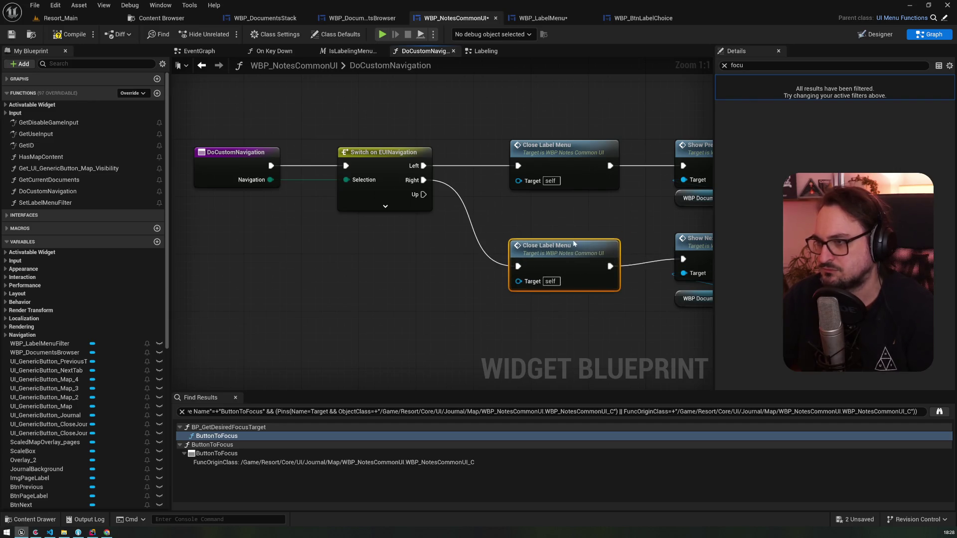
pyautogui.press('q')
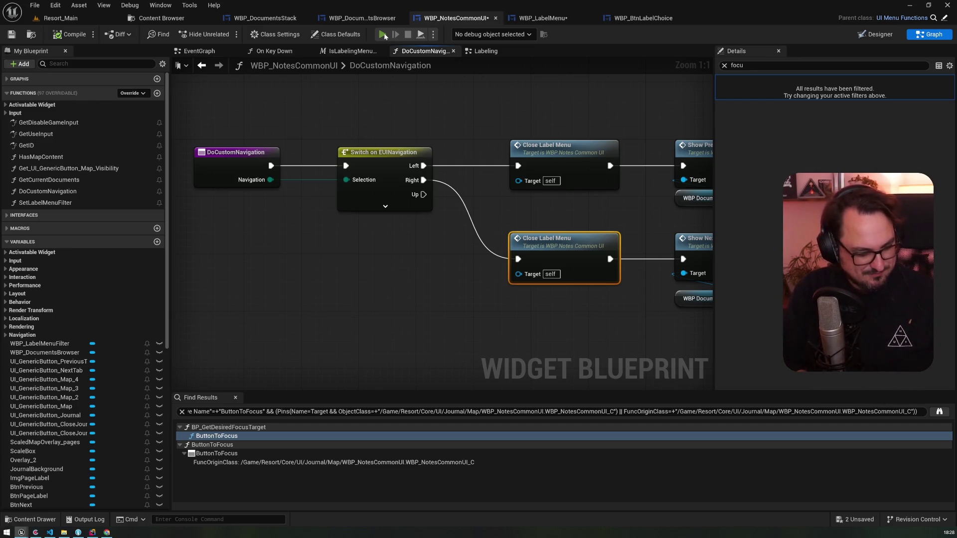
pyautogui.click(383, 35)
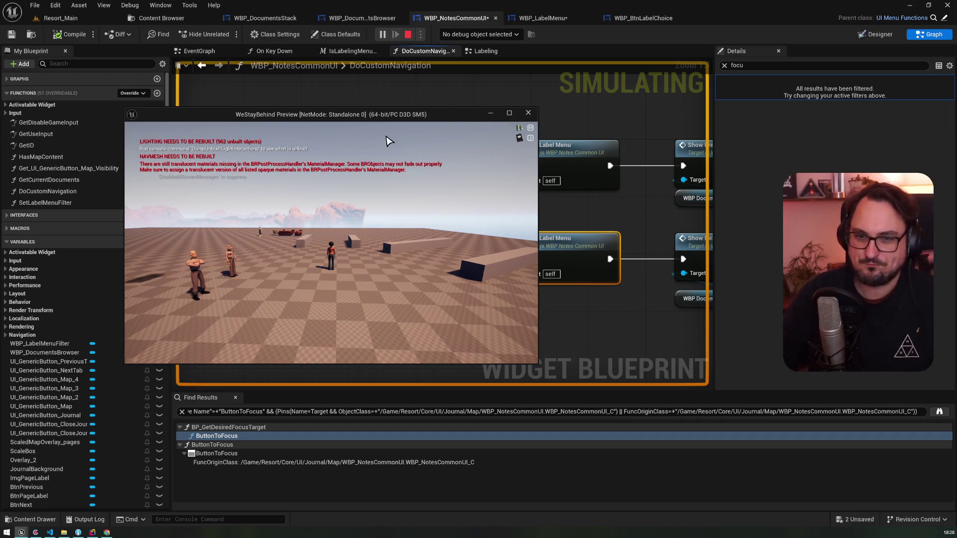
# - Open the journal and label menu, testing focus moves between the label tabs, Previous and Next
pyautogui.press('j')
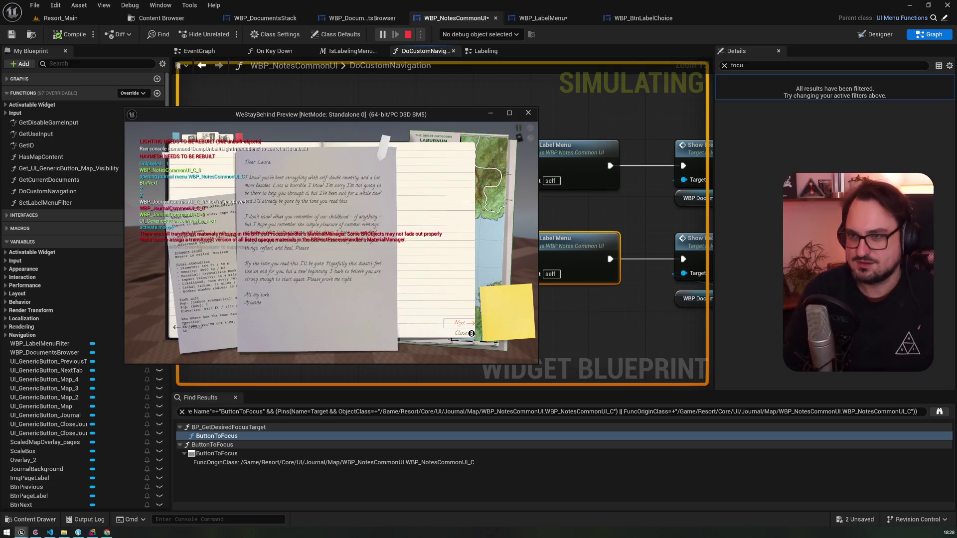
pyautogui.press('l')
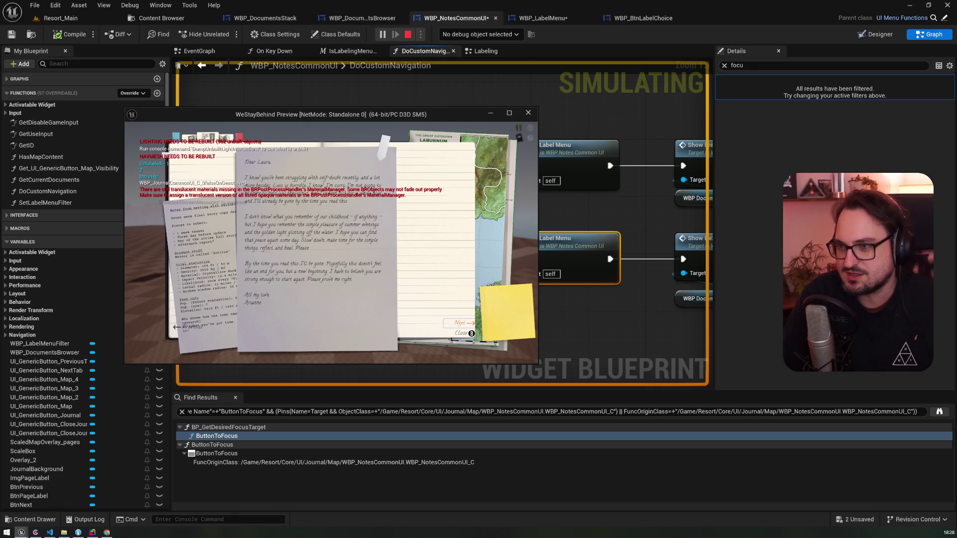
pyautogui.press('Escape')
pyautogui.press('l')
pyautogui.press('Down')
pyautogui.press('Down')
pyautogui.press('Down')
pyautogui.press('Escape')
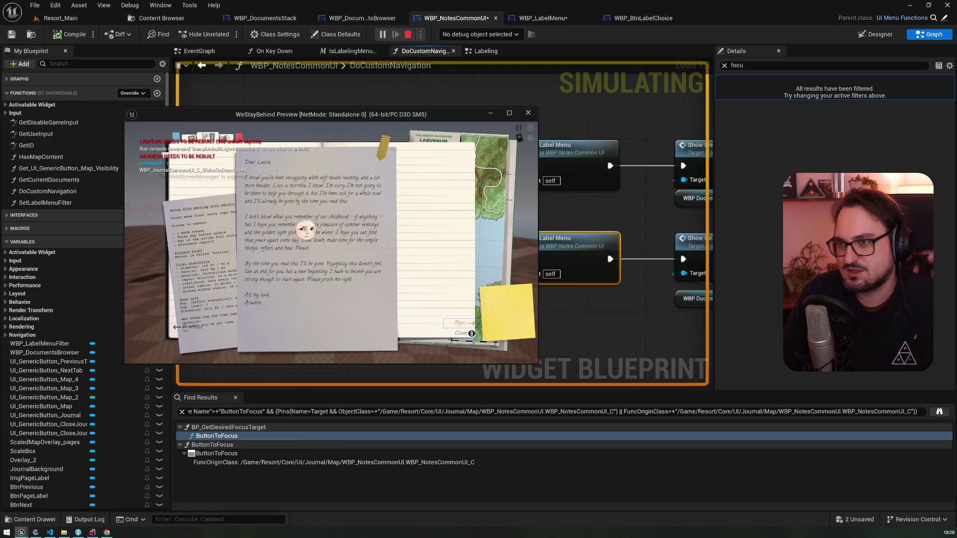
# - Reopen the label menu, apply the dark red label to the letter, and stop play-in-editor
pyautogui.press('l')
pyautogui.press('Down')
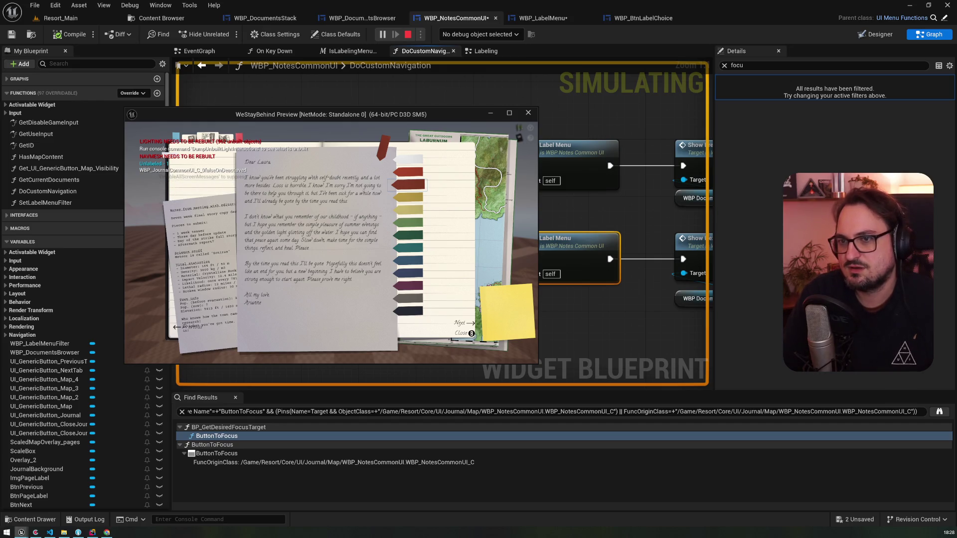
pyautogui.press('Up')
pyautogui.press('Up')
pyautogui.press('Down')
pyautogui.press('Return')
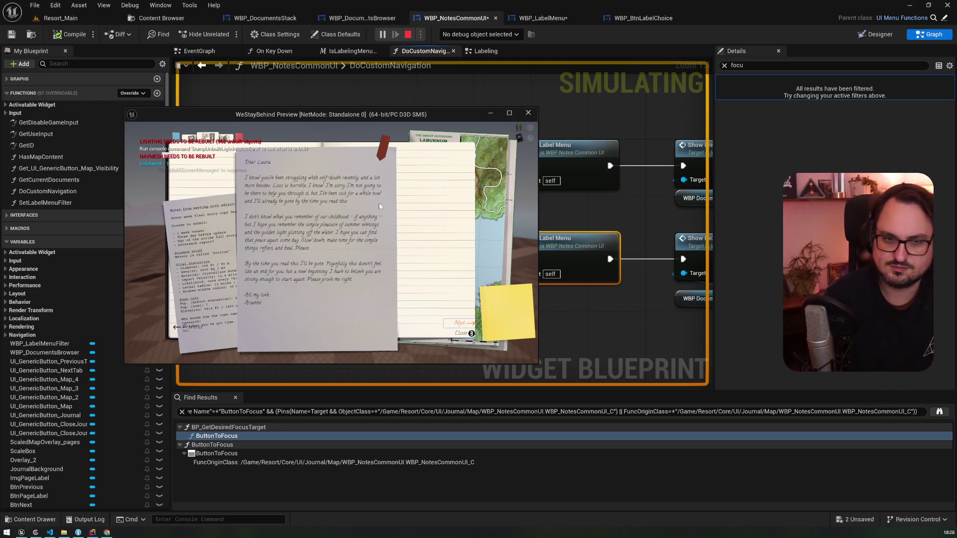
pyautogui.press('Escape')
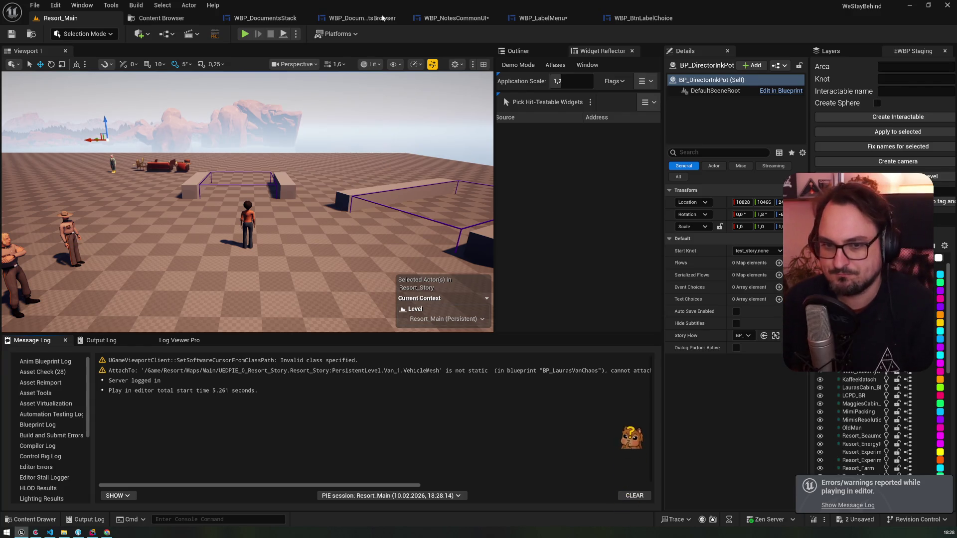
# - Delete both Close Label Menu nodes and wire Left/Right directly to Show Previous/Next Document
pyautogui.click(549, 23)
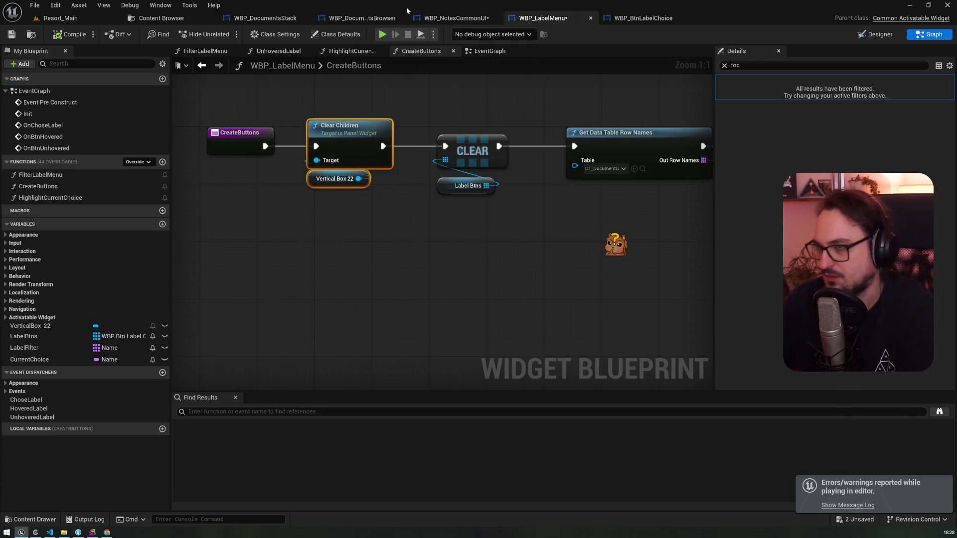
pyautogui.click(464, 20)
pyautogui.moveTo(419, 172)
pyautogui.mouseDown()
pyautogui.moveTo(354, 137)
pyautogui.moveTo(618, 130)
pyautogui.mouseUp()
pyautogui.press('Delete')
pyautogui.moveTo(359, 144)
pyautogui.mouseDown()
pyautogui.moveTo(635, 222)
pyautogui.moveTo(619, 223)
pyautogui.mouseUp()
pyautogui.moveTo(440, 201)
pyautogui.mouseDown()
pyautogui.moveTo(283, 139)
pyautogui.moveTo(314, 125)
pyautogui.moveTo(372, 121)
pyautogui.mouseUp()
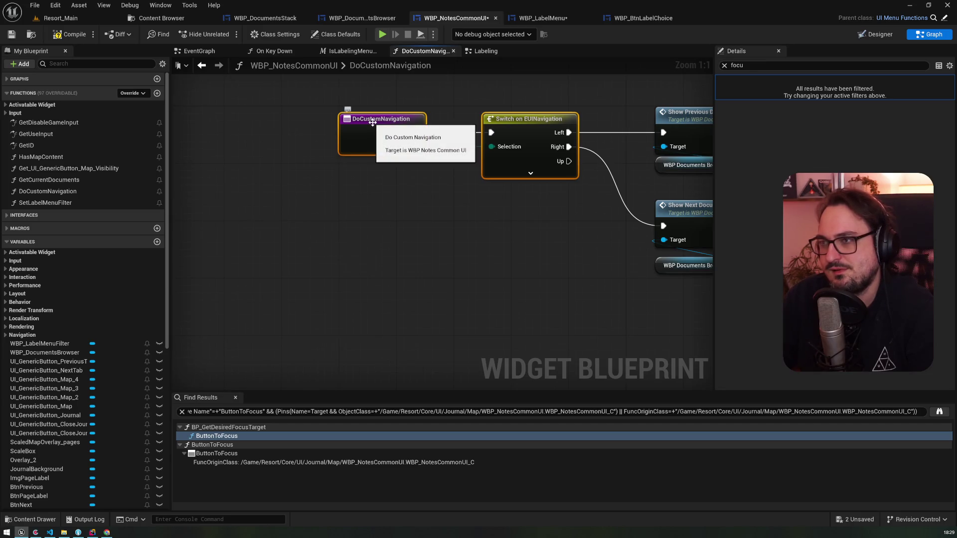
# - Open WBP_LabelMenu's CreateButtons function and view its button creation and Add Child nodes
pyautogui.click(535, 20)
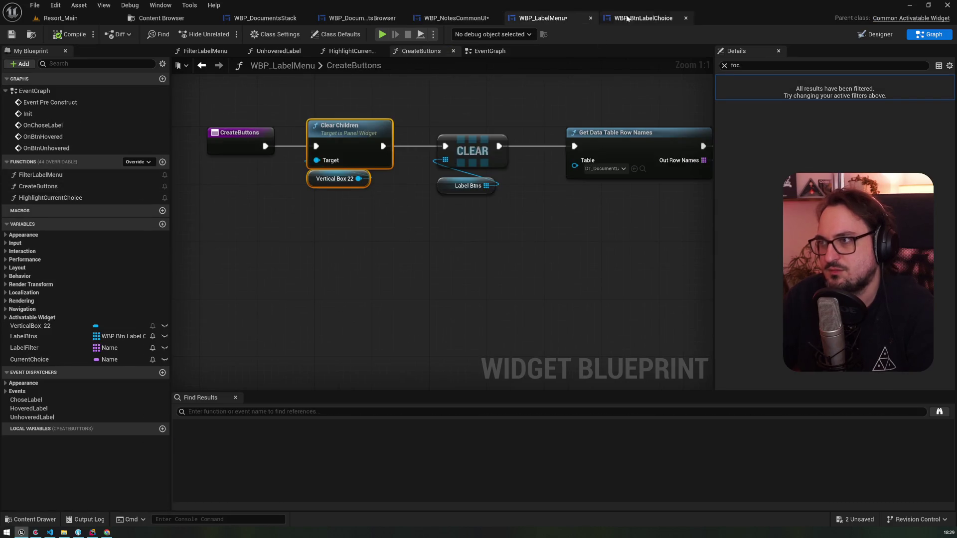
pyautogui.click(441, 20)
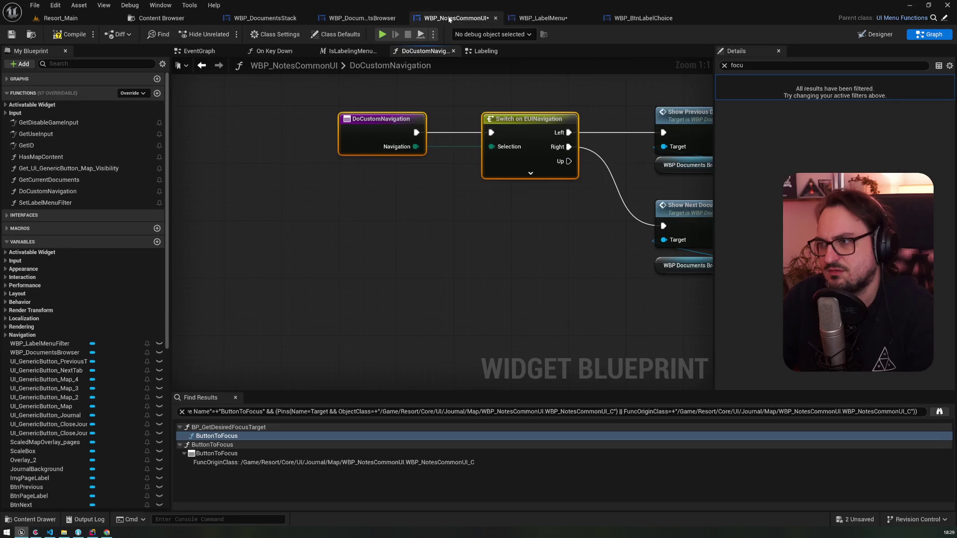
pyautogui.click(540, 18)
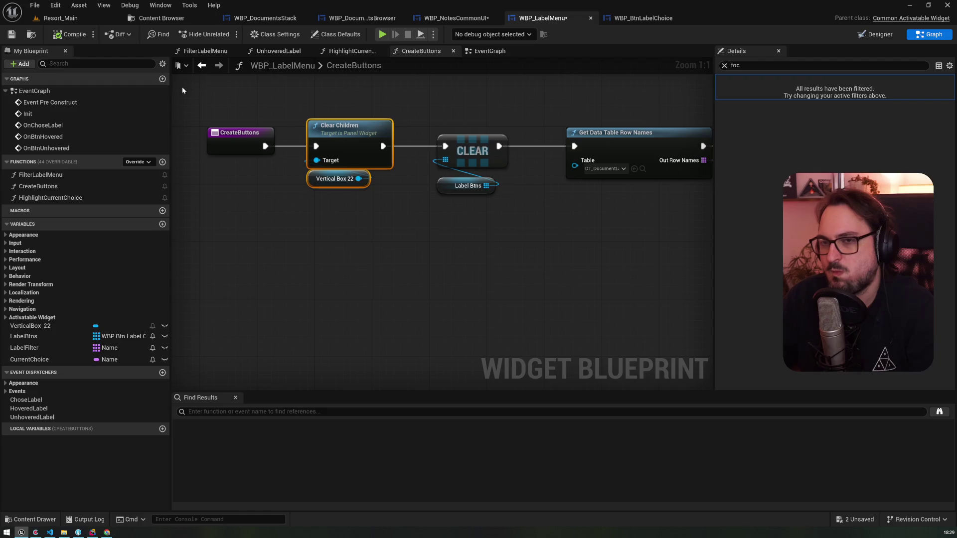
pyautogui.doubleClick(94, 102)
pyautogui.moveTo(552, 184); pyautogui.dragTo(408, 132)
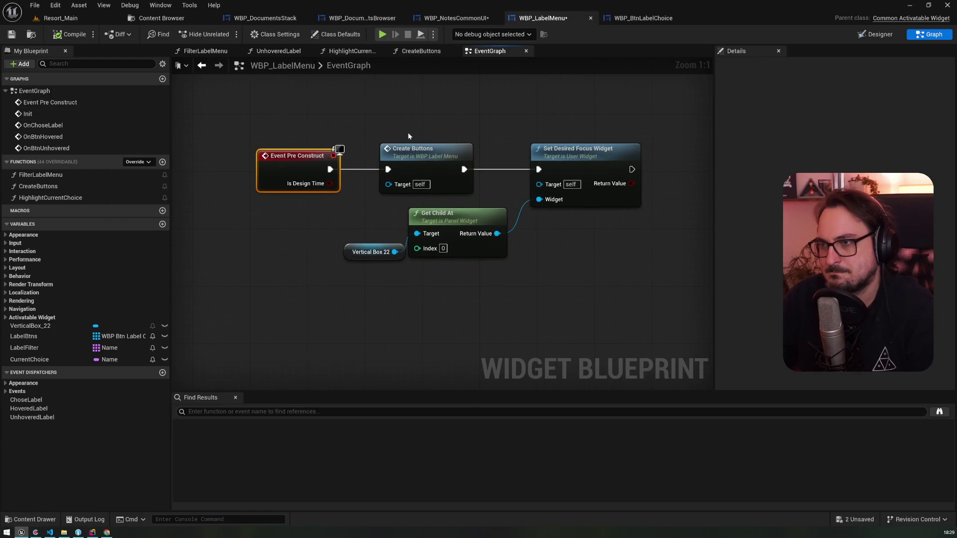
pyautogui.doubleClick(411, 166)
pyautogui.moveTo(549, 219)
pyautogui.mouseDown()
pyautogui.moveTo(498, 228)
pyautogui.moveTo(389, 179)
pyautogui.moveTo(441, 161)
pyautogui.moveTo(181, 134)
pyautogui.moveTo(227, 132)
pyautogui.mouseUp()
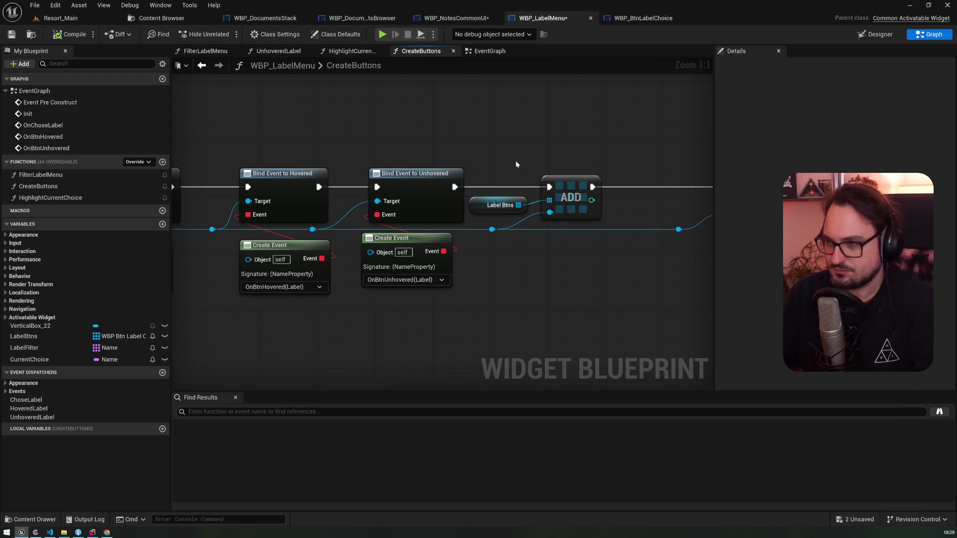
pyautogui.moveTo(515, 163); pyautogui.dragTo(400, 157)
# - Move the ADD and Add Child nodes right and add a reroute on the button wire
pyautogui.moveTo(654, 280)
pyautogui.mouseDown()
pyautogui.moveTo(417, 152)
pyautogui.moveTo(346, 152)
pyautogui.mouseUp()
pyautogui.moveTo(370, 199); pyautogui.dragTo(585, 198)
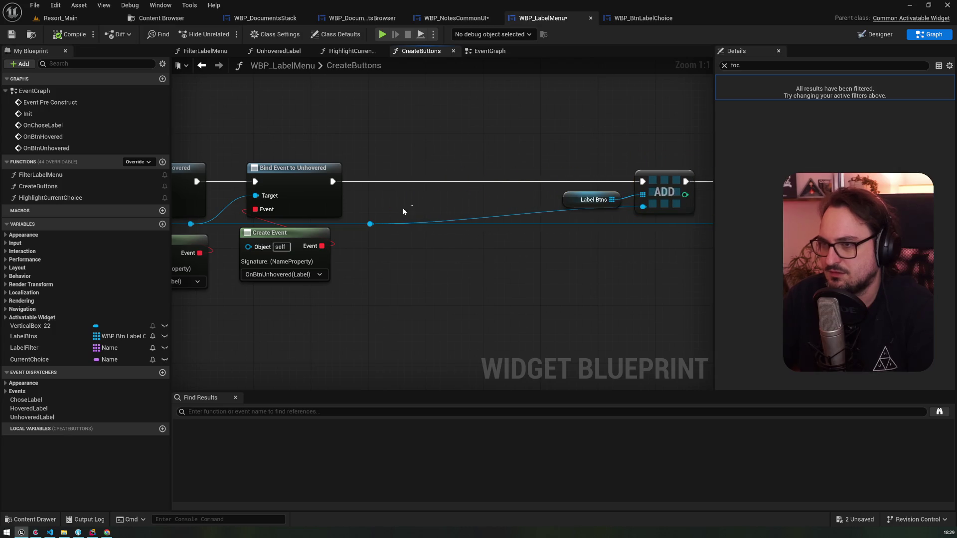
pyautogui.click(369, 224)
pyautogui.moveTo(370, 224); pyautogui.dragTo(621, 224)
pyautogui.doubleClick(355, 218)
# - Add a Set Navigation Rule Custom node fed from the button reroute
pyautogui.moveTo(360, 223); pyautogui.dragTo(417, 147)
pyautogui.write('setc')
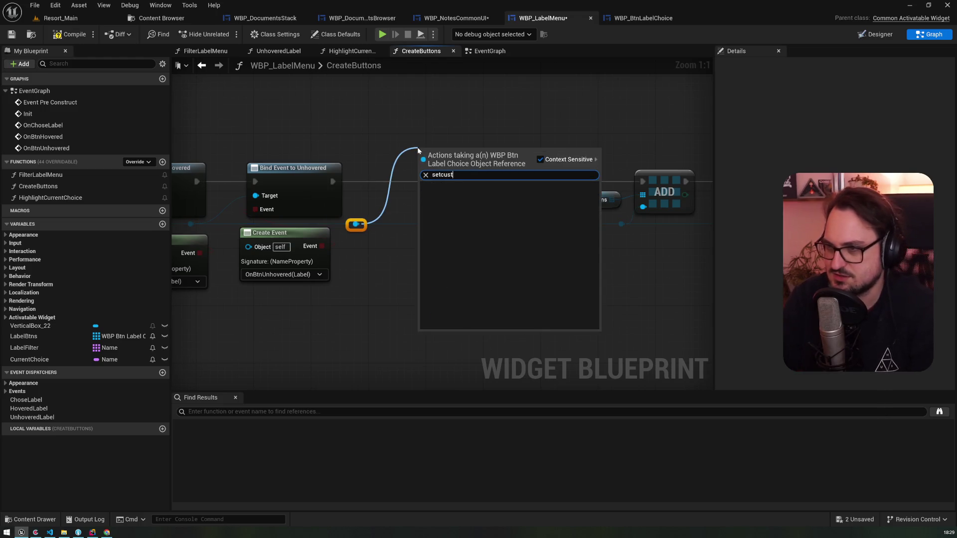
pyautogui.hotkey('ctrl', 'a')
pyautogui.write('navigationr')
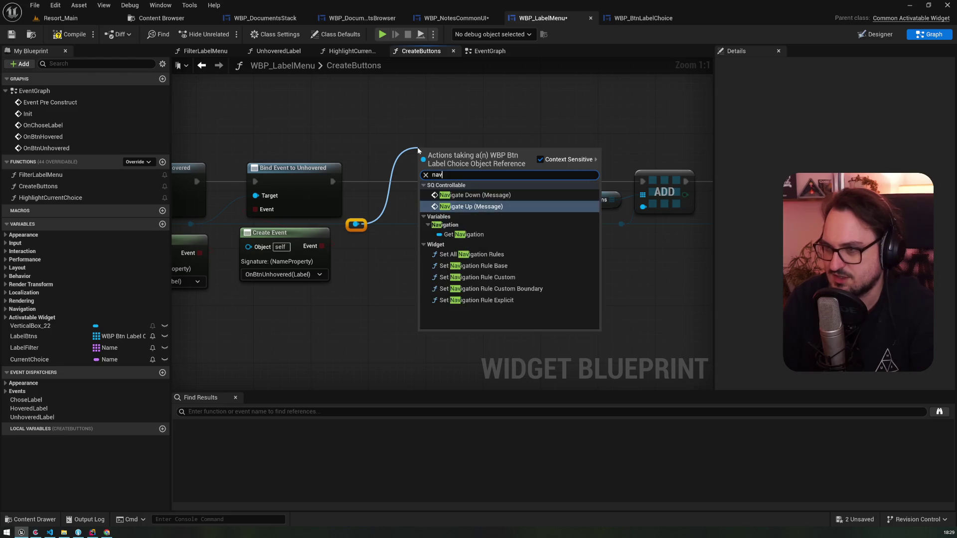
pyautogui.press('Up')
pyautogui.press('Down')
pyautogui.press('Down')
pyautogui.press('Return')
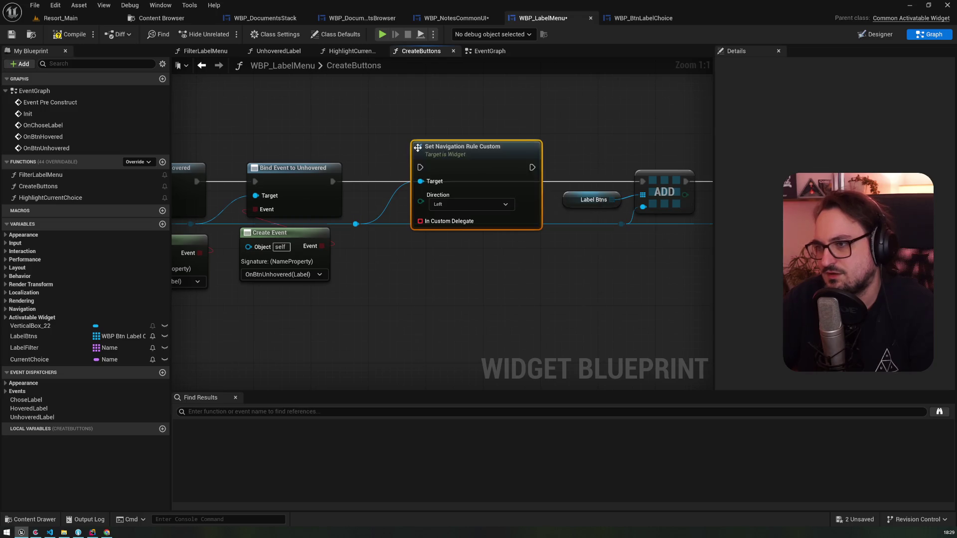
pyautogui.moveTo(454, 155); pyautogui.dragTo(431, 170)
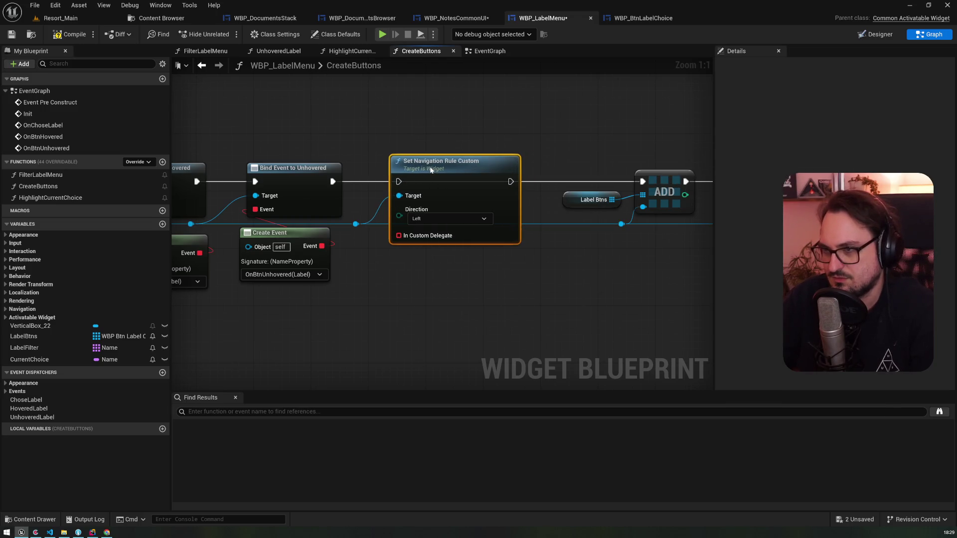
# - Bind the rule's delegate to a Create Event with a new handler function renamed DoCustomNavigation
pyautogui.moveTo(399, 235); pyautogui.dragTo(400, 277)
pyautogui.write('create')
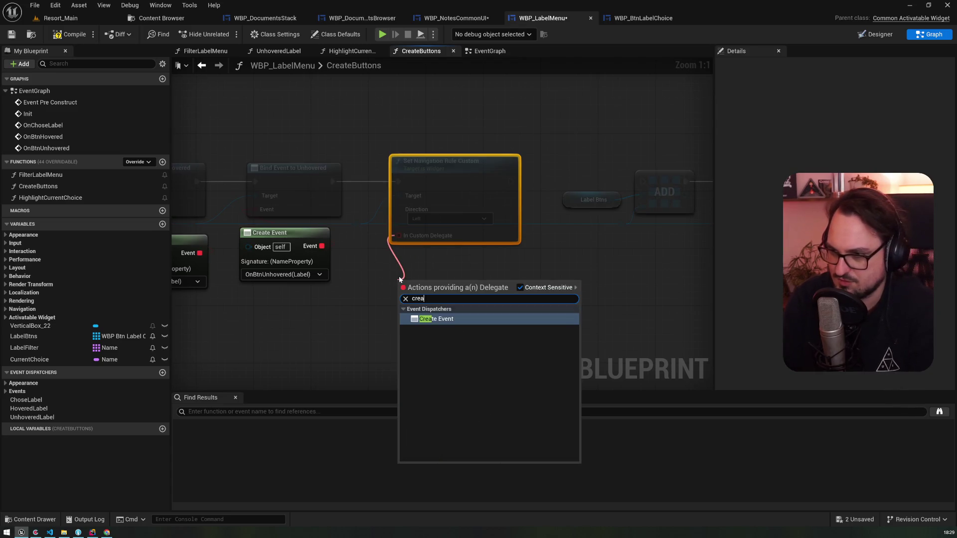
pyautogui.press('Return')
pyautogui.click(408, 324)
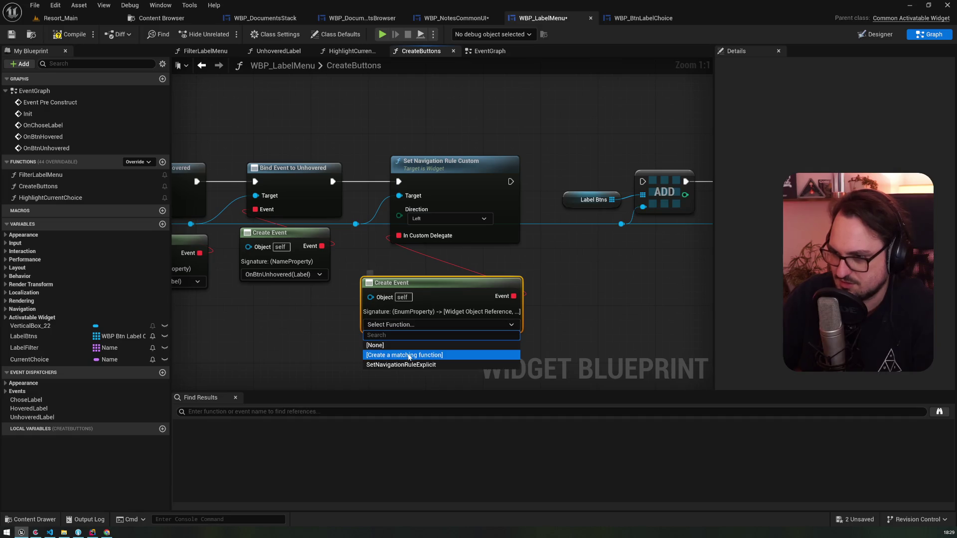
pyautogui.click(407, 356)
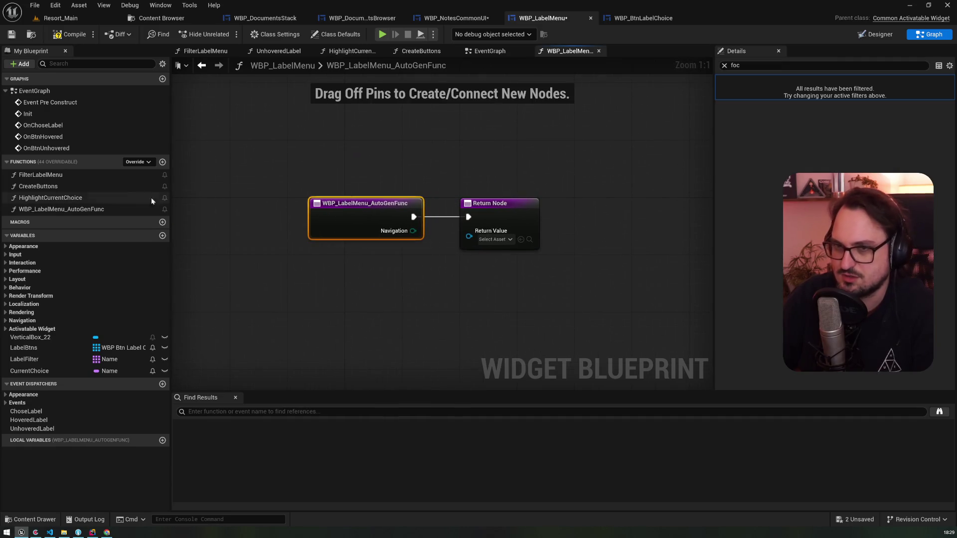
pyautogui.click(57, 209)
pyautogui.press('F2')
pyautogui.write('DoCu')
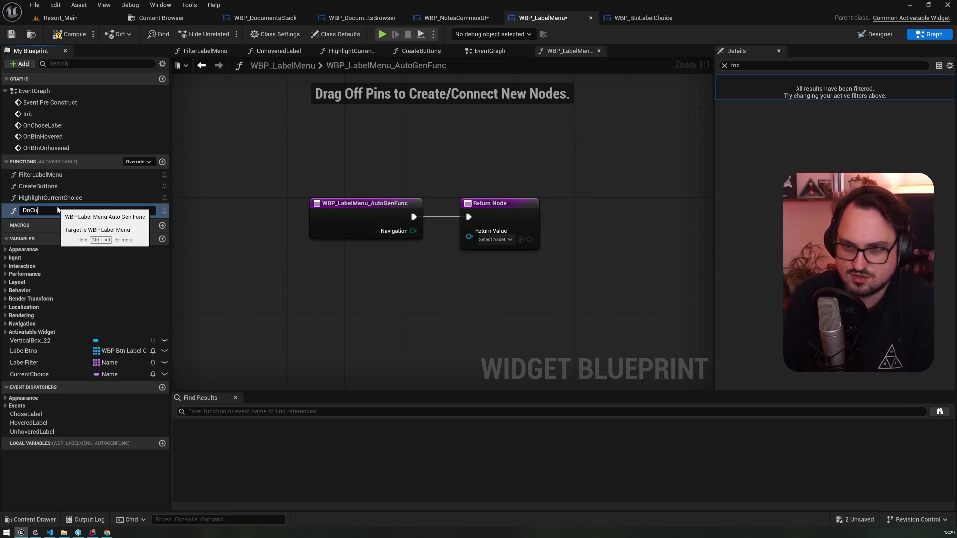
pyautogui.write('stomNavigation')
pyautogui.press('Return')
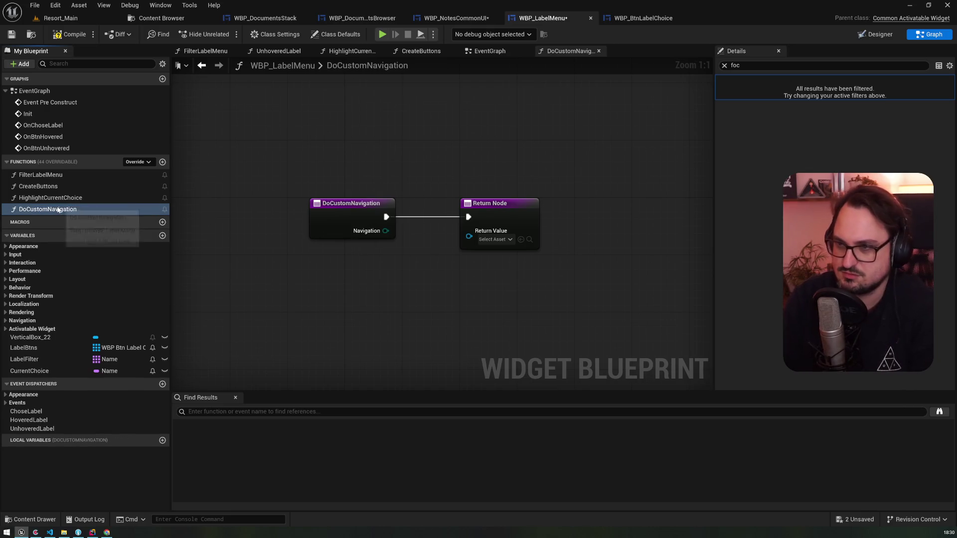
# - Duplicate the rule node for the Right direction, wire its button and delegate, and chain it into ADD
pyautogui.hotkey('alt', 'Left')
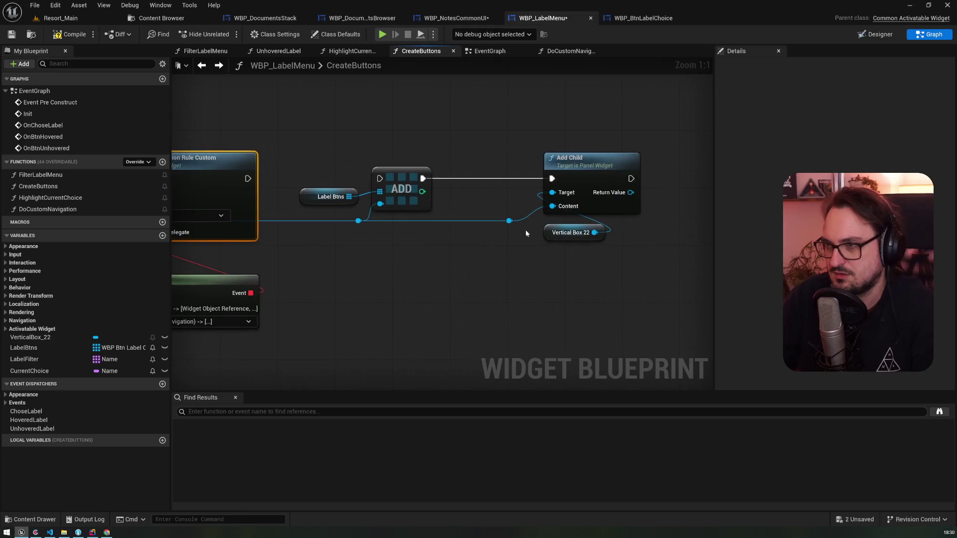
pyautogui.scroll(-2, 525, 229)
pyautogui.moveTo(619, 256)
pyautogui.mouseDown()
pyautogui.moveTo(390, 157)
pyautogui.moveTo(386, 173)
pyautogui.mouseUp()
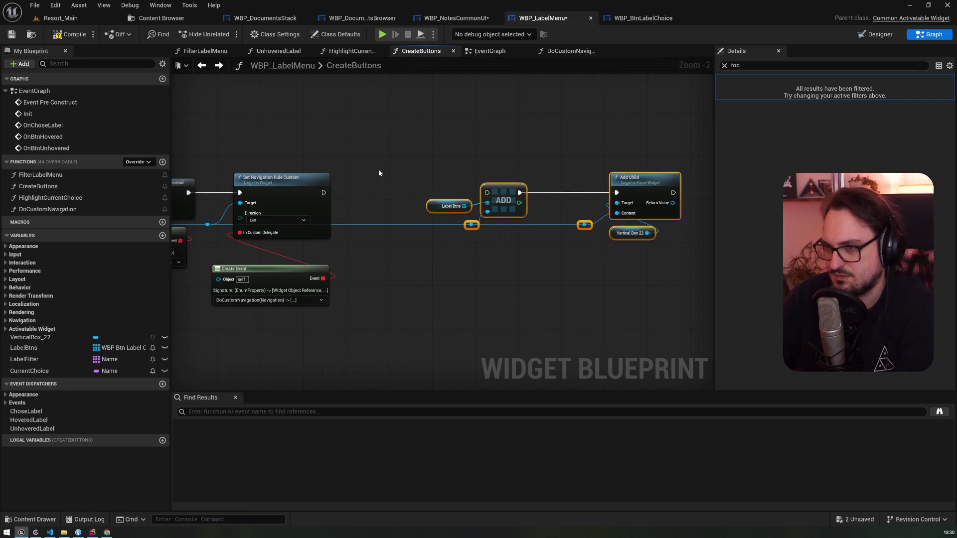
pyautogui.click(330, 184)
pyautogui.hotkey('ctrl', 'd')
pyautogui.moveTo(324, 192); pyautogui.dragTo(369, 192)
pyautogui.click(404, 223)
pyautogui.click(397, 242)
pyautogui.doubleClick(346, 225)
pyautogui.moveTo(346, 228); pyautogui.dragTo(369, 203)
pyautogui.moveTo(279, 276); pyautogui.dragTo(291, 253)
pyautogui.moveTo(384, 237); pyautogui.dragTo(333, 257)
pyautogui.moveTo(452, 192); pyautogui.dragTo(574, 194)
# - Compare with WBP_NotesCommonUI and WBP_BtnLabelChoice, then open the DoCustomNavigation function graph
pyautogui.scroll(-1, 306, 153)
pyautogui.click(456, 18)
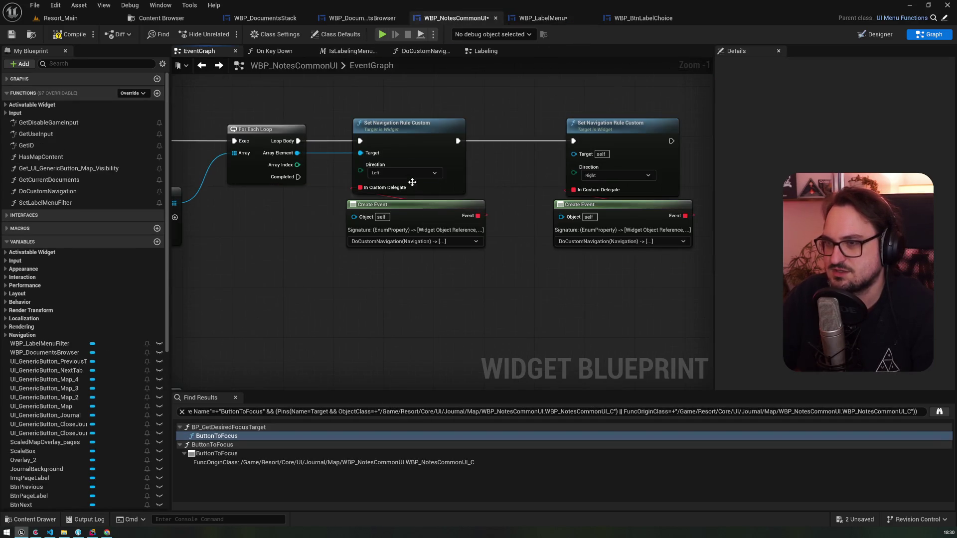
pyautogui.click(549, 18)
pyautogui.click(643, 18)
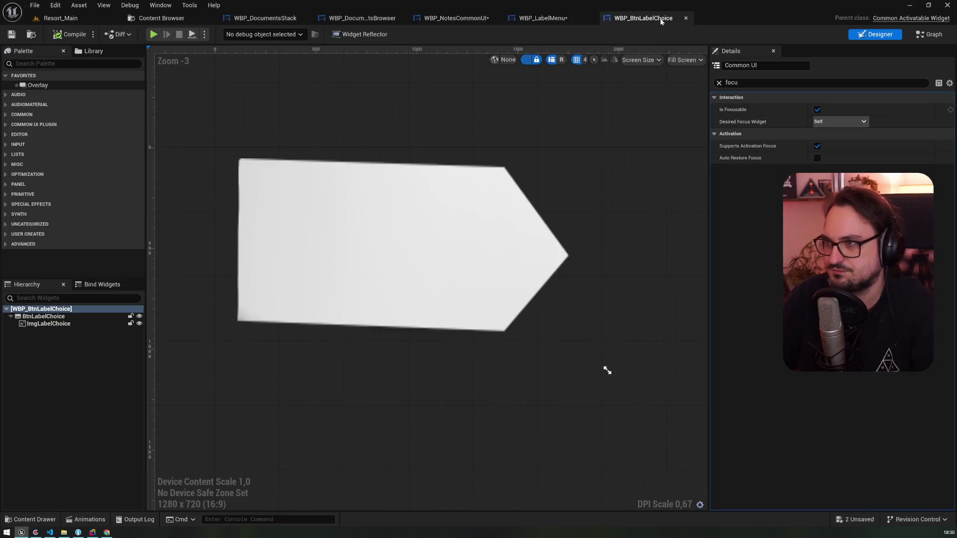
pyautogui.click(543, 18)
pyautogui.doubleClick(57, 209)
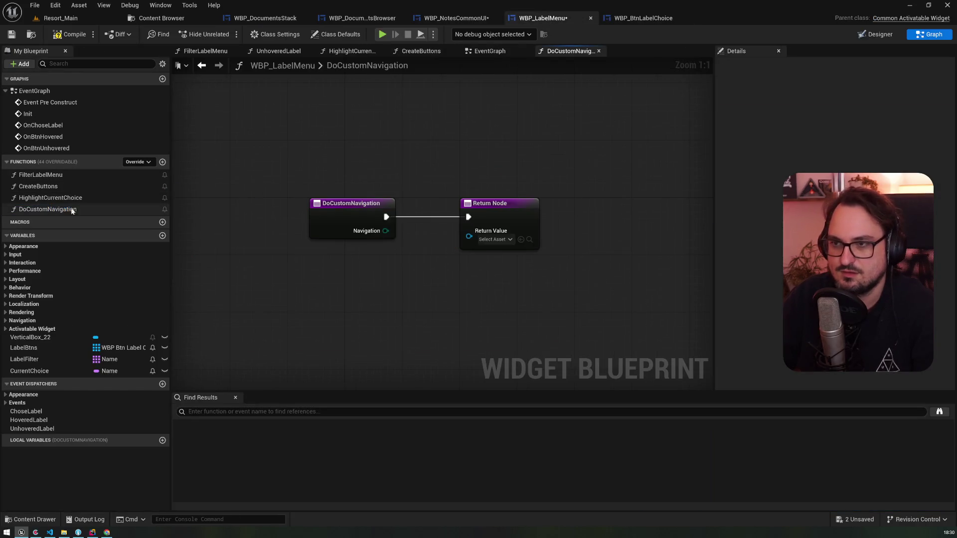
pyautogui.hotkey('ctrl', 'v')
pyautogui.moveTo(374, 217); pyautogui.dragTo(451, 209)
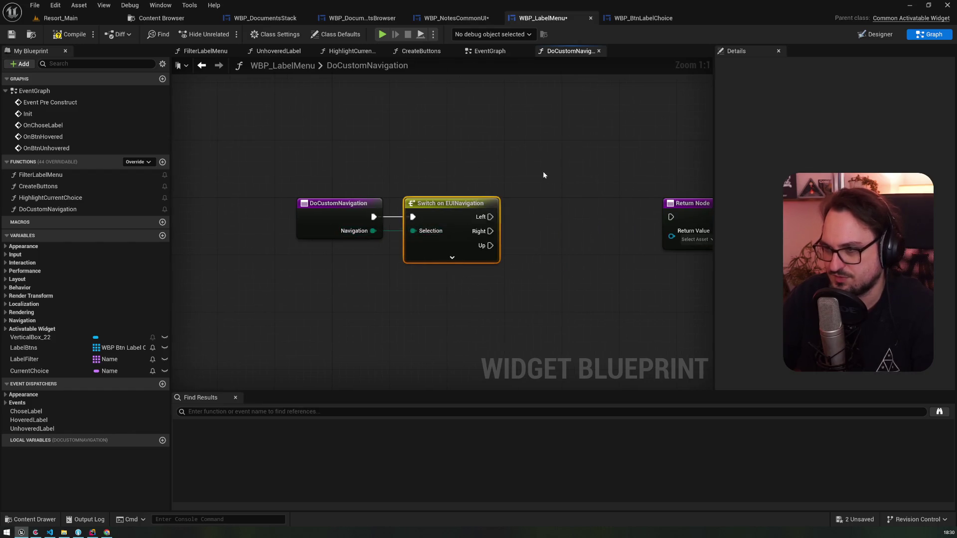
pyautogui.moveTo(543, 172); pyautogui.dragTo(401, 149)
pyautogui.moveTo(529, 214); pyautogui.dragTo(478, 264)
pyautogui.click(465, 266)
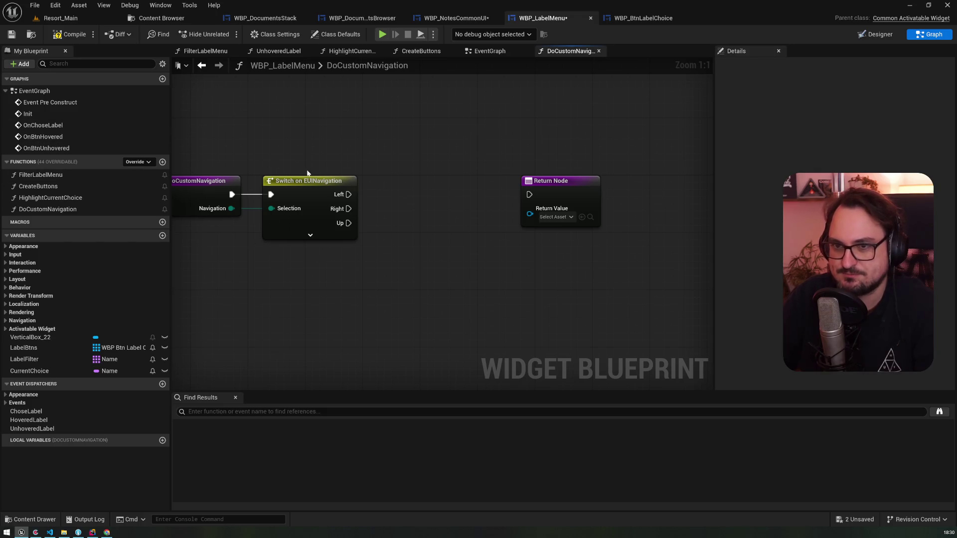
pyautogui.click(456, 18)
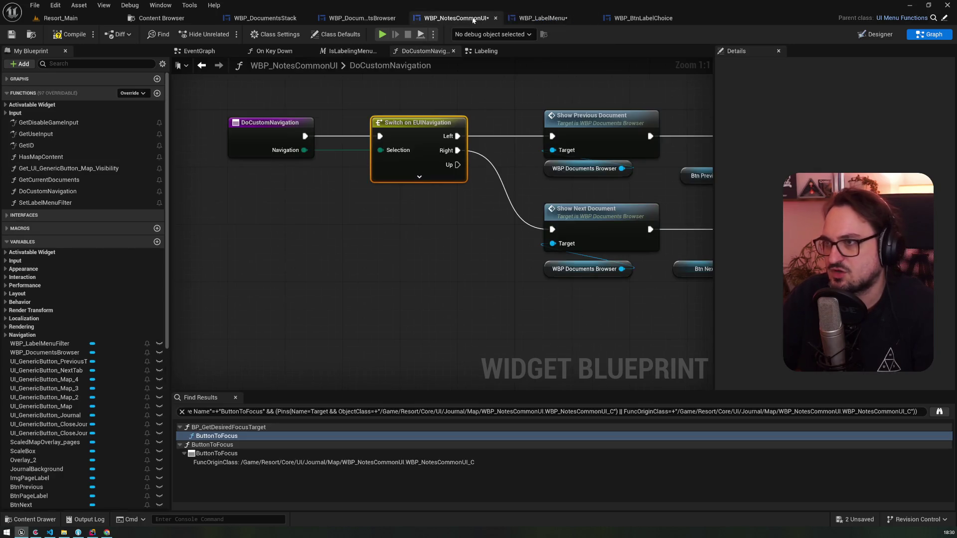
pyautogui.click(543, 19)
pyautogui.click(456, 18)
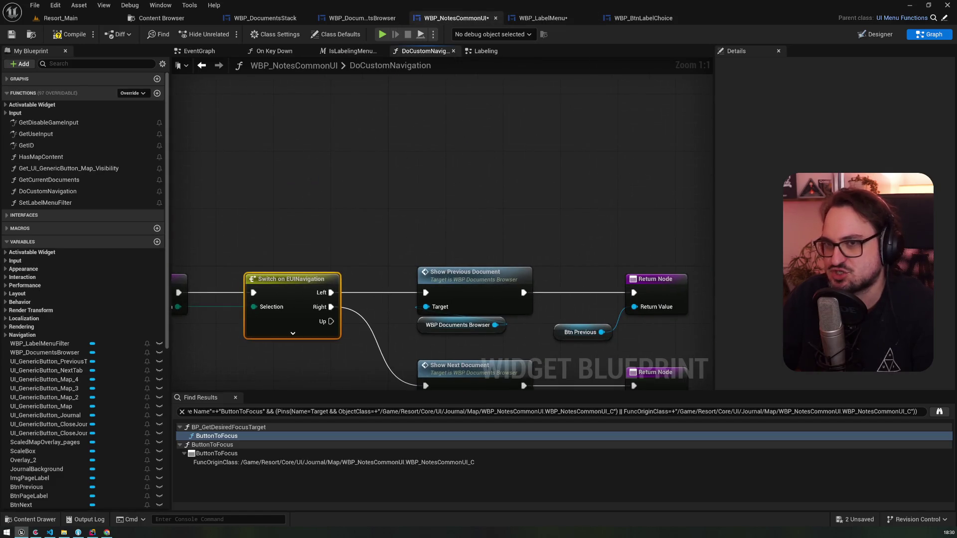
pyautogui.click(6, 105)
pyautogui.click(15, 78)
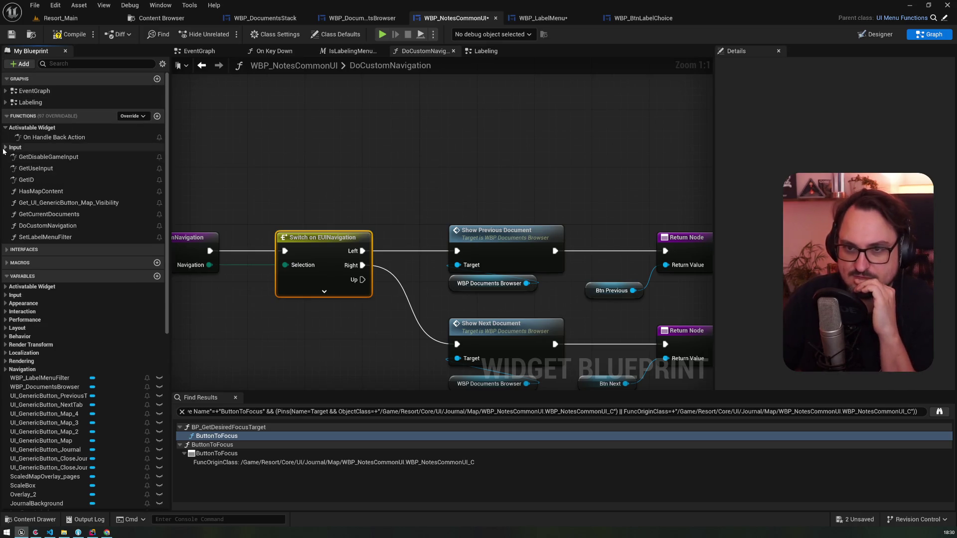
pyautogui.click(543, 19)
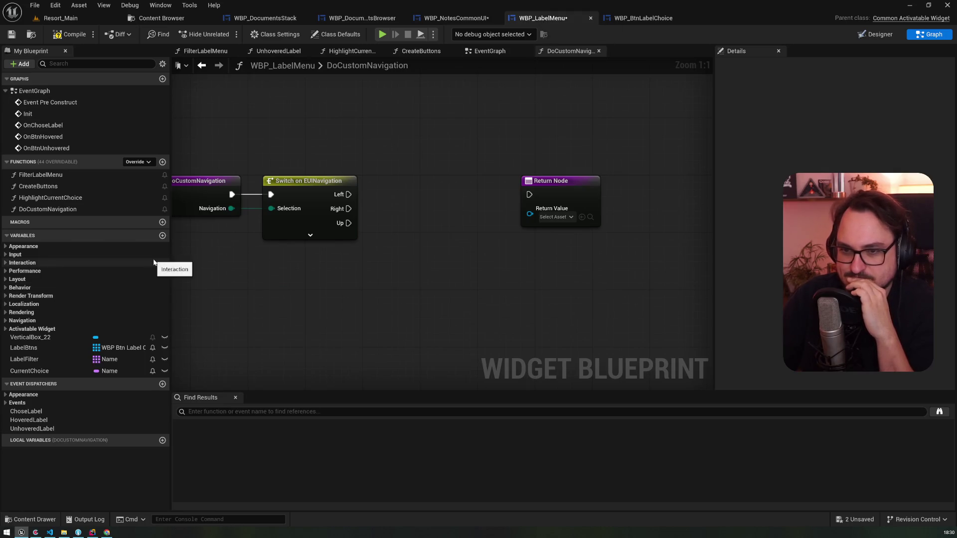
pyautogui.click(162, 235)
# - Create a ParentMenu variable typed as a WBP Notes Common UI object reference
pyautogui.write('ParentMen')
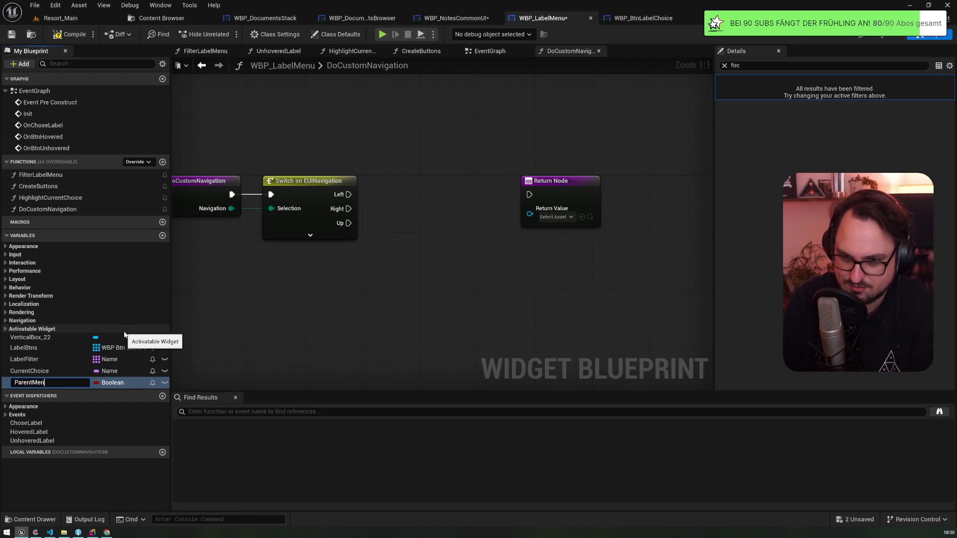
pyautogui.write('u')
pyautogui.press('Return')
pyautogui.click(114, 383)
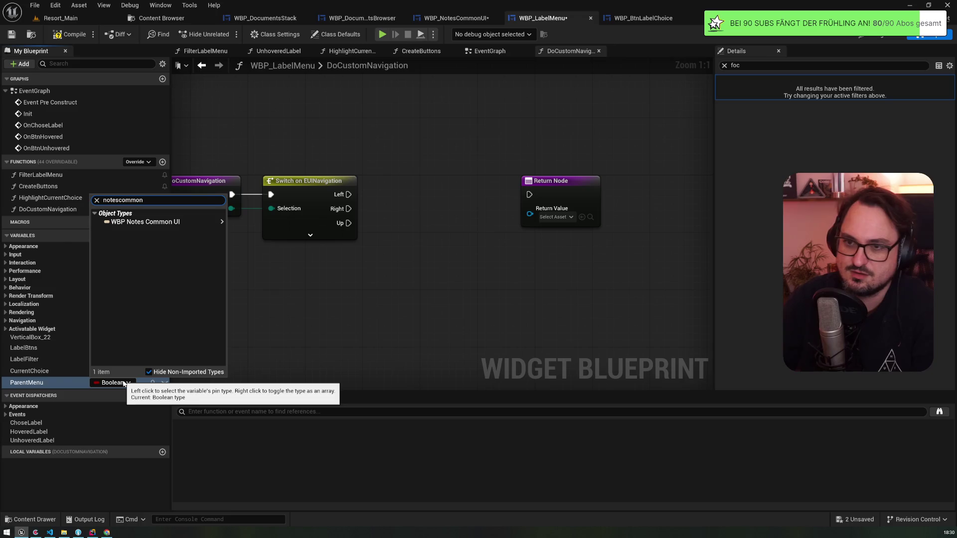
pyautogui.moveTo(177, 222)
pyautogui.click(231, 221)
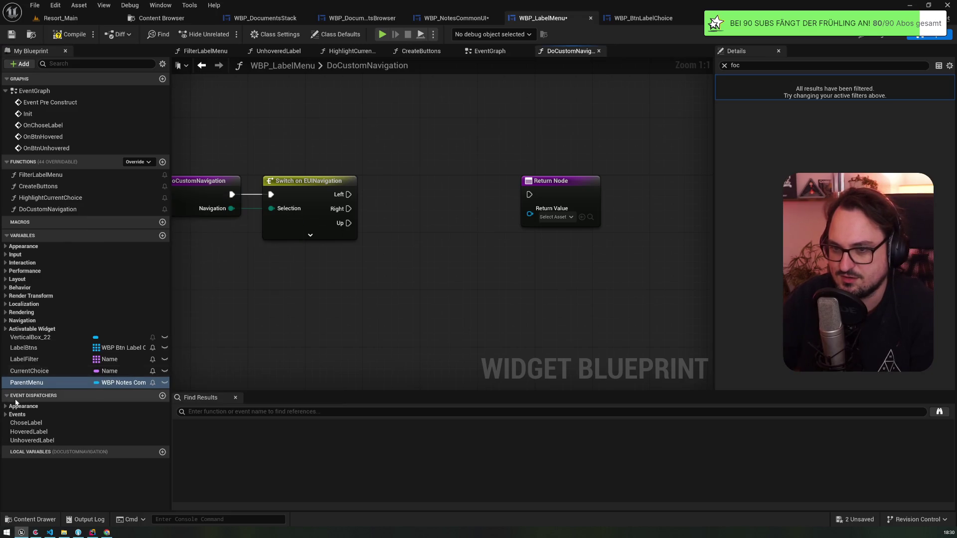
# - Run Close Label Menu on a Parent Menu getter for Left and Right, continue to the Return Node, and compile
pyautogui.moveTo(27, 383)
pyautogui.mouseDown()
pyautogui.moveTo(357, 294)
pyautogui.moveTo(368, 257)
pyautogui.mouseUp()
pyautogui.write('c')
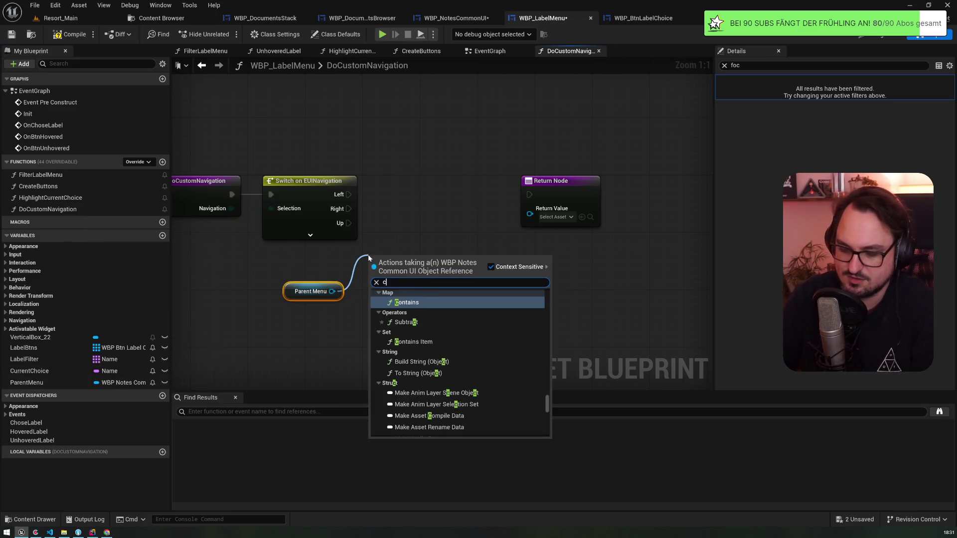
pyautogui.write('lose')
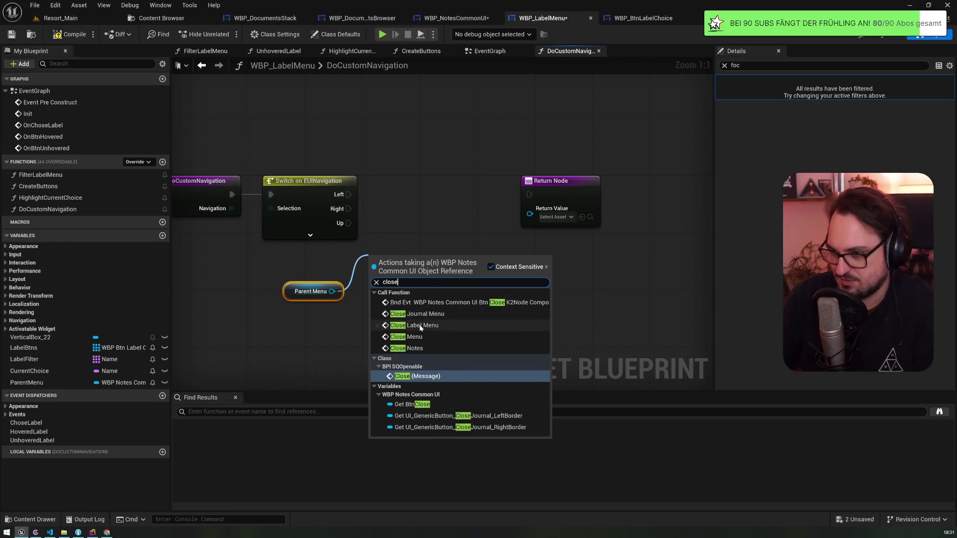
pyautogui.click(414, 325)
pyautogui.moveTo(429, 277); pyautogui.dragTo(428, 182)
pyautogui.moveTo(349, 195); pyautogui.dragTo(386, 195)
pyautogui.moveTo(478, 195); pyautogui.dragTo(529, 194)
pyautogui.click(66, 35)
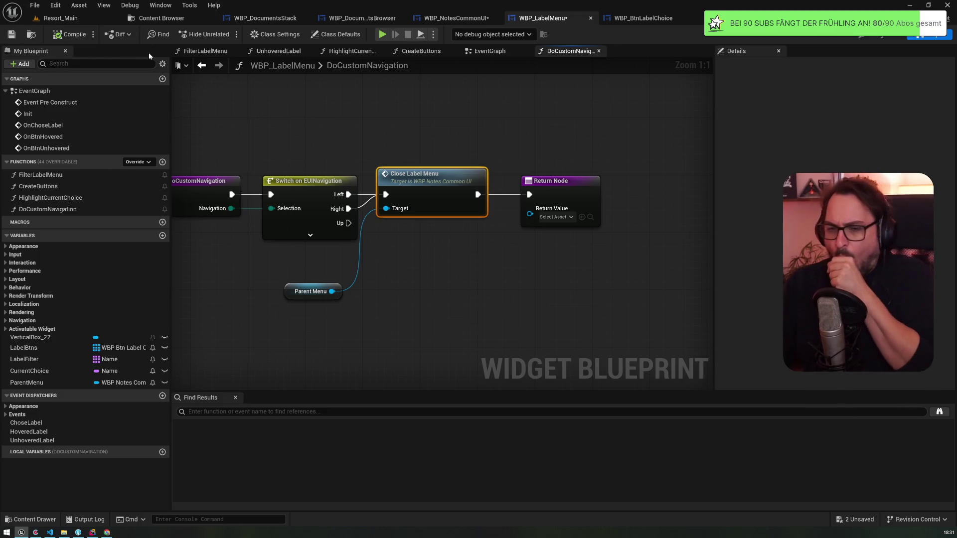
pyautogui.moveTo(312, 291)
pyautogui.mouseDown()
pyautogui.moveTo(412, 252)
pyautogui.moveTo(413, 227)
pyautogui.mouseUp()
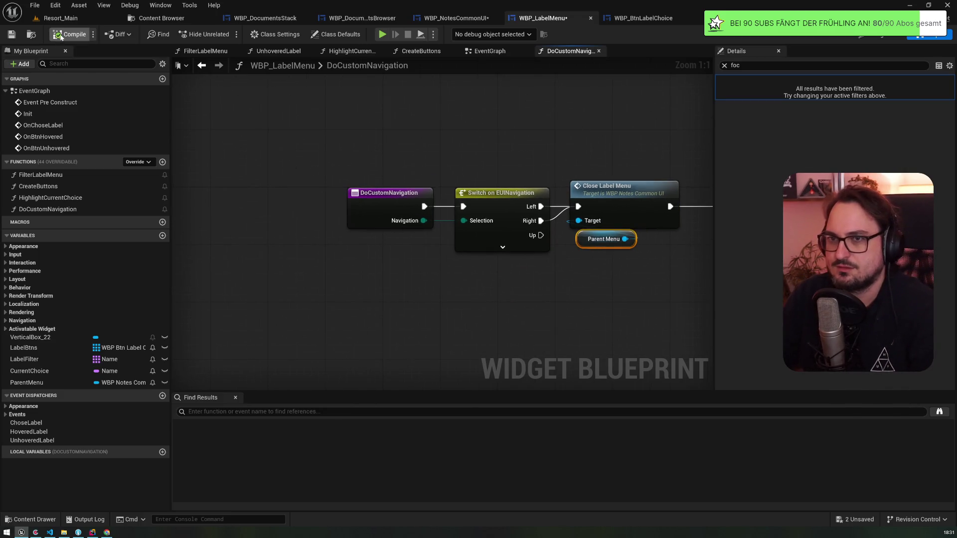
pyautogui.click(648, 18)
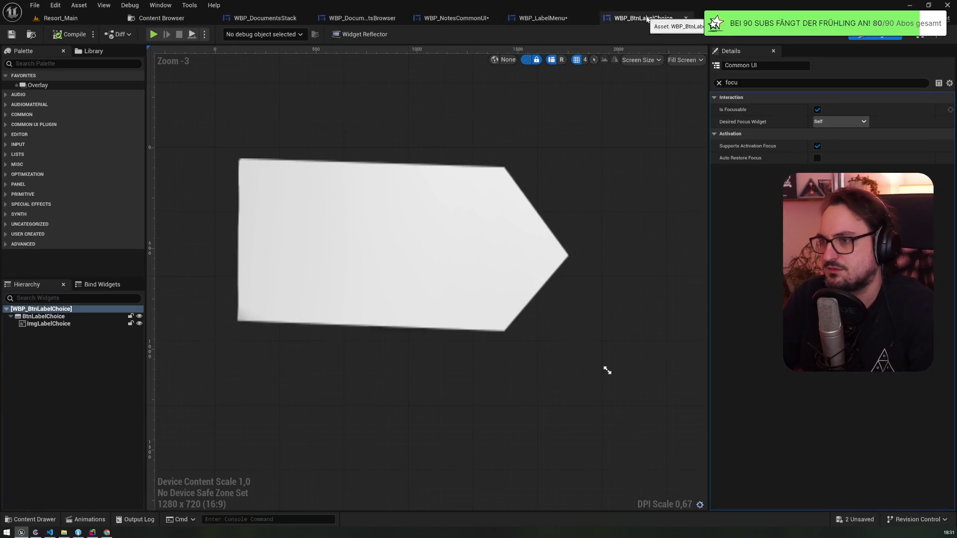
# - Return to WBP_LabelMenu's navigation graph and save all modified blueprints
pyautogui.click(458, 18)
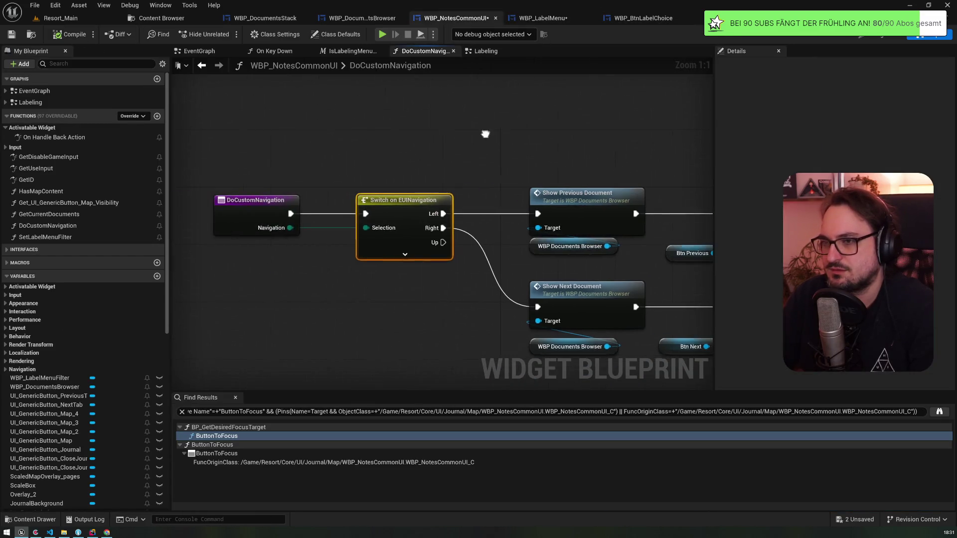
pyautogui.click(637, 18)
pyautogui.click(359, 18)
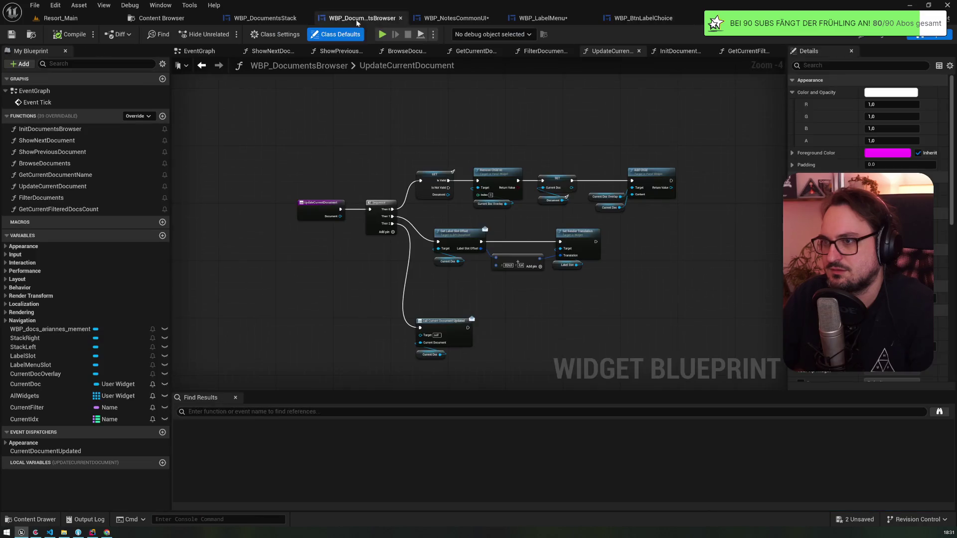
pyautogui.click(530, 22)
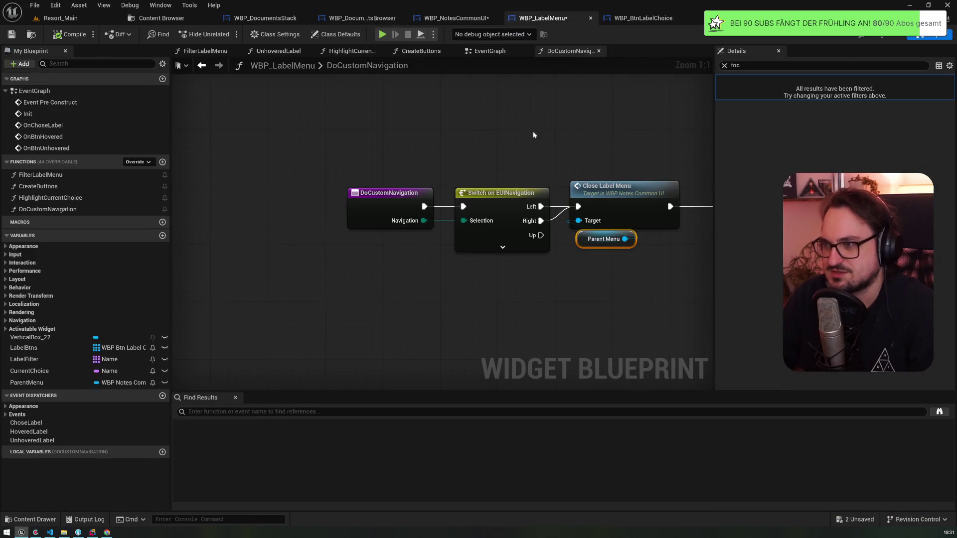
pyautogui.click(553, 176)
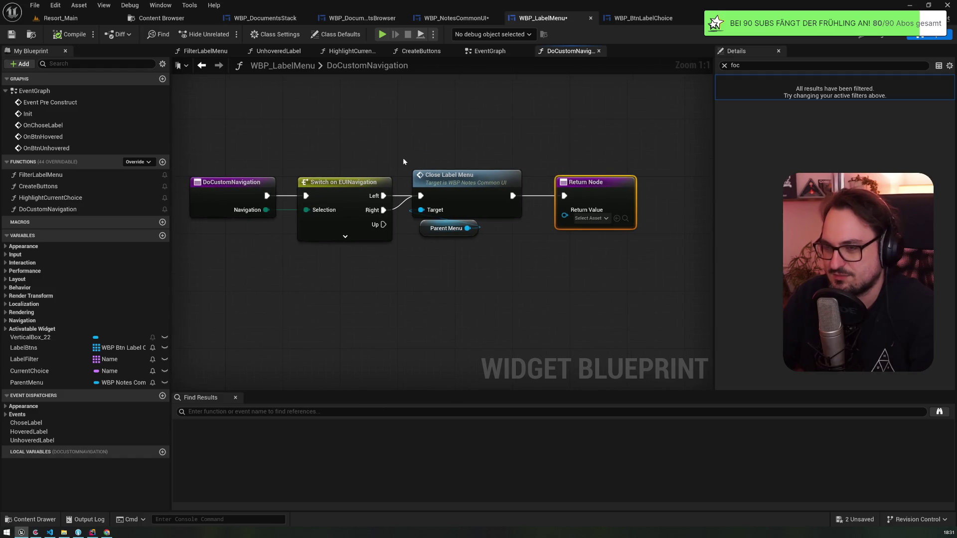
pyautogui.hotkey('ctrl', 'shift', 's')
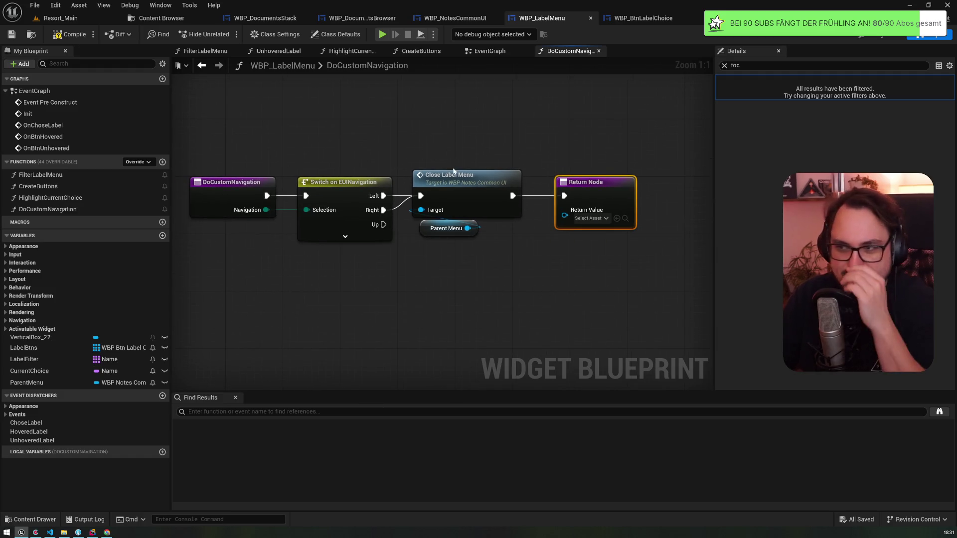
# - In WBP_NotesCommonUI's Labeling graph, find the OpenLabelMenu section and open the label menu's Init event
pyautogui.click(455, 20)
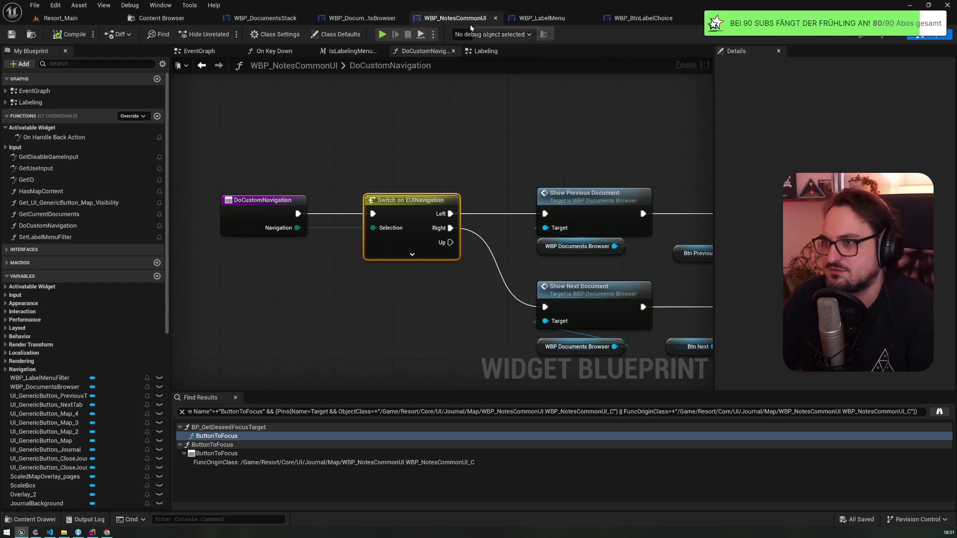
pyautogui.click(5, 102)
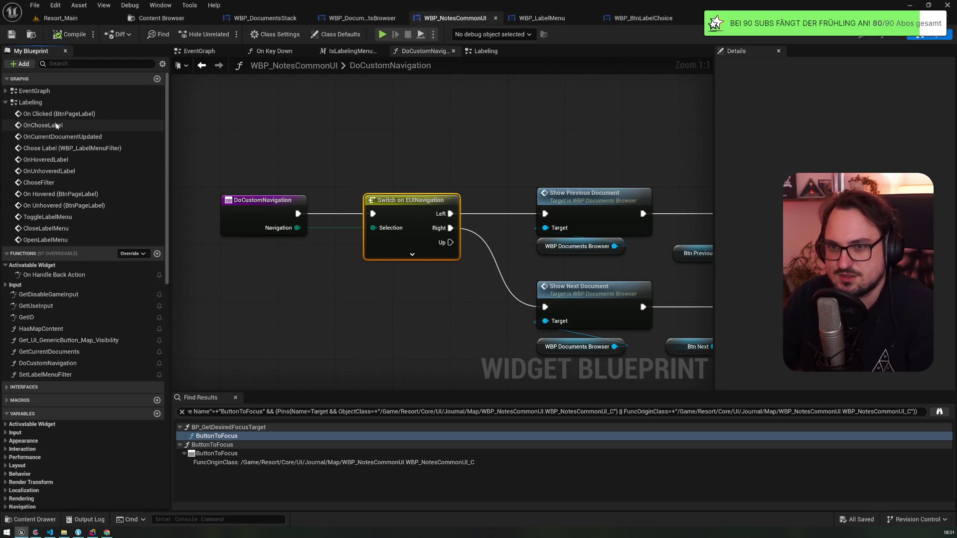
pyautogui.click(46, 228)
pyautogui.click(45, 240)
pyautogui.doubleClick(45, 240)
pyautogui.moveTo(538, 219); pyautogui.dragTo(331, 206)
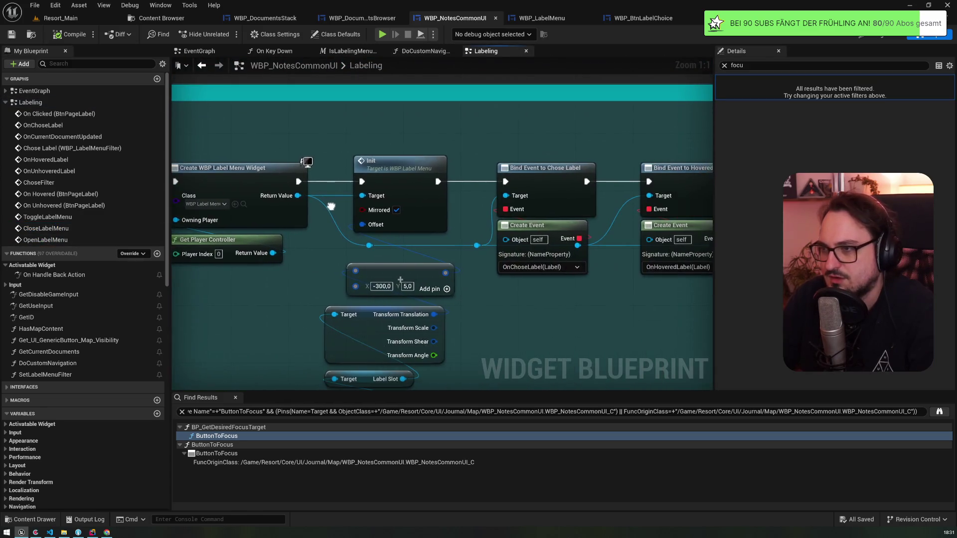
pyautogui.doubleClick(430, 168)
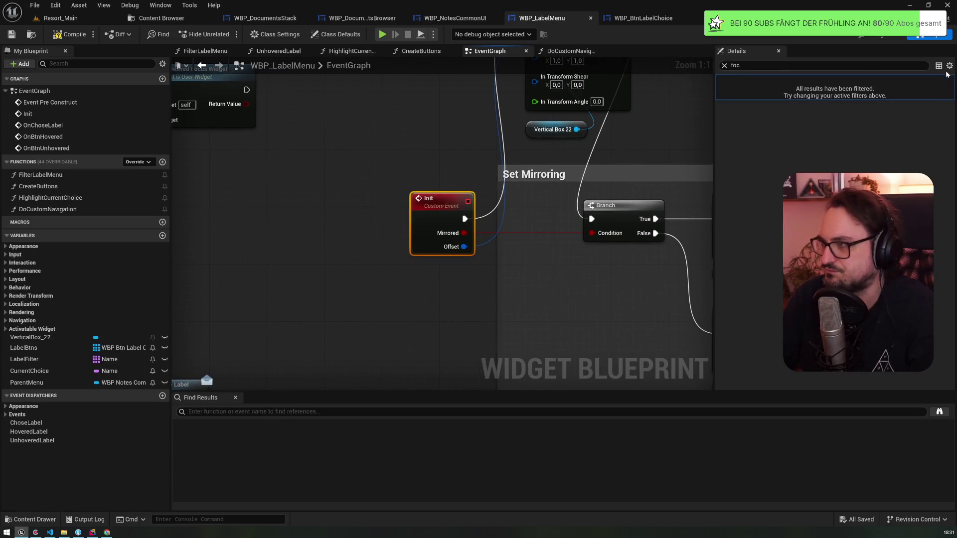
# - Give the Init event a new WBP Notes Common UI object input named Parent
pyautogui.click(724, 66)
pyautogui.press('Escape')
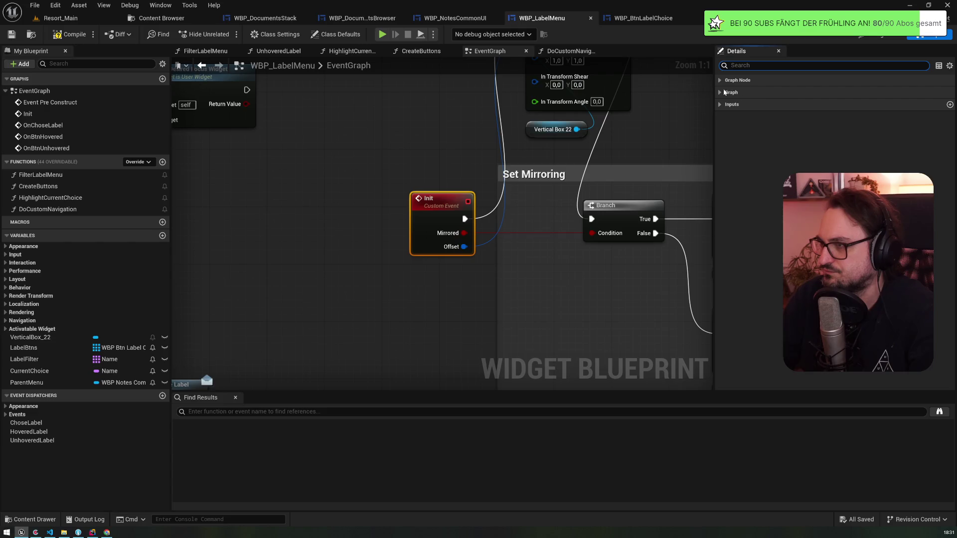
pyautogui.click(719, 105)
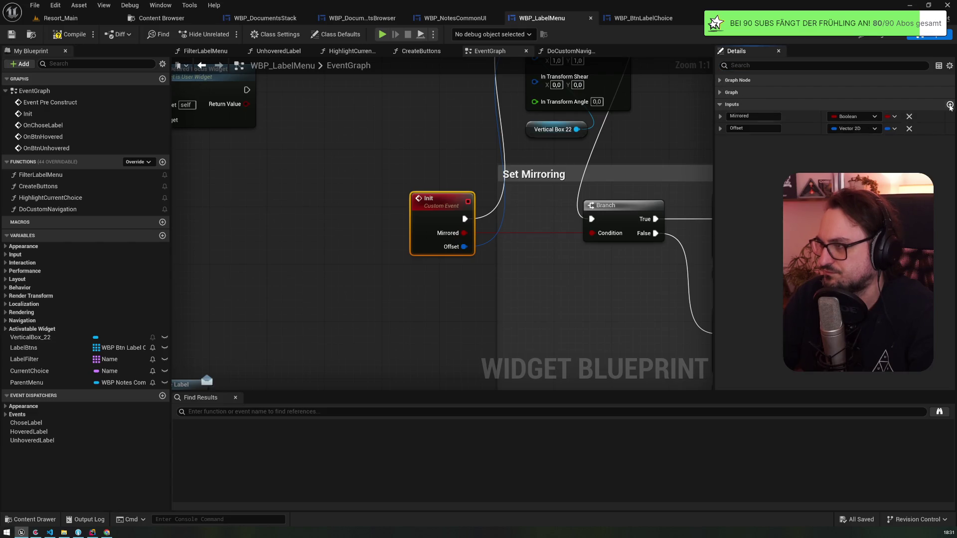
pyautogui.click(949, 104)
pyautogui.click(822, 219)
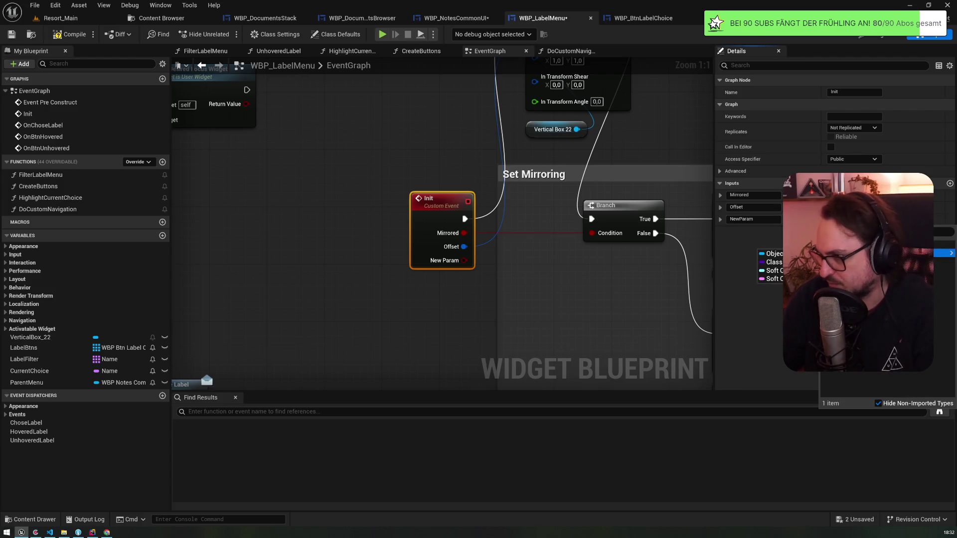
pyautogui.press('Return')
pyautogui.click(752, 220)
pyautogui.doubleClick(751, 220)
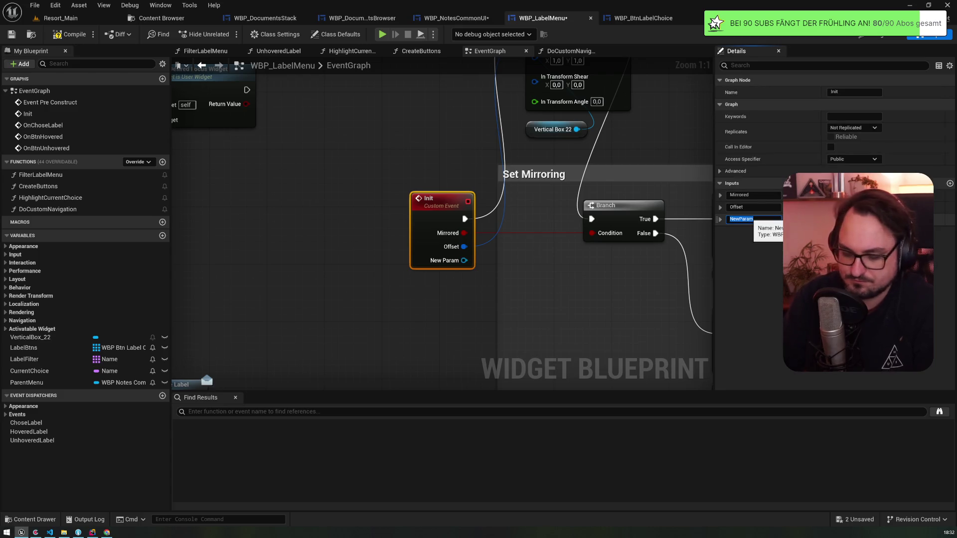
pyautogui.write('Parent')
# - Set ParentMenu from Parent between Set Render Transform and the Branch, then compile and save
pyautogui.moveTo(27, 382); pyautogui.dragTo(464, 260)
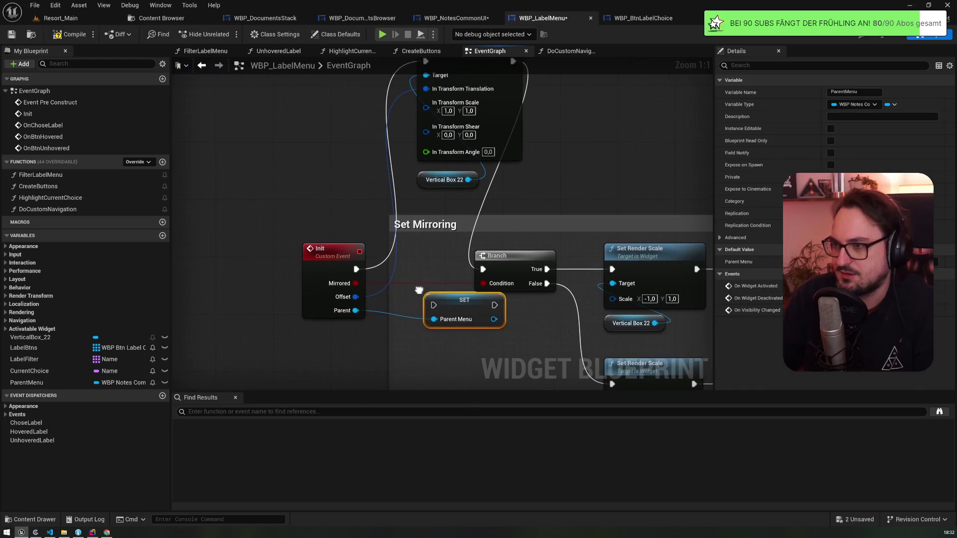
pyautogui.moveTo(454, 300)
pyautogui.mouseDown()
pyautogui.moveTo(455, 277)
pyautogui.moveTo(495, 204)
pyautogui.moveTo(555, 162)
pyautogui.moveTo(570, 103)
pyautogui.moveTo(556, 124)
pyautogui.moveTo(379, 75)
pyautogui.moveTo(397, 75)
pyautogui.moveTo(434, 186)
pyautogui.mouseUp()
pyautogui.moveTo(383, 153); pyautogui.dragTo(419, 197)
pyautogui.moveTo(424, 256); pyautogui.dragTo(435, 181)
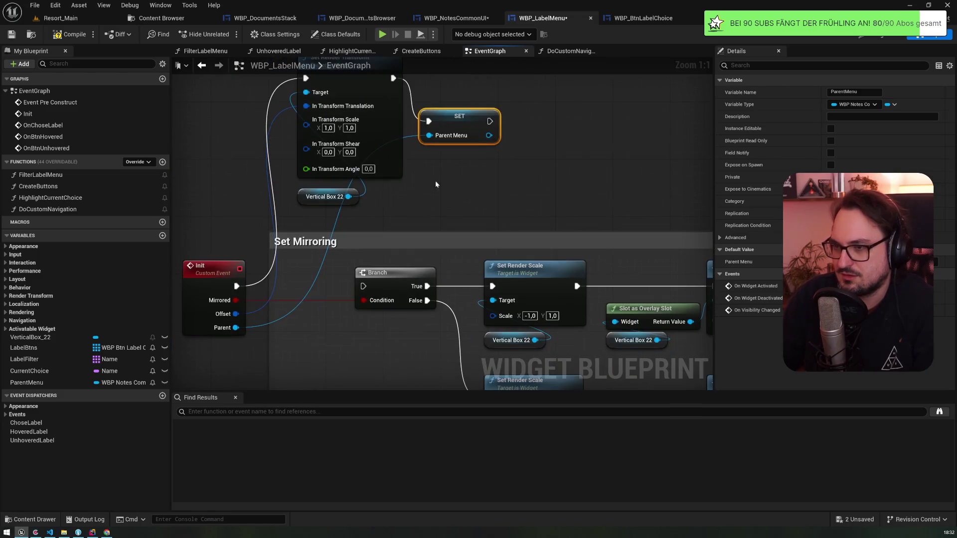
pyautogui.moveTo(489, 121); pyautogui.dragTo(363, 286)
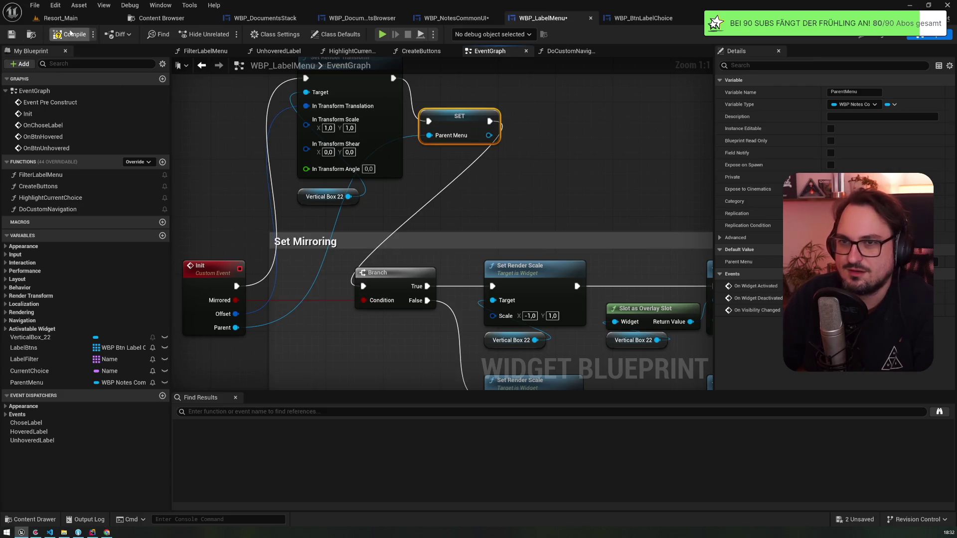
pyautogui.click(14, 35)
pyautogui.click(68, 21)
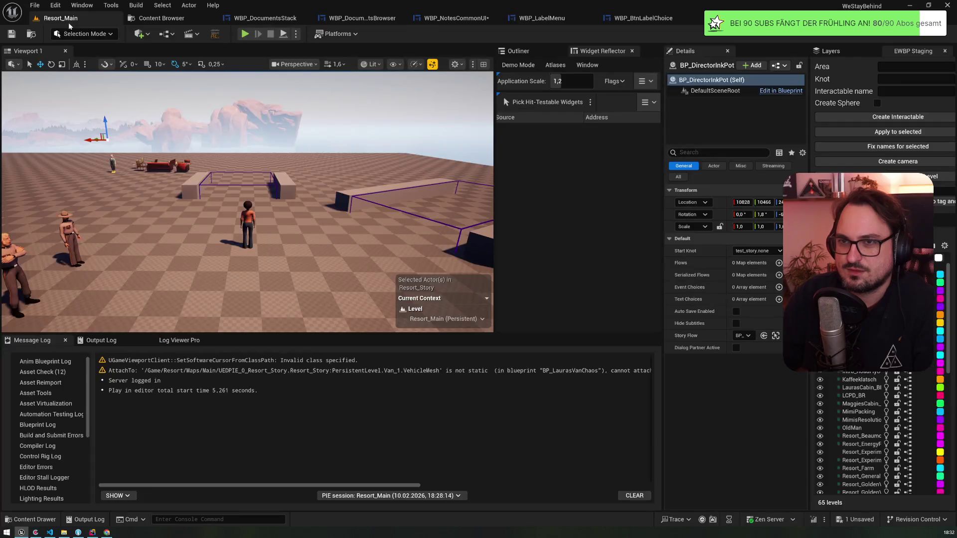
# - In WBP_NotesCommonUI, connect a Self reference to the Init call's Parent input
pyautogui.click(245, 34)
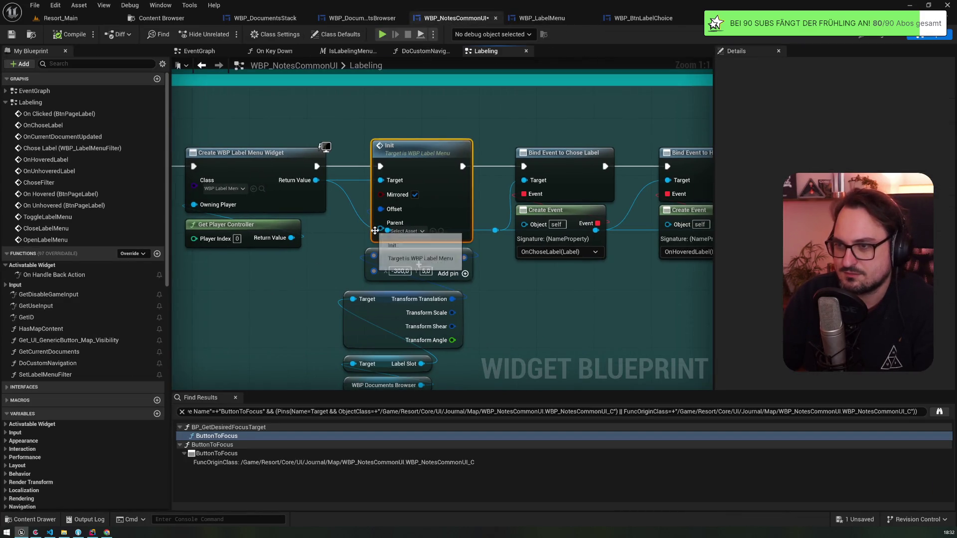
pyautogui.moveTo(380, 228); pyautogui.dragTo(331, 257)
pyautogui.write('self')
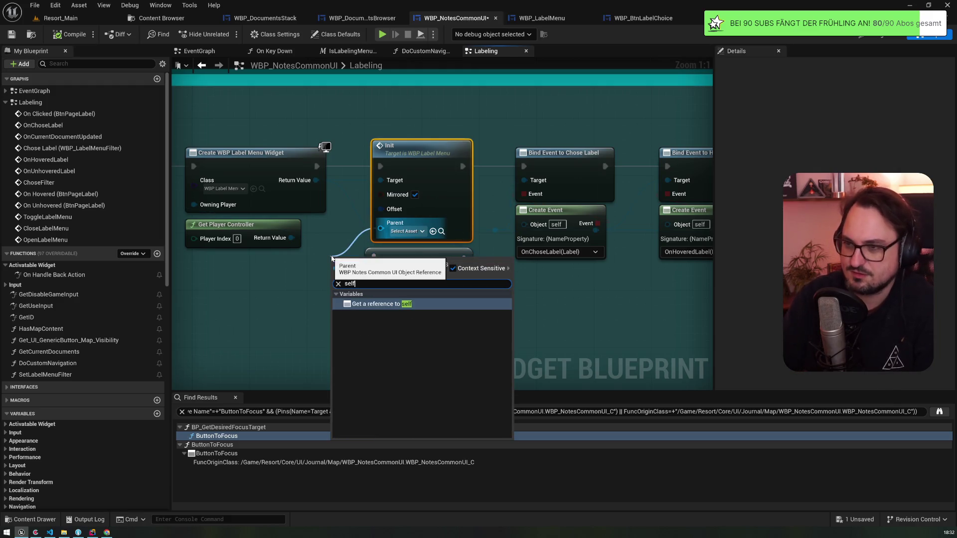
pyautogui.press('Return')
pyautogui.moveTo(357, 263)
pyautogui.mouseDown()
pyautogui.moveTo(329, 260)
pyautogui.moveTo(301, 284)
pyautogui.mouseUp()
pyautogui.click(73, 19)
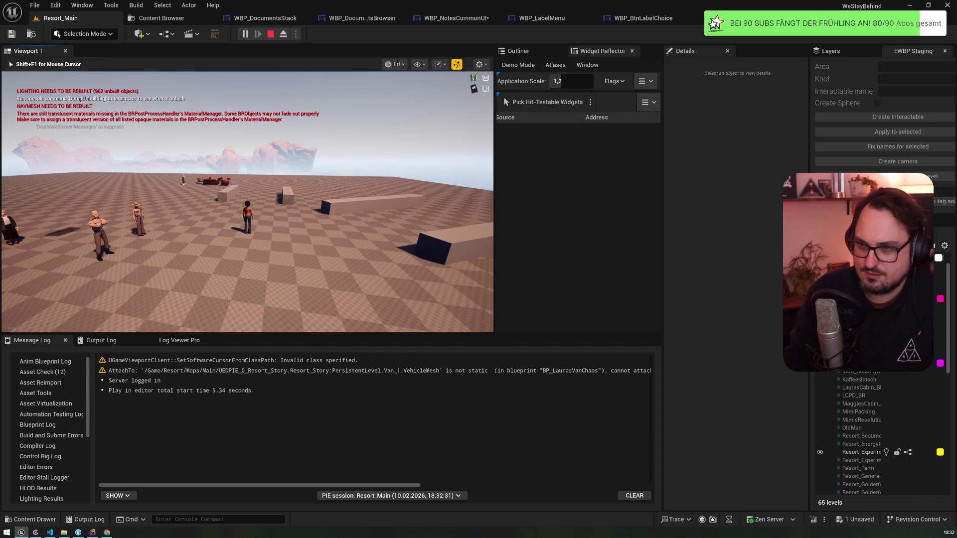
# - Test Left and Right navigation between the meeting-notes page and handwritten letter, then stop play with Esc
pyautogui.press('Right')
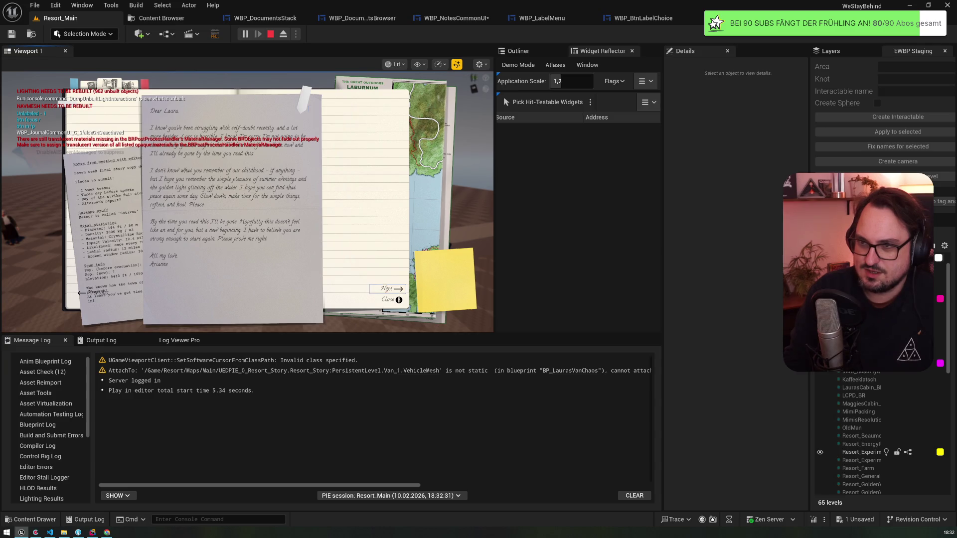
pyautogui.press('Left')
pyautogui.press('Right')
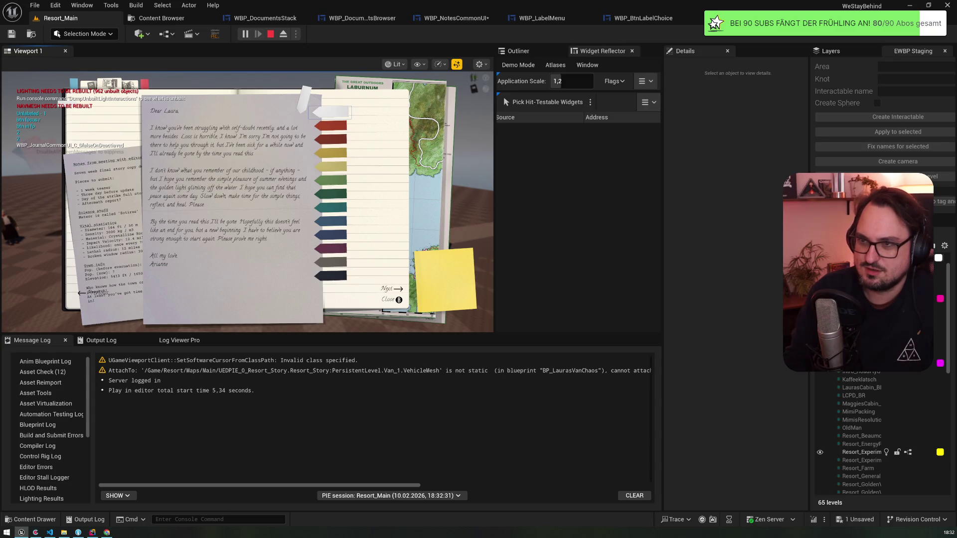
pyautogui.press('Left')
pyautogui.press('Right')
pyautogui.press('Left')
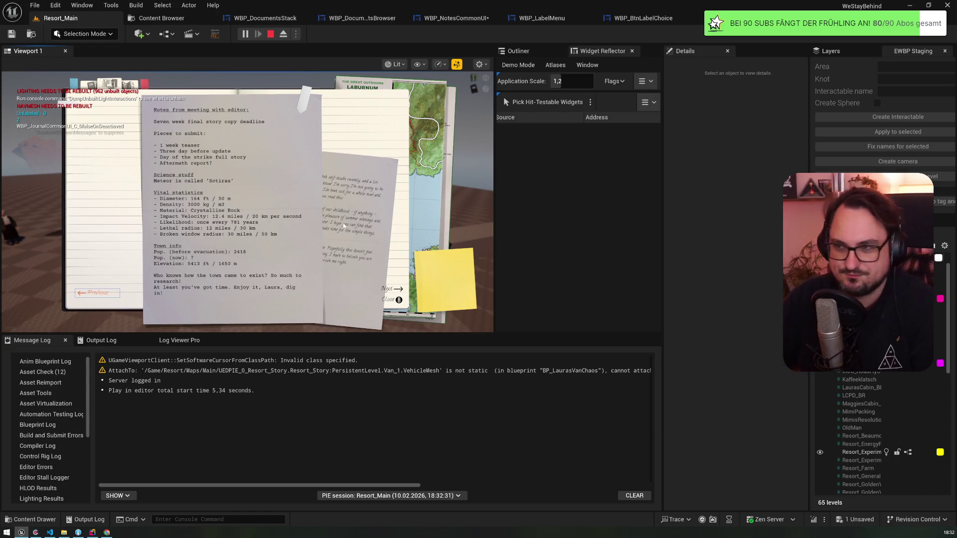
pyautogui.press('Escape')
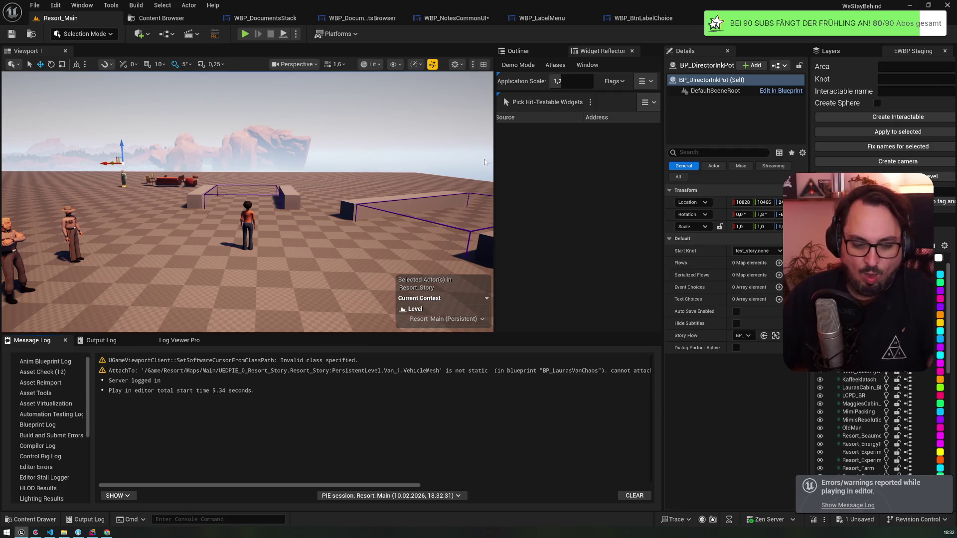
pyautogui.click(554, 16)
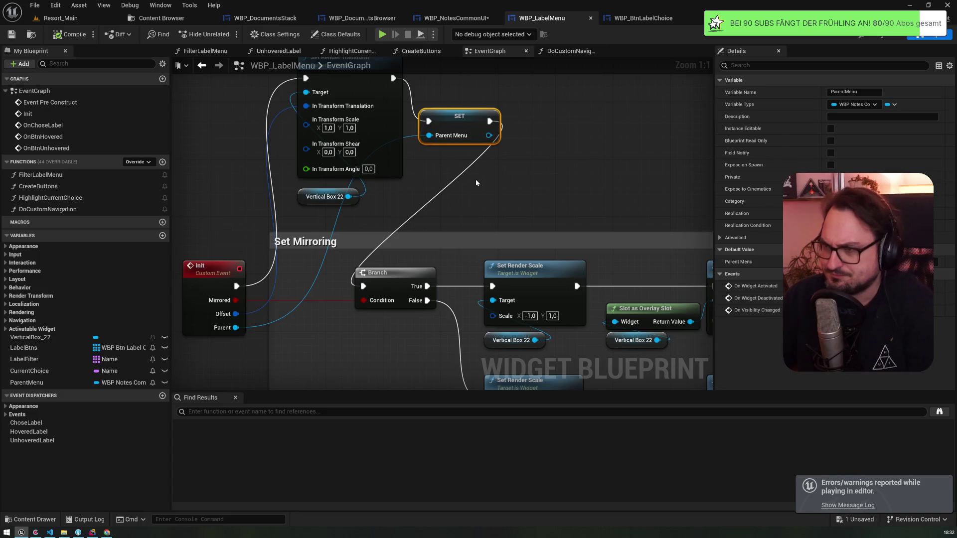
# - In DoCustomNavigation, copy Close Label Menu with its Parent Menu and wire Right to the copy
pyautogui.moveTo(475, 178); pyautogui.dragTo(405, 173)
pyautogui.doubleClick(57, 207)
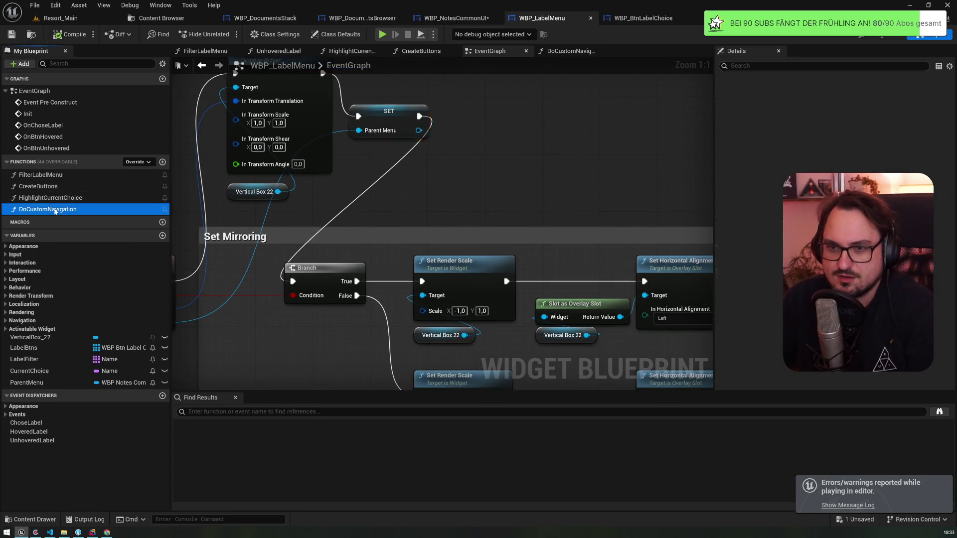
pyautogui.click(457, 170)
pyautogui.moveTo(457, 170); pyautogui.dragTo(572, 171)
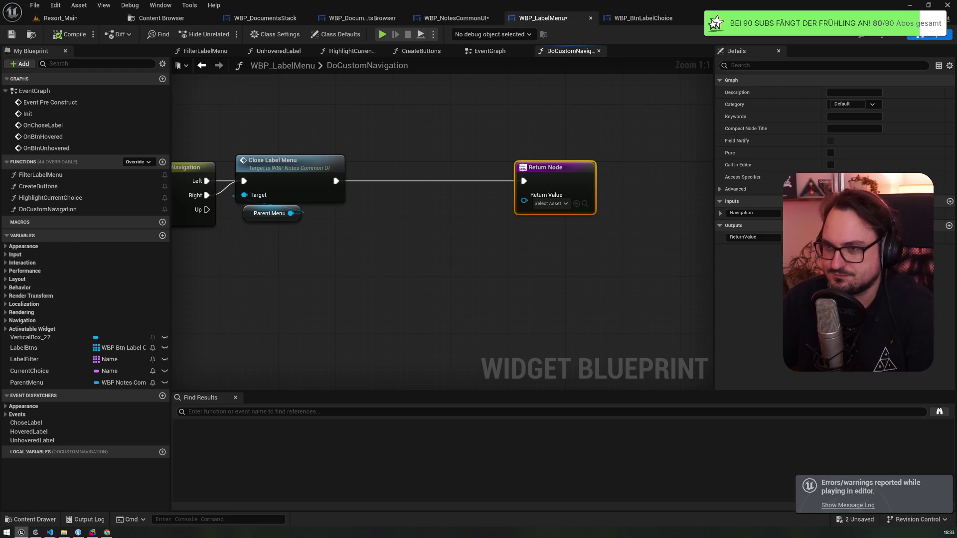
pyautogui.moveTo(255, 210); pyautogui.dragTo(264, 199)
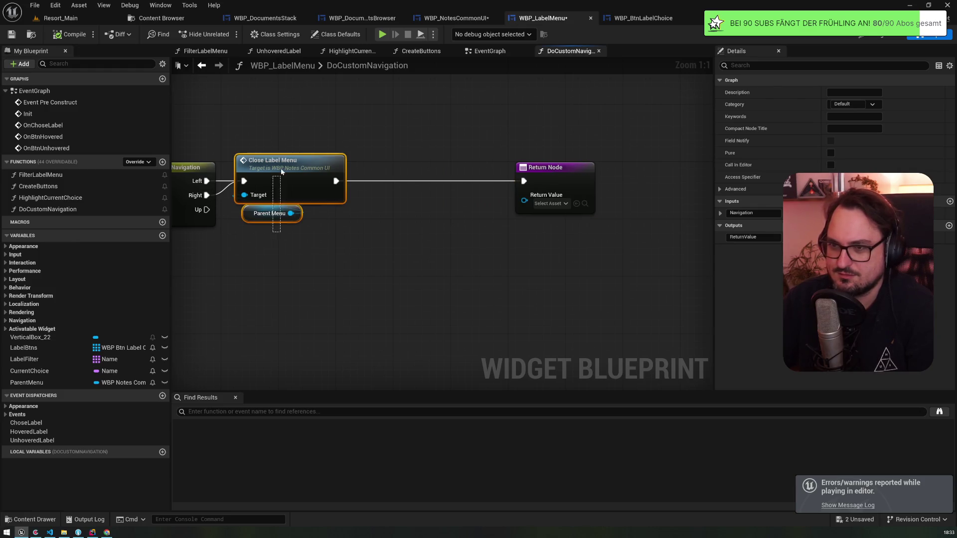
pyautogui.hotkey('ctrl', 'c')
pyautogui.hotkey('ctrl', 'v')
pyautogui.moveTo(206, 195)
pyautogui.mouseDown()
pyautogui.moveTo(240, 248)
pyautogui.moveTo(238, 239)
pyautogui.moveTo(289, 280)
pyautogui.mouseUp()
# - Duplicate the Parent Menu getter and add a Do Custom Navigation call on it
pyautogui.click(264, 307)
pyautogui.hotkey('ctrl', 'c')
pyautogui.hotkey('ctrl', 'v')
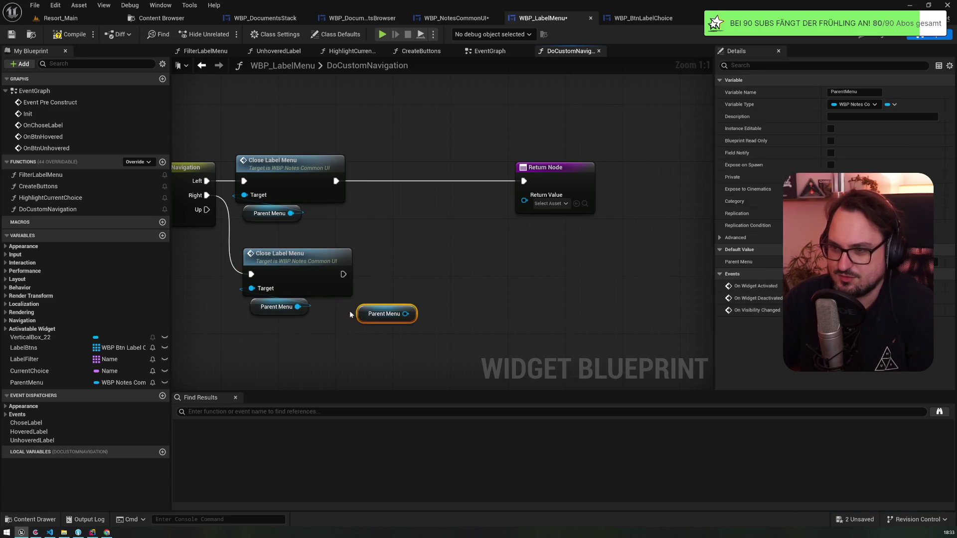
pyautogui.moveTo(405, 313); pyautogui.dragTo(438, 282)
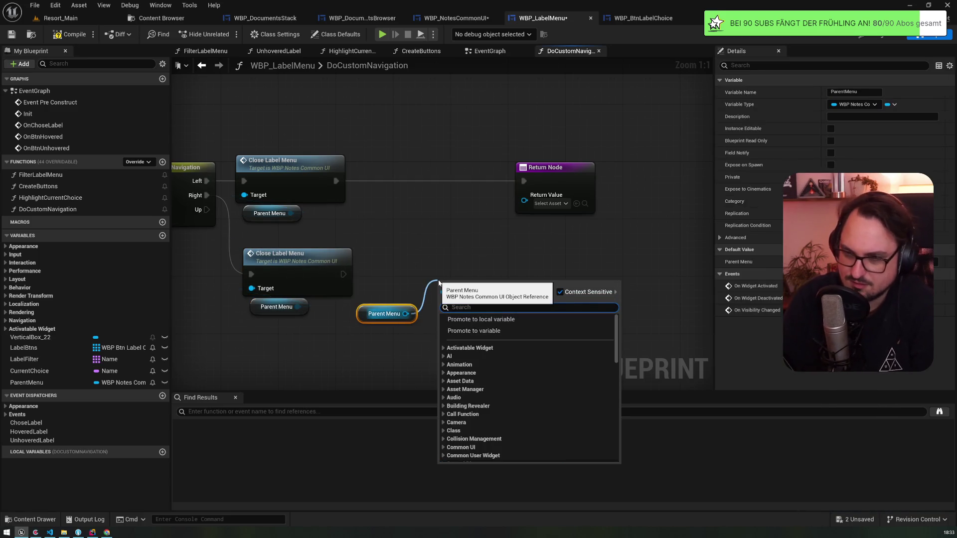
pyautogui.write('navig')
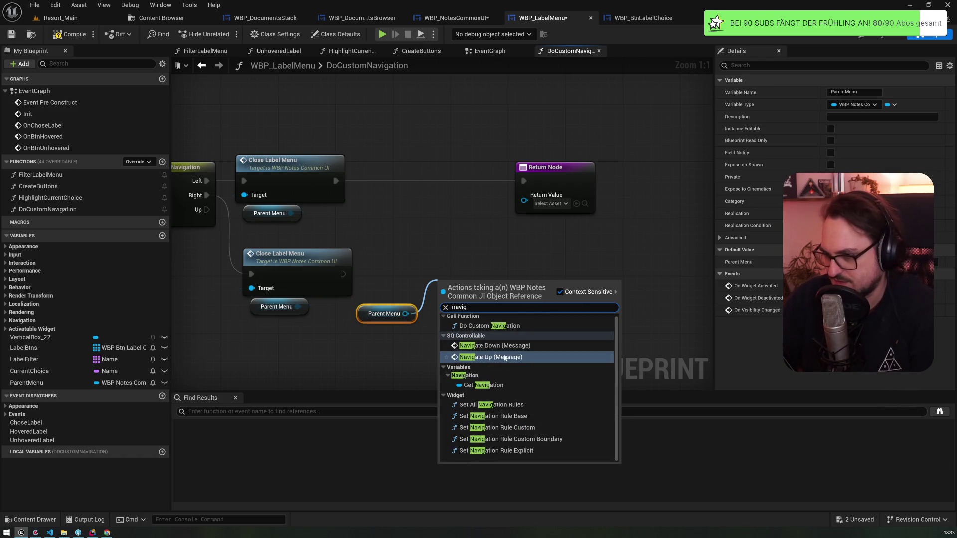
pyautogui.click(514, 328)
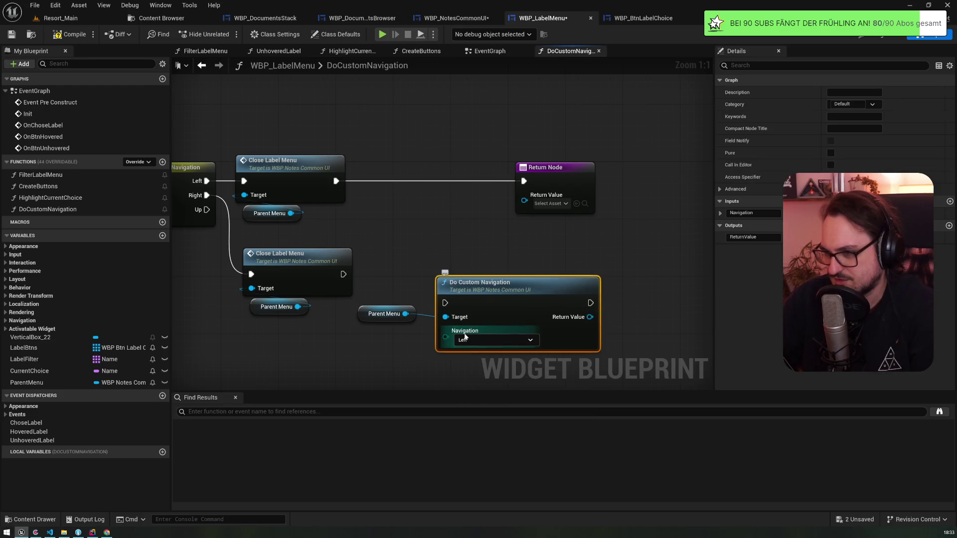
# - Route Right through Do Custom Navigation and then into the lower Close Label Menu
pyautogui.click(455, 315)
pyautogui.click(465, 330)
pyautogui.keyDown('alt'); pyautogui.click(202, 171); pyautogui.keyUp('alt')
pyautogui.moveTo(292, 234)
pyautogui.mouseDown()
pyautogui.moveTo(658, 255)
pyautogui.moveTo(659, 268)
pyautogui.mouseUp()
pyautogui.moveTo(583, 277); pyautogui.dragTo(625, 285)
pyautogui.moveTo(200, 177); pyautogui.dragTo(440, 278)
pyautogui.moveTo(343, 349)
pyautogui.mouseDown()
pyautogui.moveTo(676, 269)
pyautogui.moveTo(490, 264)
pyautogui.mouseUp()
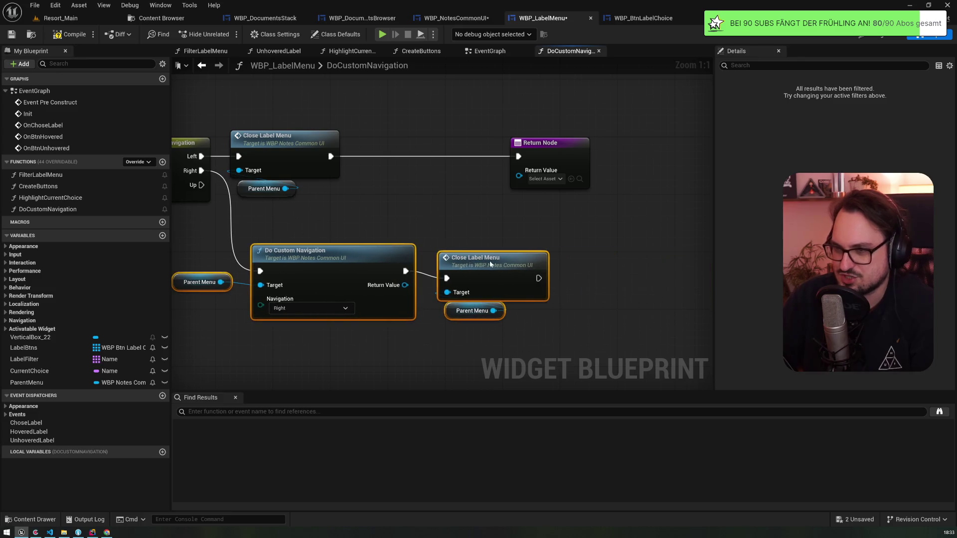
pyautogui.click(187, 348)
pyautogui.moveTo(344, 201)
pyautogui.mouseDown()
pyautogui.moveTo(227, 128)
pyautogui.moveTo(435, 148)
pyautogui.moveTo(421, 148)
pyautogui.mouseUp()
# - Copy Do Custom Navigation with Parent Menu for the Left branch, direction set to Left
pyautogui.moveTo(424, 234); pyautogui.dragTo(214, 294)
pyautogui.hotkey('ctrl', 'c')
pyautogui.hotkey('ctrl', 'v')
pyautogui.moveTo(201, 156)
pyautogui.mouseDown()
pyautogui.moveTo(295, 164)
pyautogui.moveTo(296, 125)
pyautogui.moveTo(252, 77)
pyautogui.mouseUp()
pyautogui.click(334, 202)
pyautogui.click(324, 213)
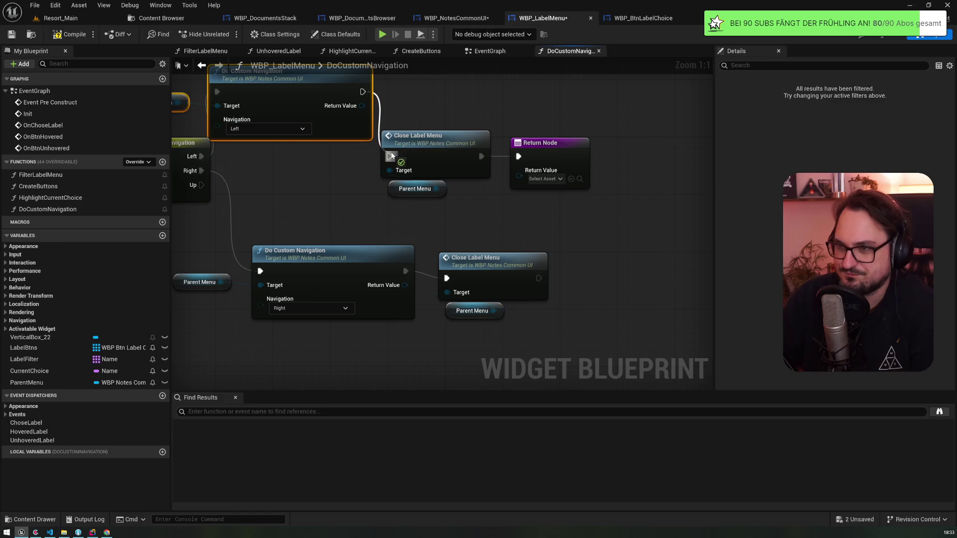
# - Feed the incoming Navigation into Do Custom Navigation, delete the redundant lower nodes, and connect Right upstairs
pyautogui.moveTo(323, 177); pyautogui.dragTo(489, 195)
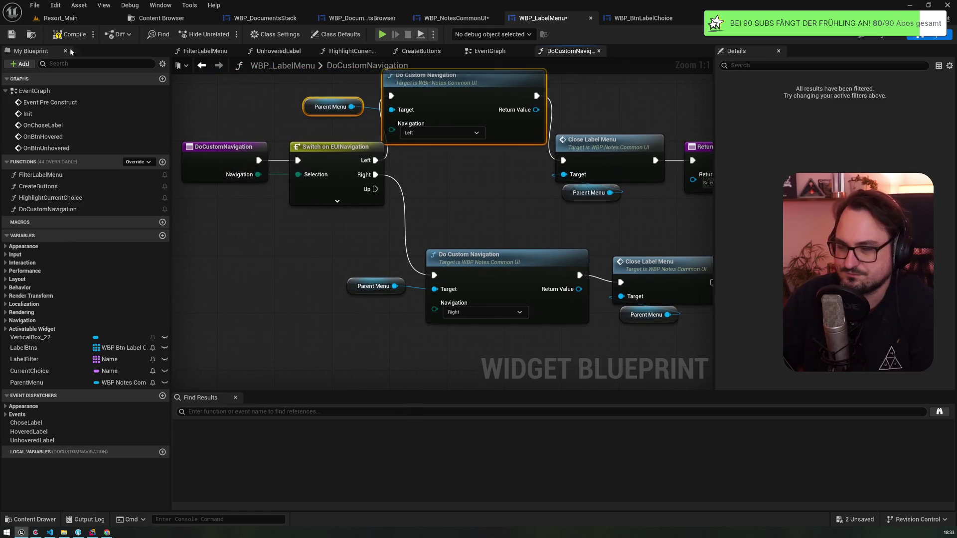
pyautogui.moveTo(399, 194); pyautogui.dragTo(370, 201)
pyautogui.moveTo(232, 186); pyautogui.dragTo(382, 148)
pyautogui.moveTo(314, 265); pyautogui.dragTo(660, 338)
pyautogui.press('Delete')
pyautogui.moveTo(354, 185); pyautogui.dragTo(370, 106)
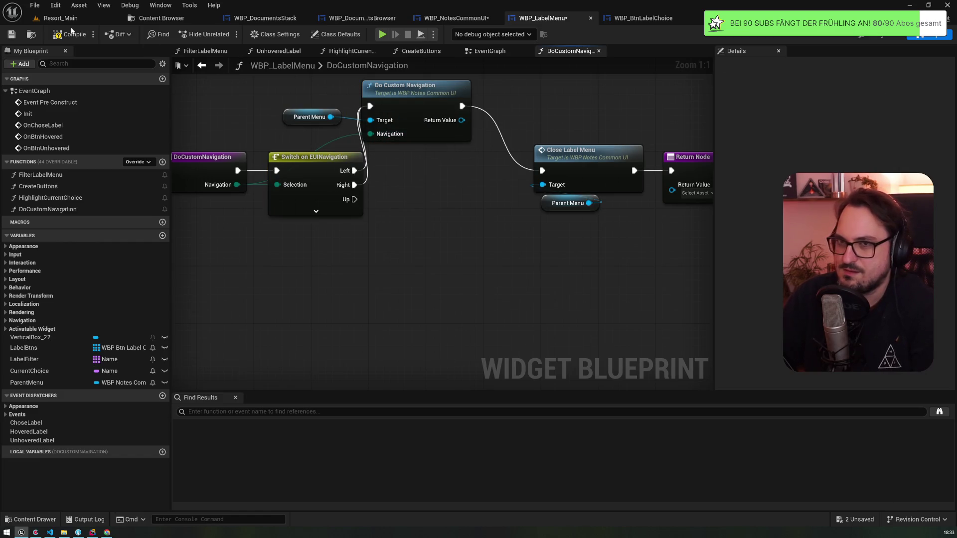
# - Compile and save WBP_LabelMenu, place Parent Menu under Do Custom Navigation, and save again
pyautogui.click(73, 33)
pyautogui.click(11, 35)
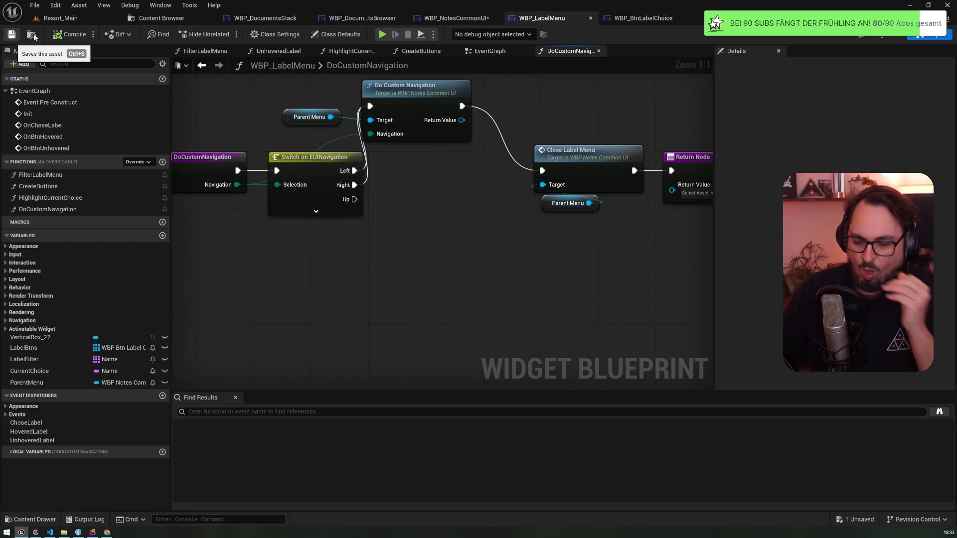
pyautogui.moveTo(398, 92); pyautogui.dragTo(428, 157)
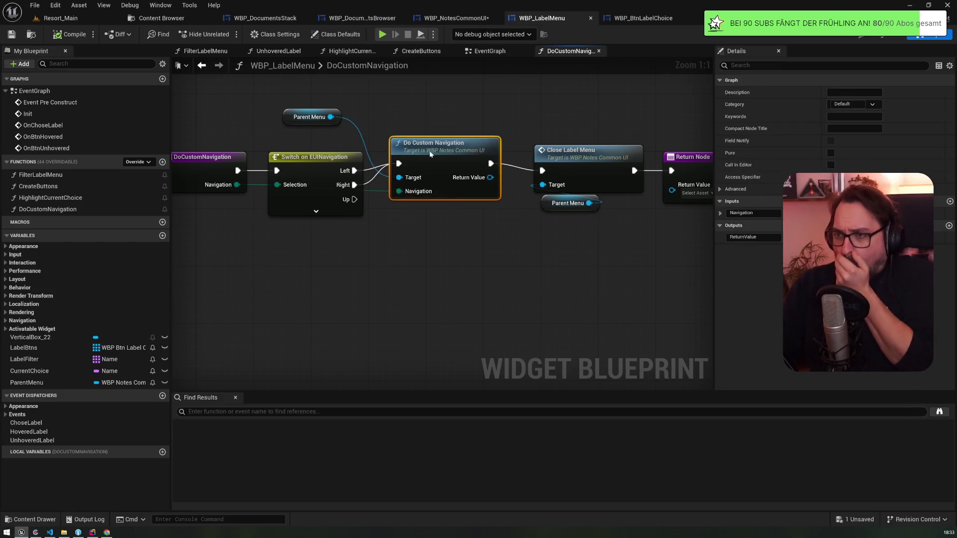
pyautogui.moveTo(309, 118); pyautogui.dragTo(416, 218)
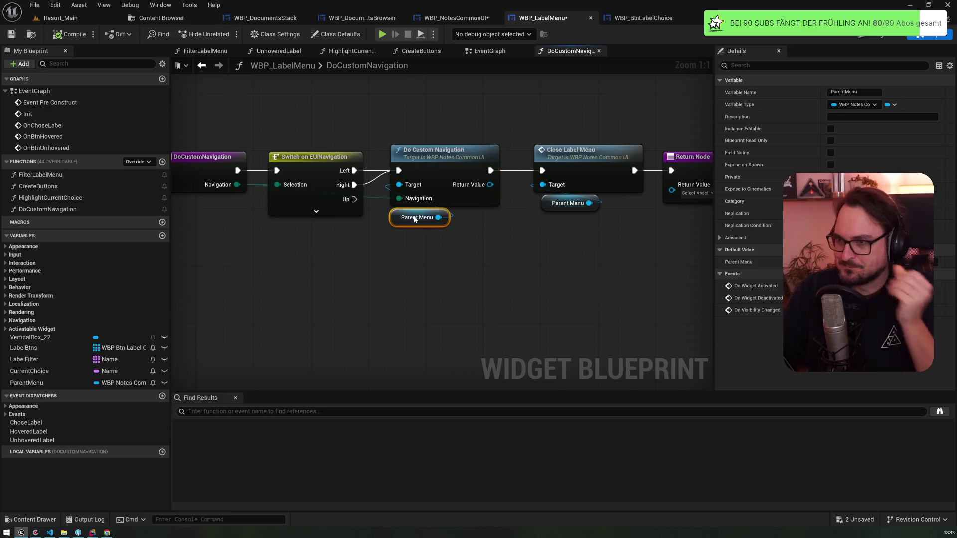
pyautogui.click(11, 35)
pyautogui.click(88, 16)
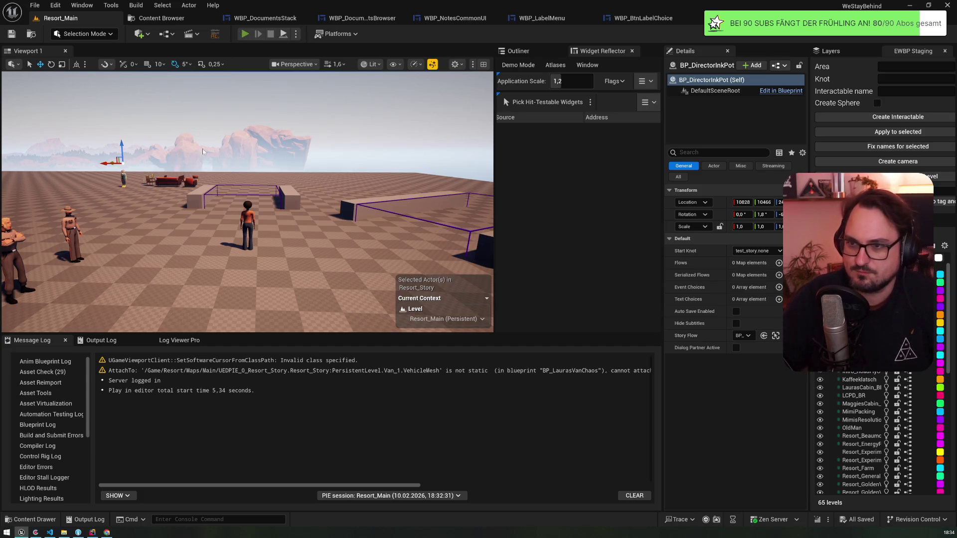
# - Launch play-in-editor and use the arrow keys to move focus between the journal pages and label tabs
pyautogui.click(245, 34)
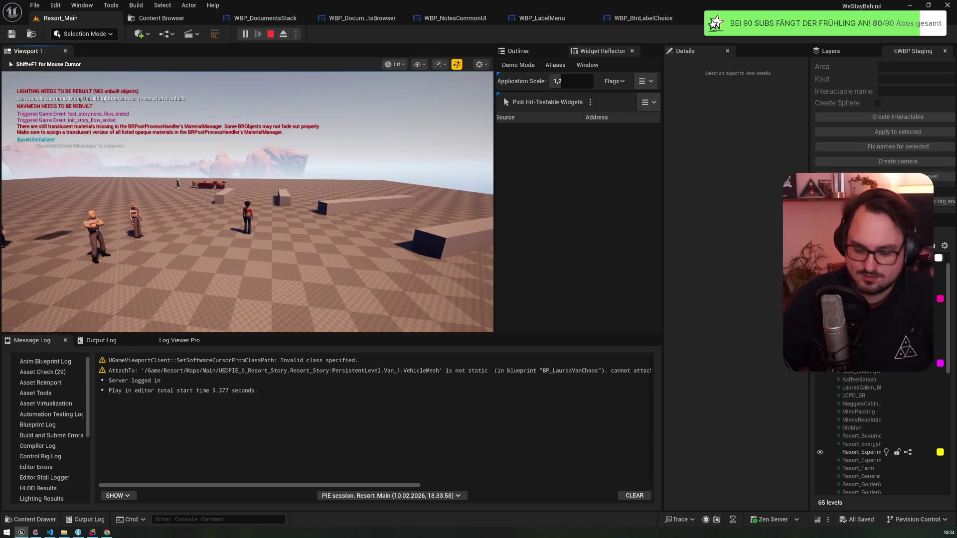
pyautogui.press('Right')
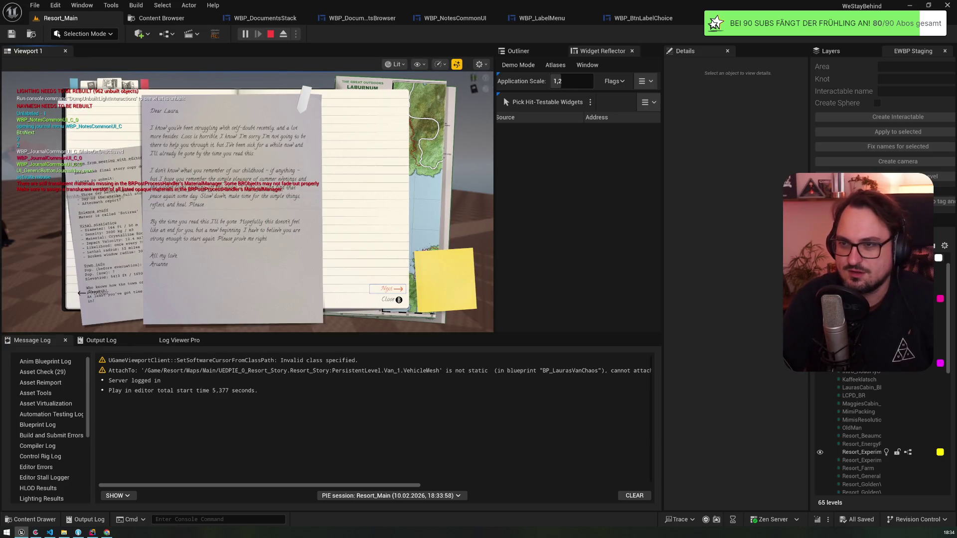
pyautogui.press('Up')
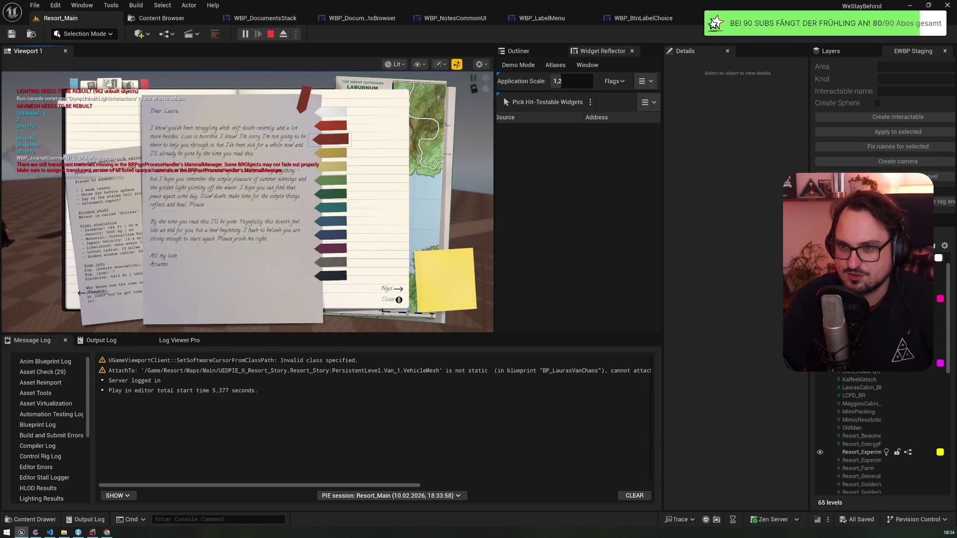
pyautogui.press('Left')
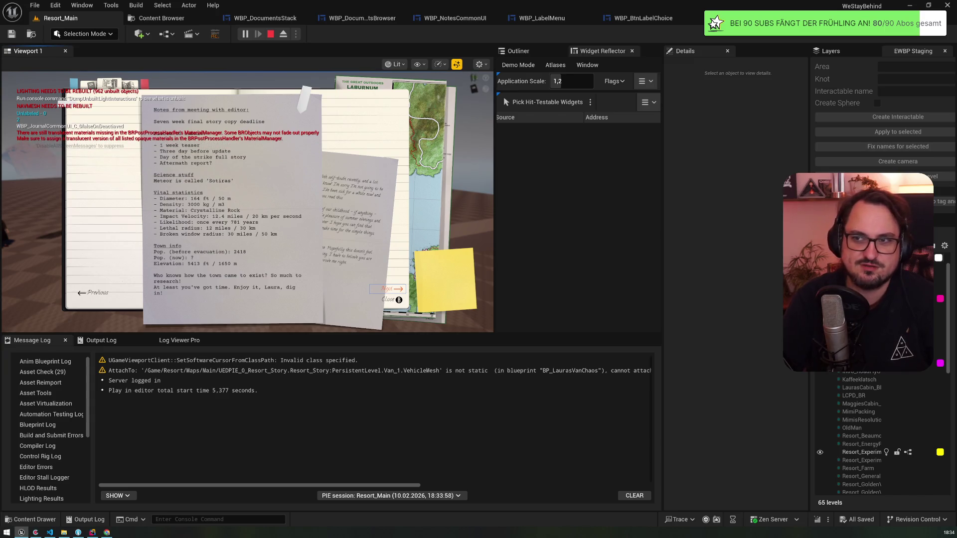
pyautogui.press('Up')
pyautogui.press('Right')
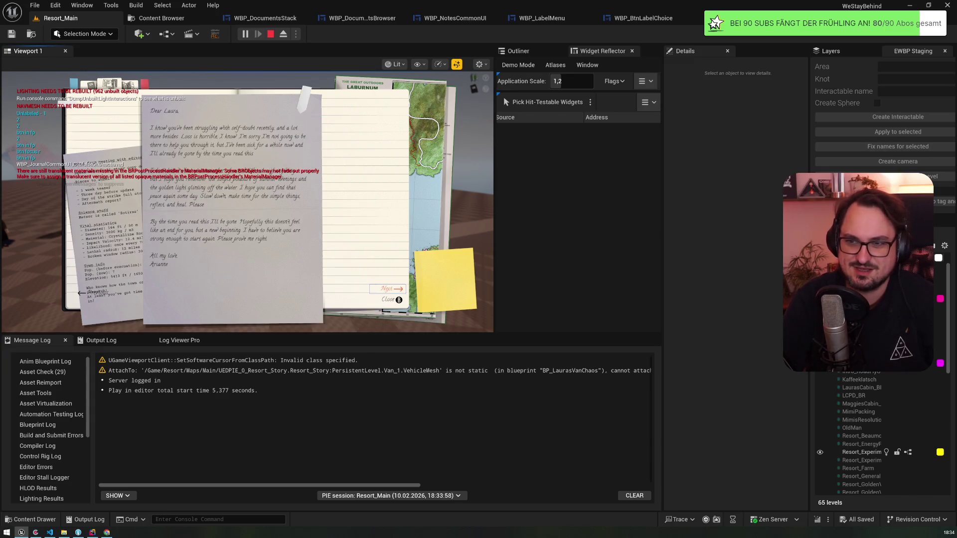
pyautogui.press('Up')
pyautogui.press('Left')
pyautogui.press('Right')
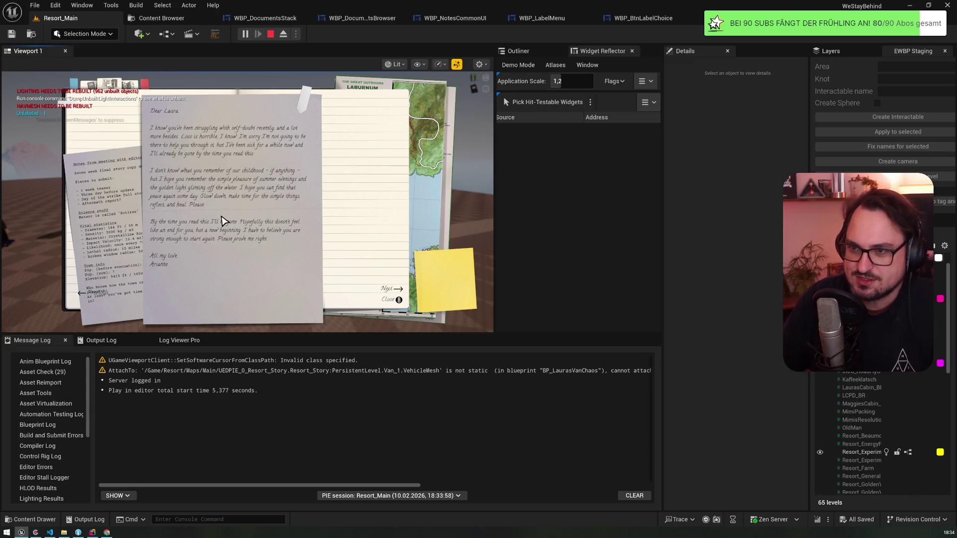
# - Give the handwritten letter a green label and bring it back in front of the notes
pyautogui.press('Return')
pyautogui.press('Down')
pyautogui.press('Down')
pyautogui.press('Down')
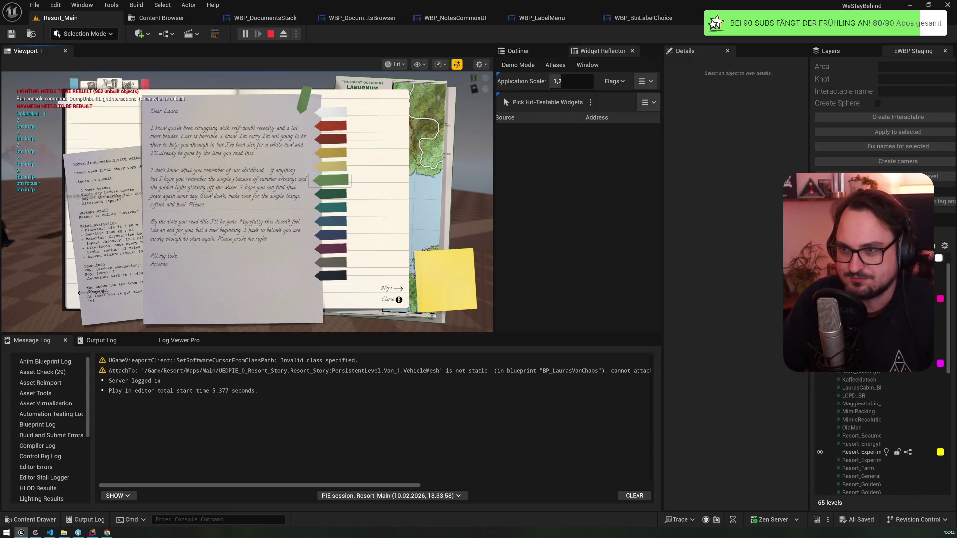
pyautogui.press('Return')
pyautogui.press('Return')
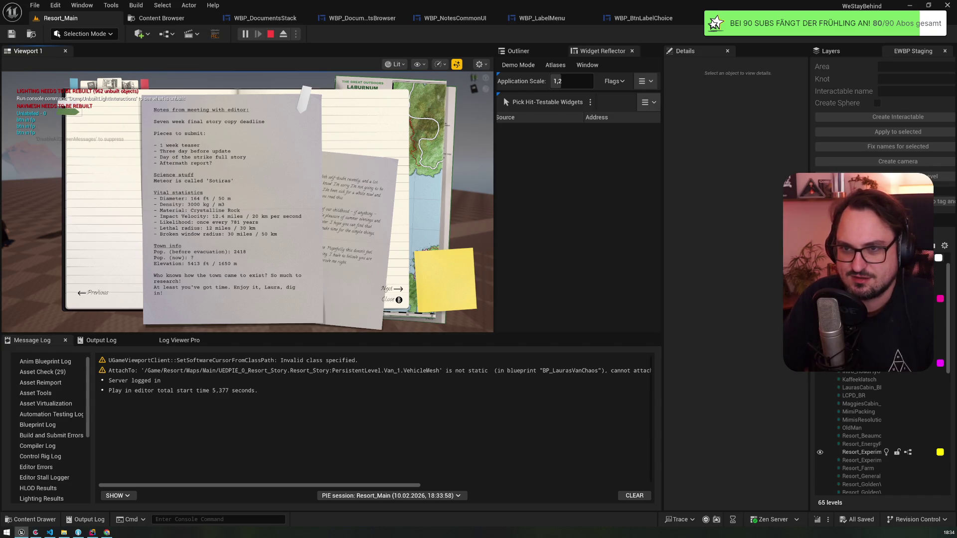
pyautogui.press('Return')
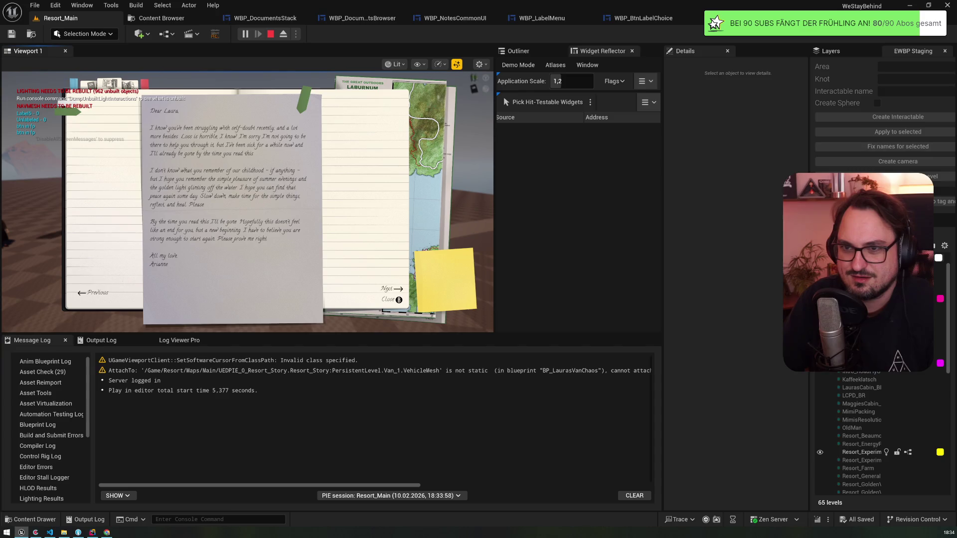
# - Page between the letter and meeting notes, checking focus moves from Close up to Next and Previous
pyautogui.press('Return')
pyautogui.press('Return')
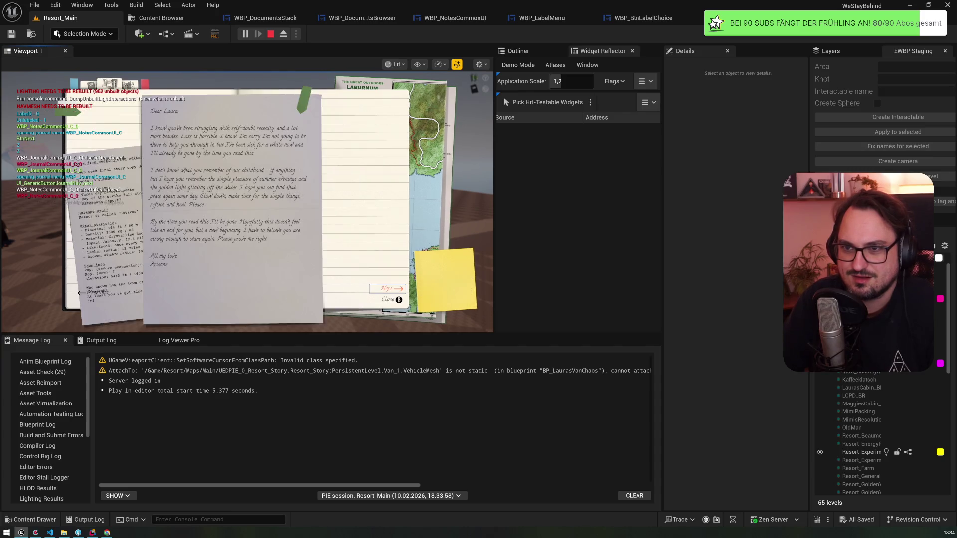
pyautogui.press('Return')
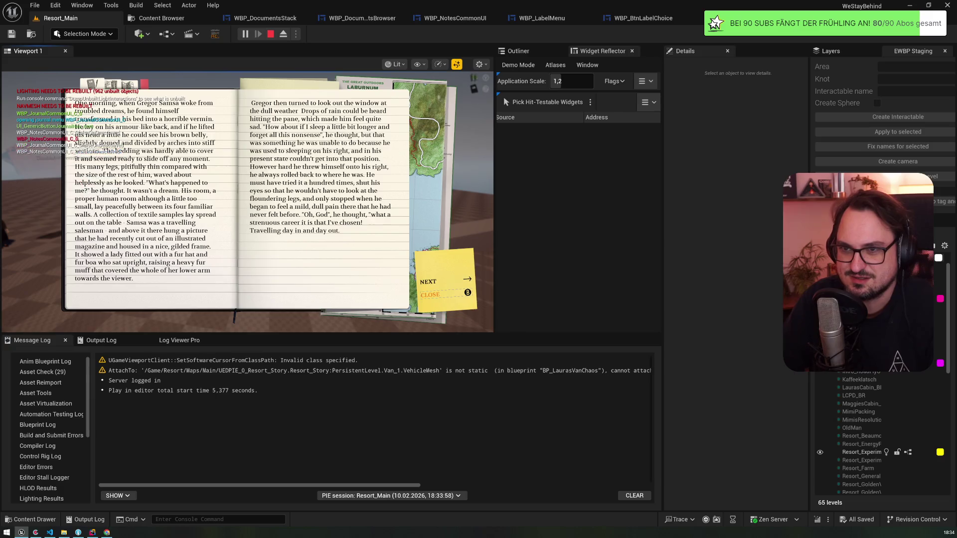
pyautogui.press('Return')
pyautogui.press('Up')
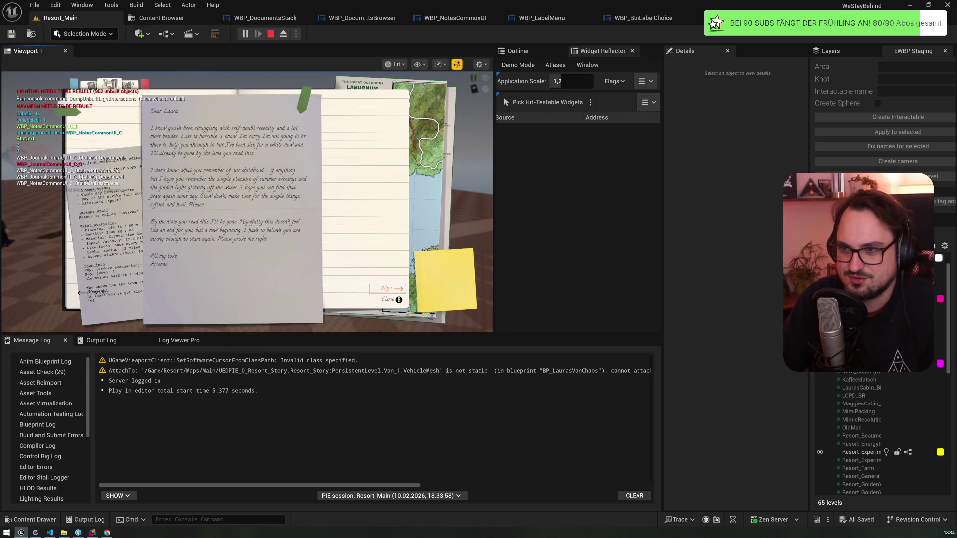
pyautogui.press('Return')
pyautogui.press('Return')
pyautogui.press('Return')
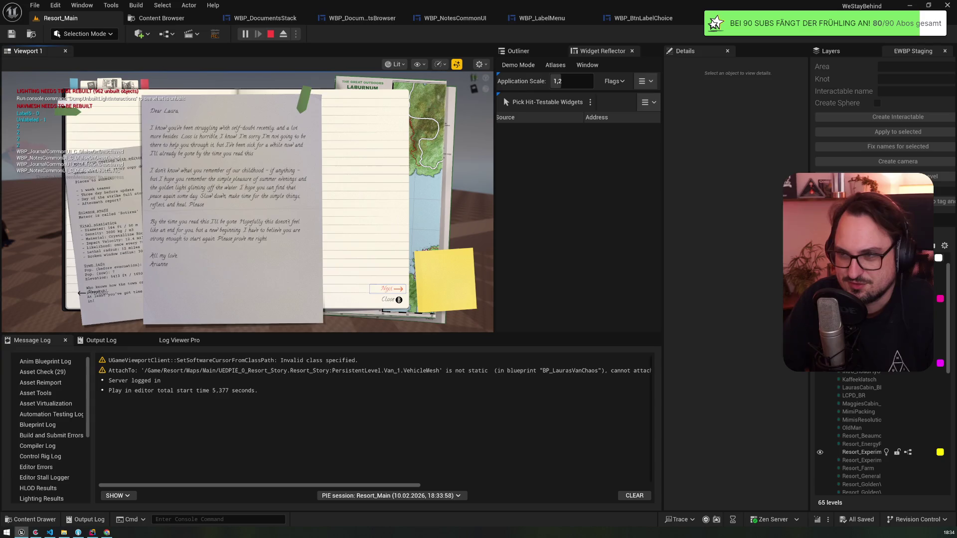
pyautogui.press('Return')
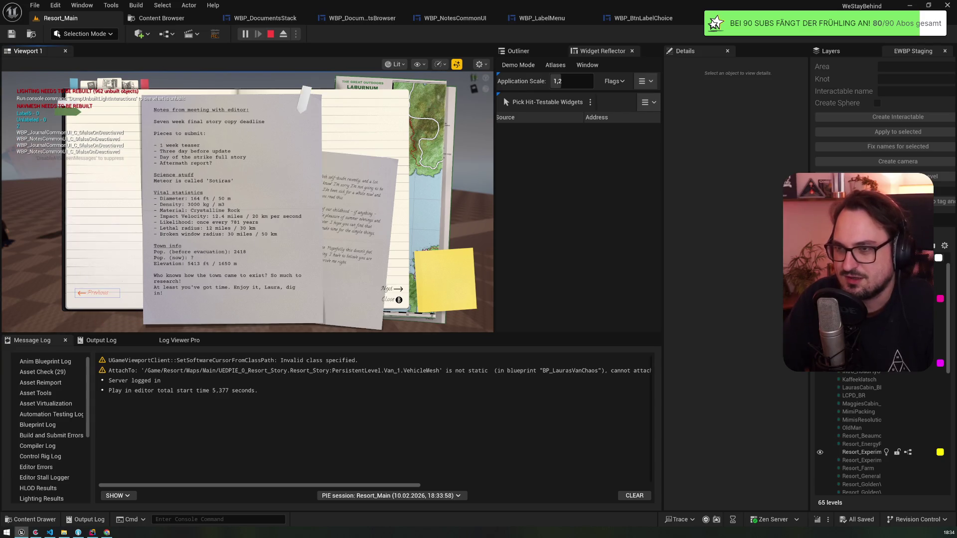
pyautogui.press('Return')
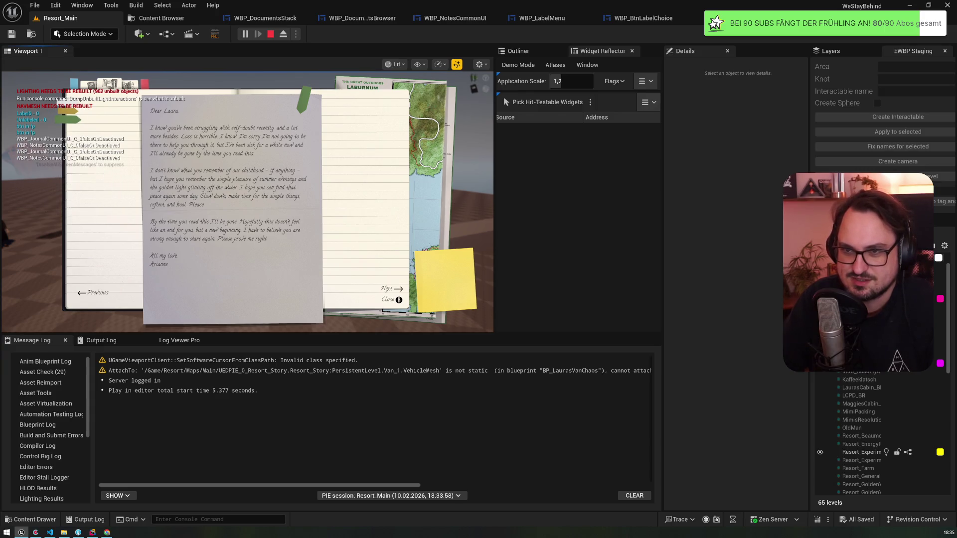
# - Keep switching between the Dear Laura letter and typed notes using Enter and Left/Right keys
pyautogui.press('Return')
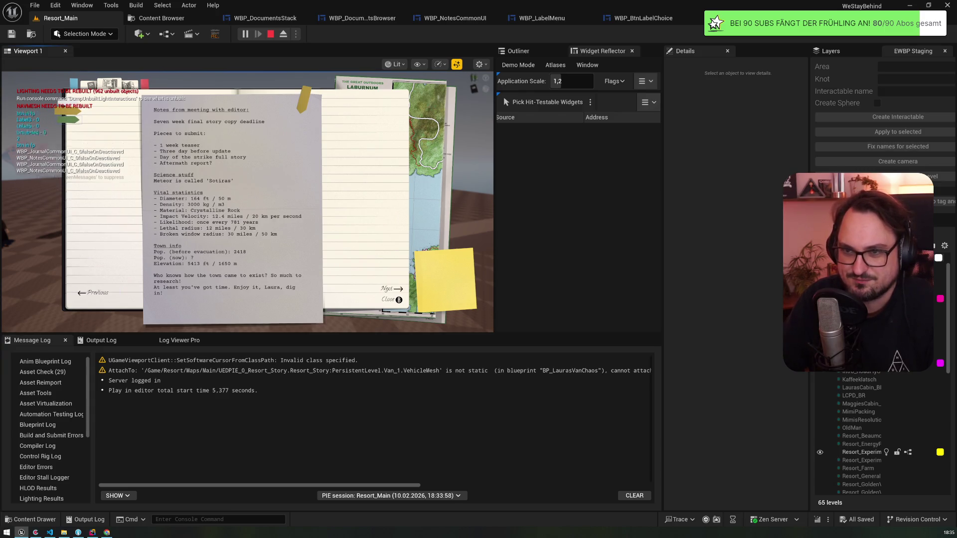
pyautogui.press('Return')
pyautogui.press('Return')
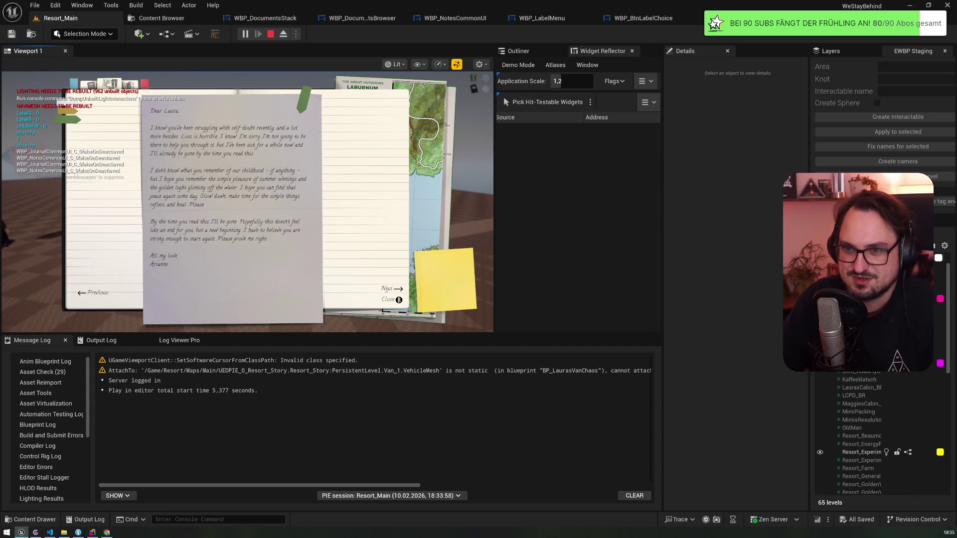
pyautogui.press('Return')
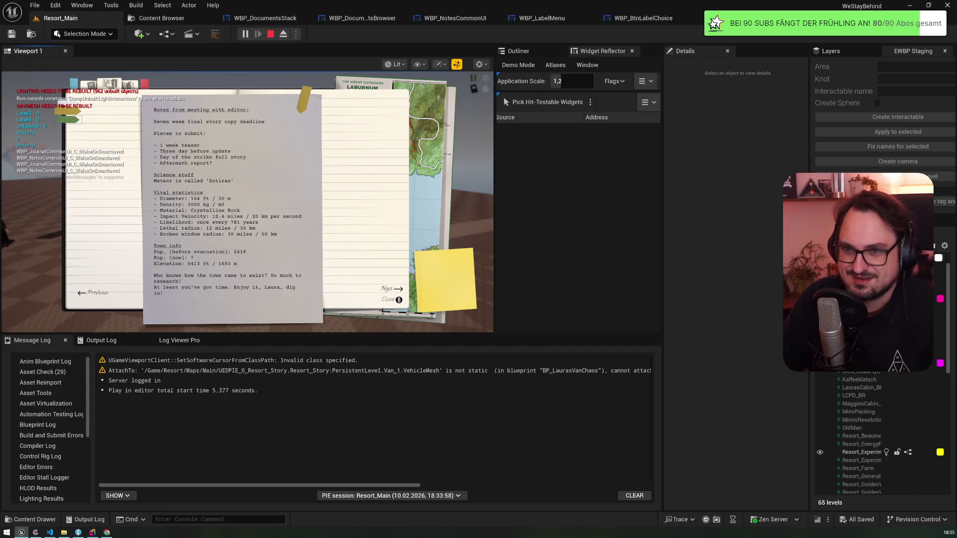
pyautogui.press('Return')
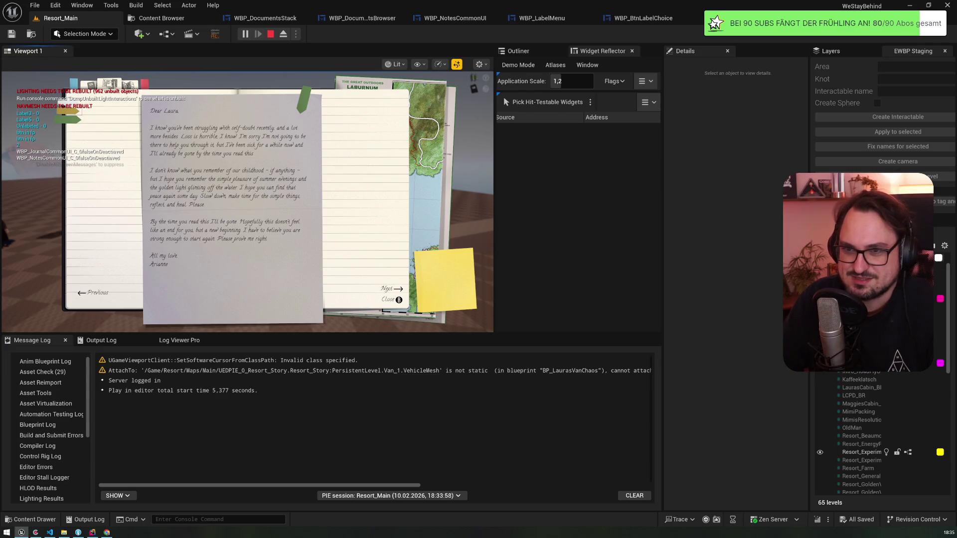
pyautogui.press('Return')
pyautogui.press('Return')
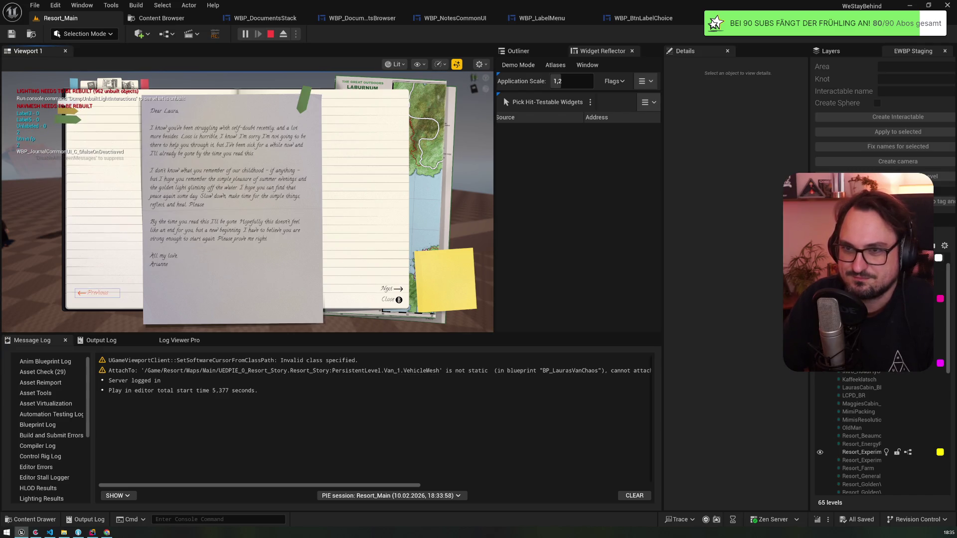
pyautogui.press('Return')
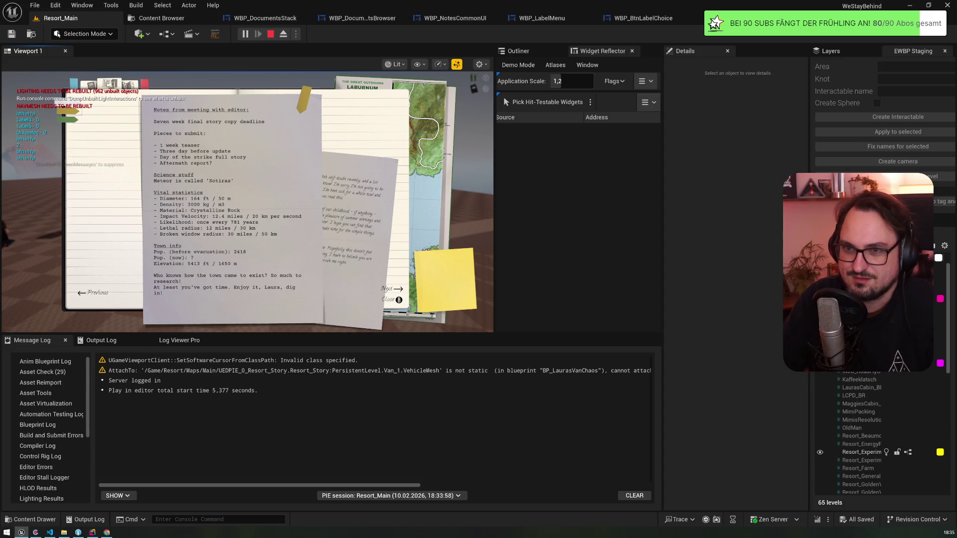
pyautogui.press('Right')
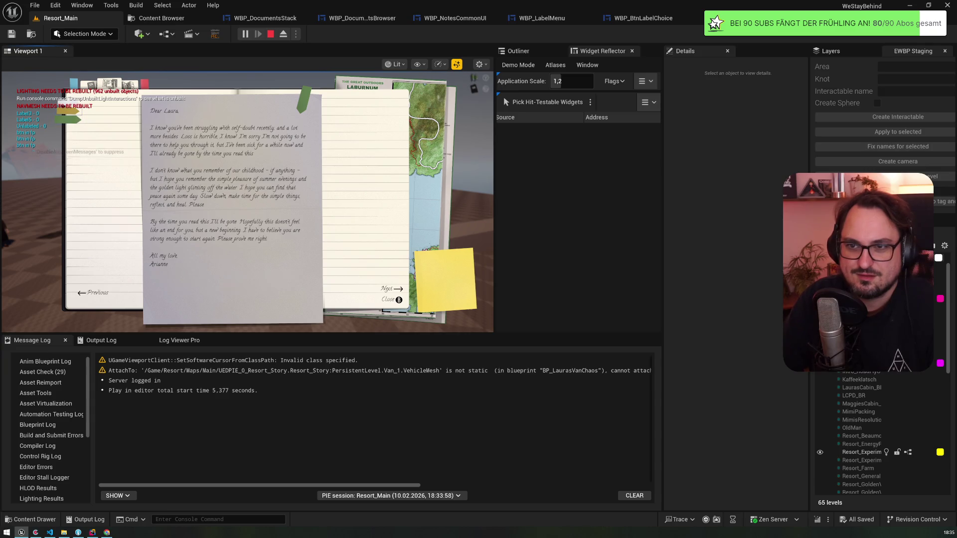
pyautogui.press('Left')
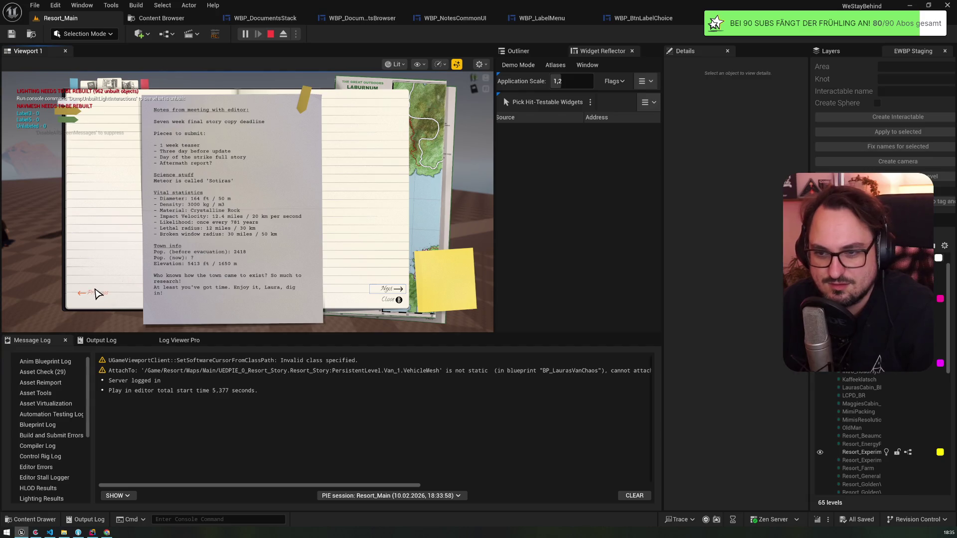
# - Flip the pages by clicking, then stop play-in-editor and open WBP_DocumentsStack
pyautogui.click(69, 119)
pyautogui.click(69, 120)
pyautogui.click(70, 121)
pyautogui.click(70, 122)
pyautogui.click(69, 119)
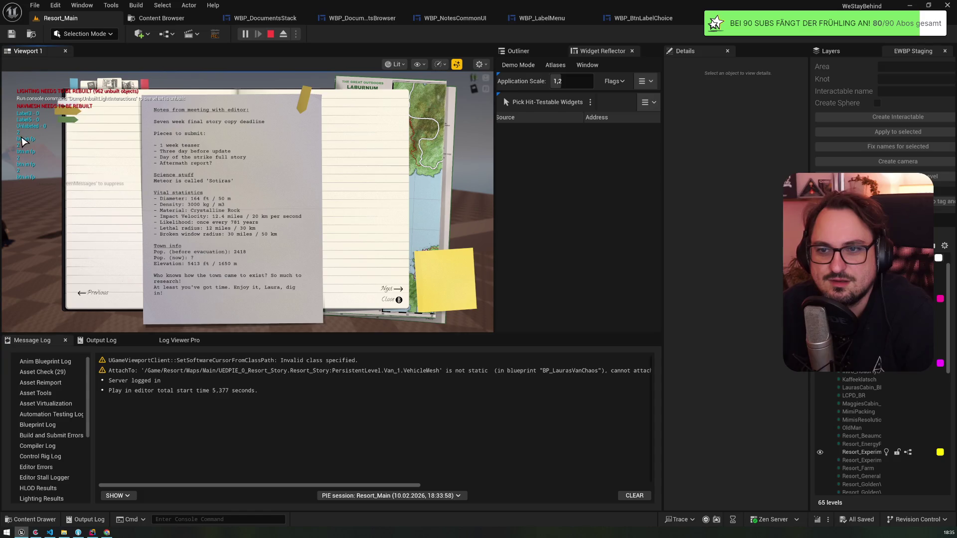
pyautogui.click(69, 121)
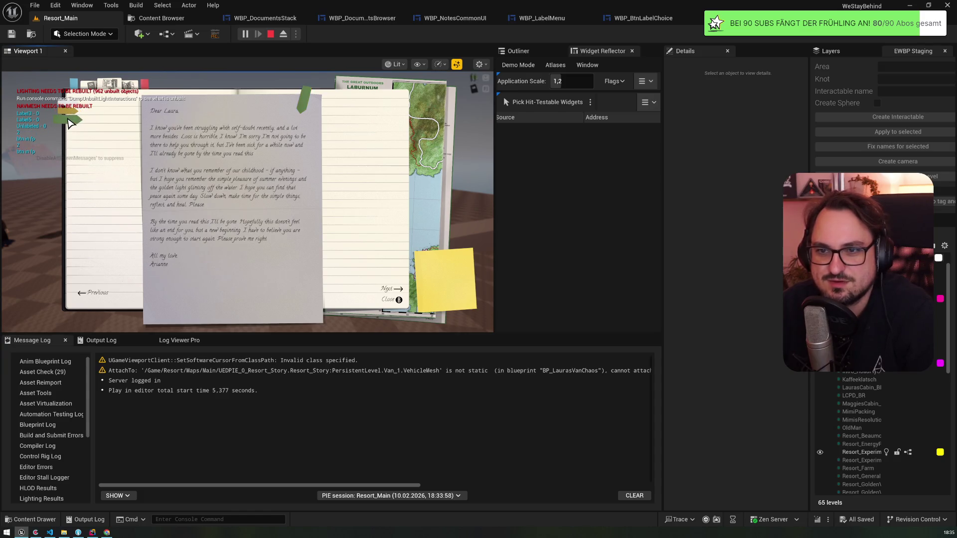
pyautogui.press('Escape')
pyautogui.click(271, 19)
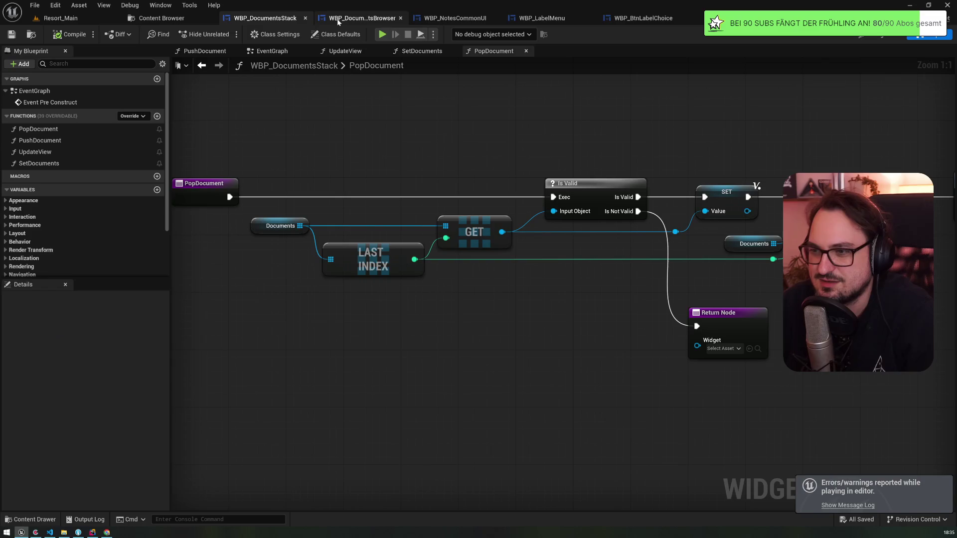
# - Cycle through the DocumentsBrowser, LabelMenu, BtnLabelChoice and DocumentsStack tabs, ending on WBP_NotesCommonUI's Designer layout
pyautogui.click(339, 19)
pyautogui.click(454, 18)
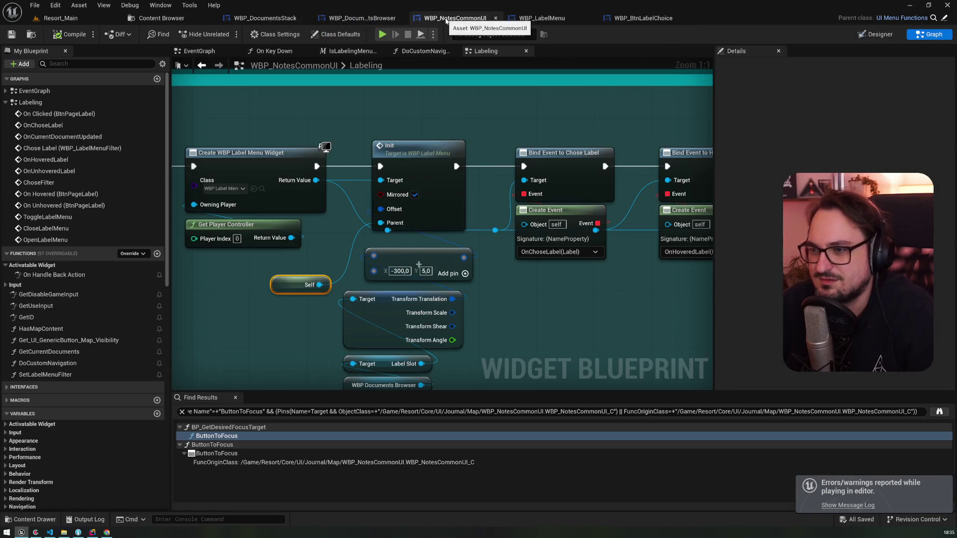
pyautogui.scroll(-3, 273, 160)
pyautogui.scroll(-3, 483, 132)
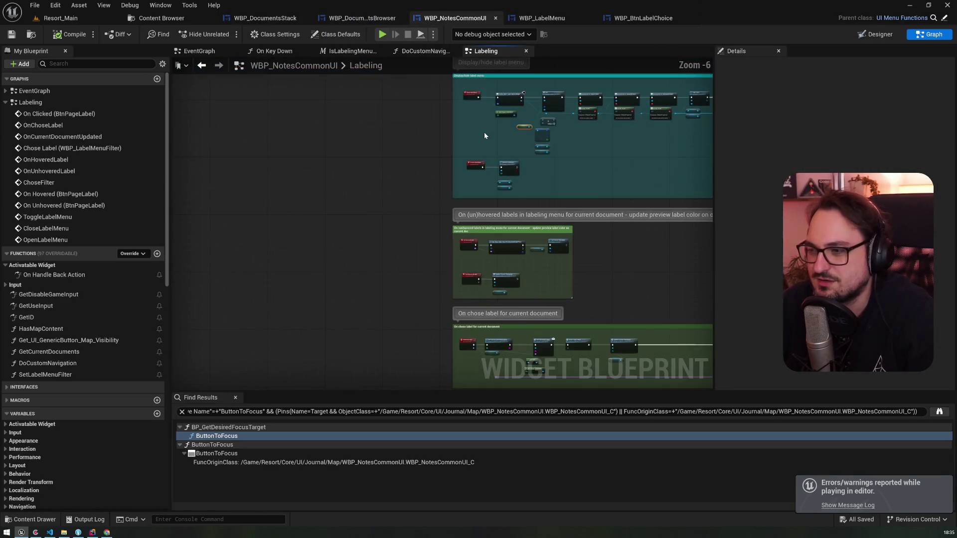
pyautogui.click(533, 18)
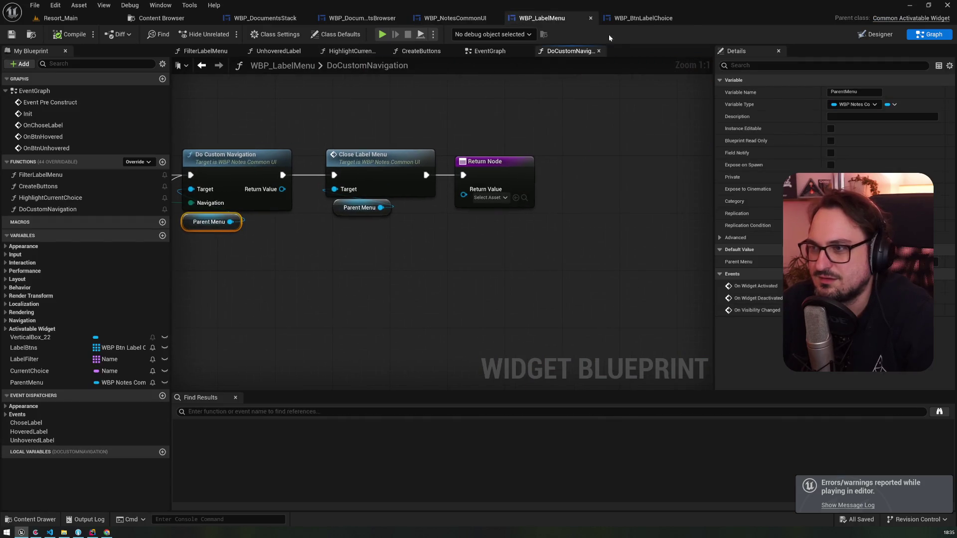
pyautogui.click(621, 19)
pyautogui.click(368, 18)
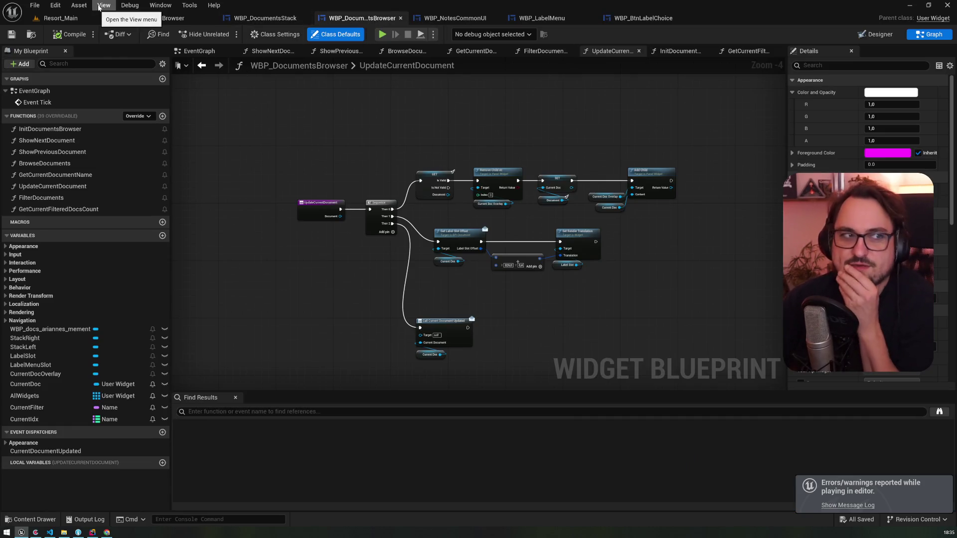
pyautogui.click(57, 18)
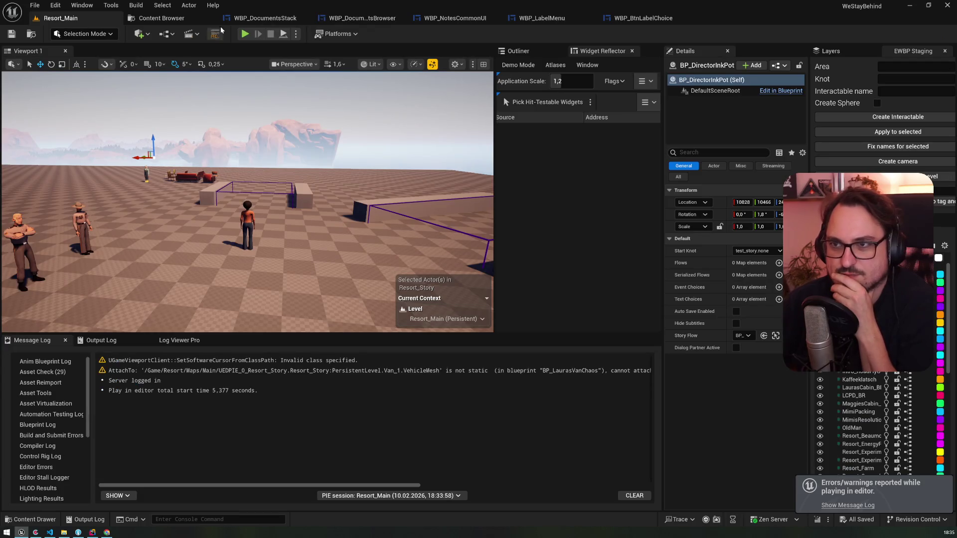
pyautogui.click(264, 18)
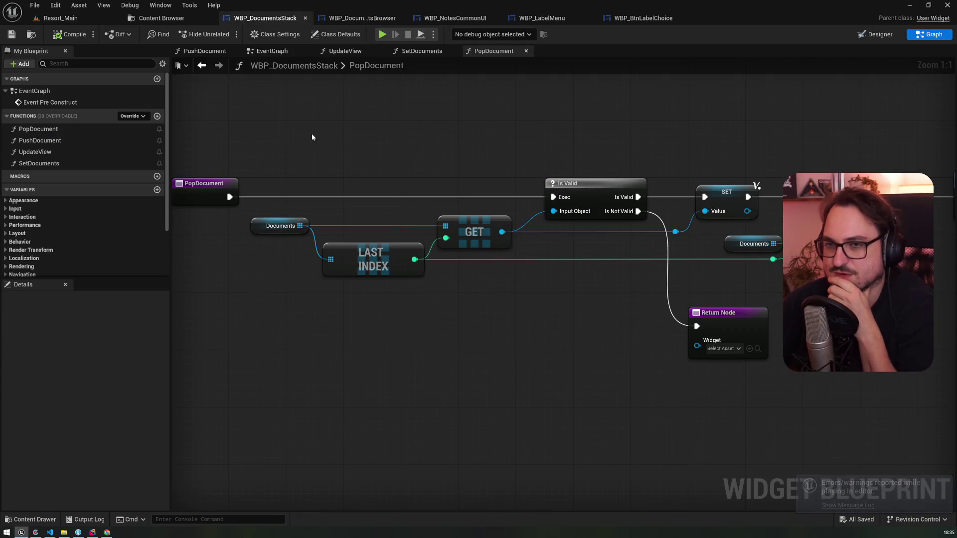
pyautogui.click(357, 18)
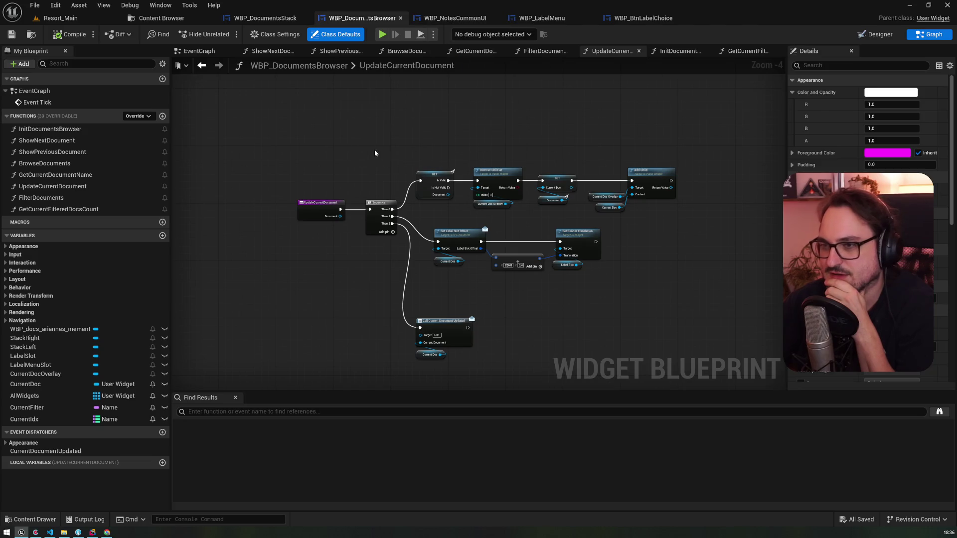
pyautogui.click(455, 19)
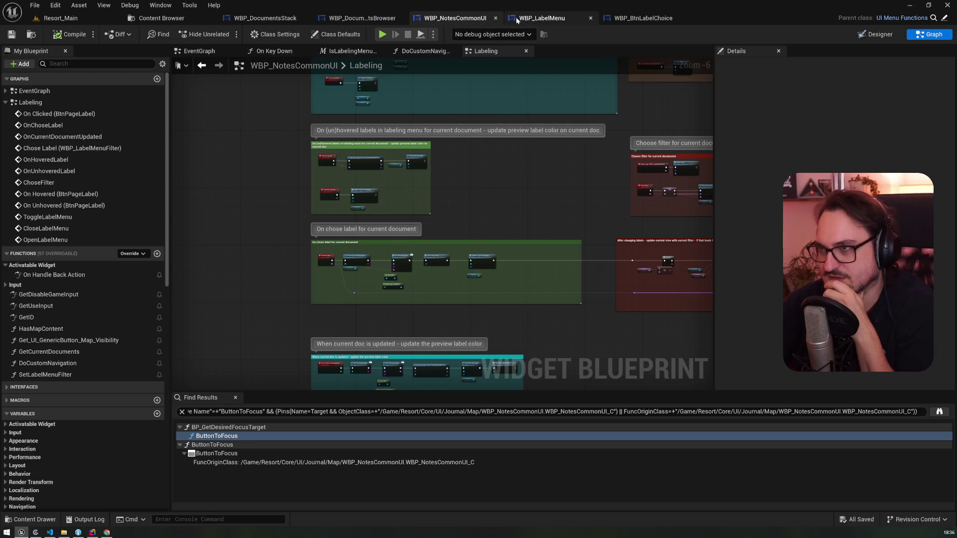
pyautogui.click(542, 18)
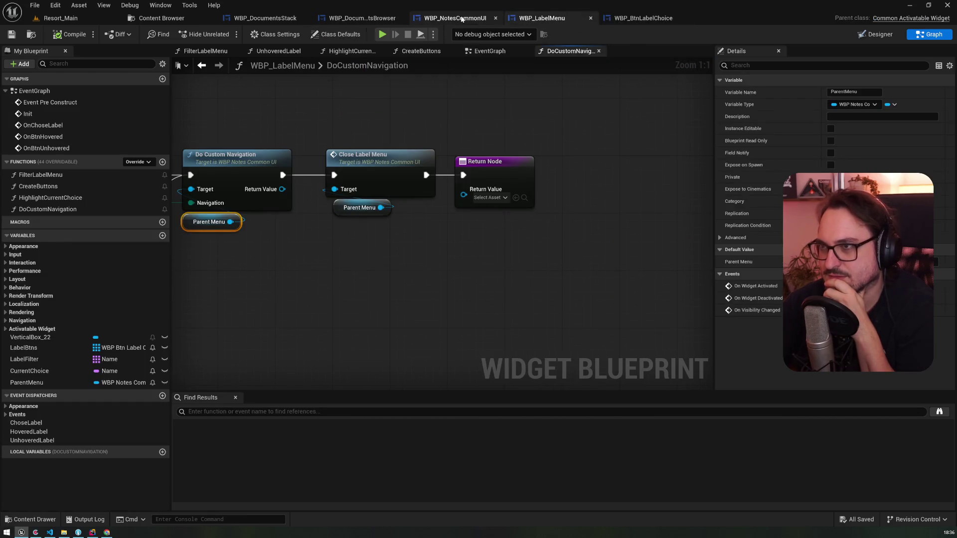
pyautogui.click(454, 18)
pyautogui.hotkey('alt', 'Left')
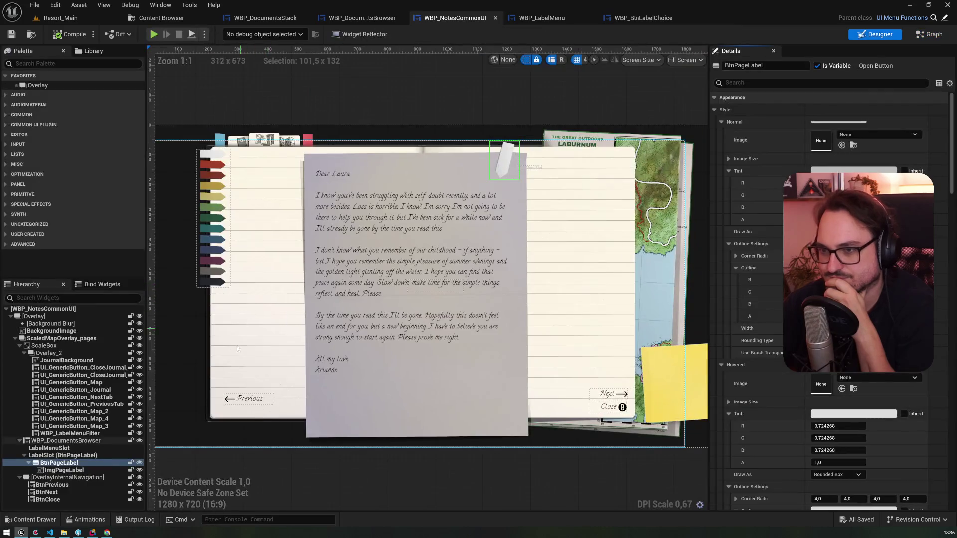
# - Select BtnPrevious and review its Navigation details, then go back to the Labeling graph
pyautogui.click(234, 398)
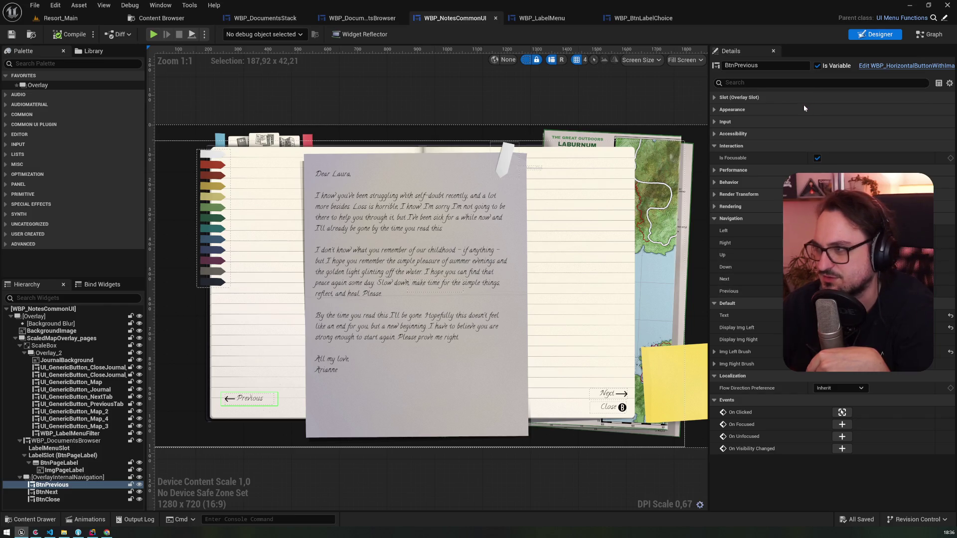
pyautogui.moveTo(807, 154); pyautogui.dragTo(796, 155)
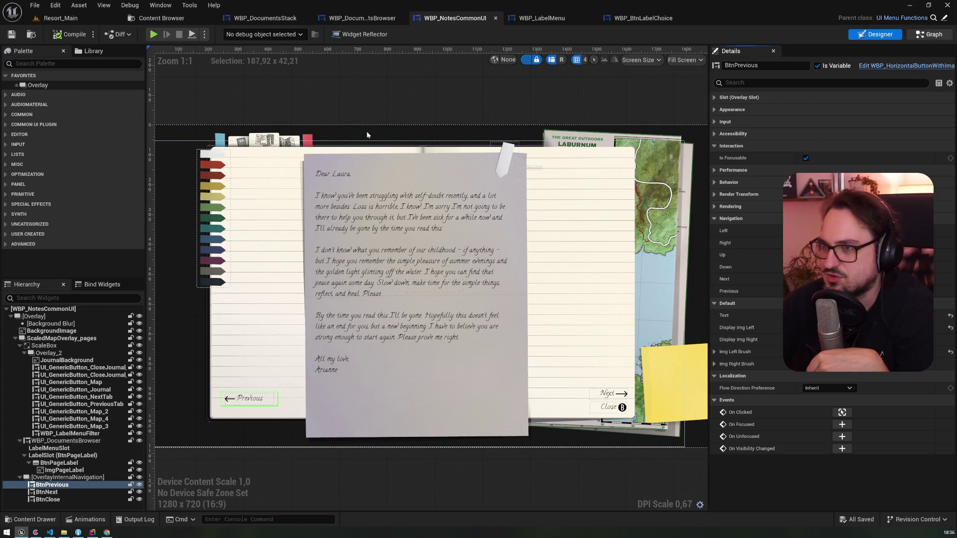
pyautogui.hotkey('ctrl', 'shift', 'g')
pyautogui.scroll(-3, 387, 357)
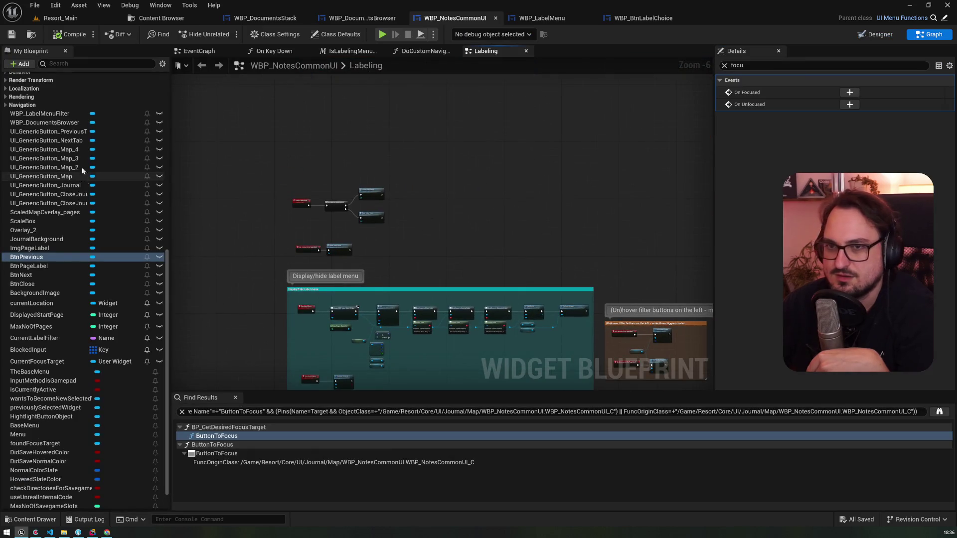
# - In the EventGraph, copy Btn Previous and a Set Navigation Rule Custom node, running it after the loop
pyautogui.click(199, 51)
pyautogui.moveTo(292, 256)
pyautogui.mouseDown()
pyautogui.moveTo(310, 267)
pyautogui.moveTo(533, 267)
pyautogui.mouseUp()
pyautogui.moveTo(330, 263); pyautogui.dragTo(319, 244)
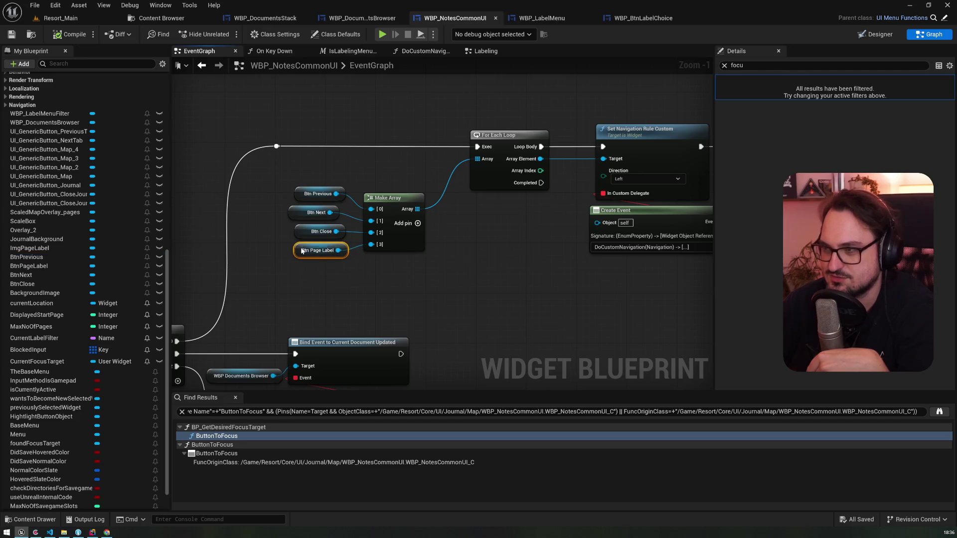
pyautogui.click(318, 194)
pyautogui.moveTo(537, 323); pyautogui.dragTo(454, 282)
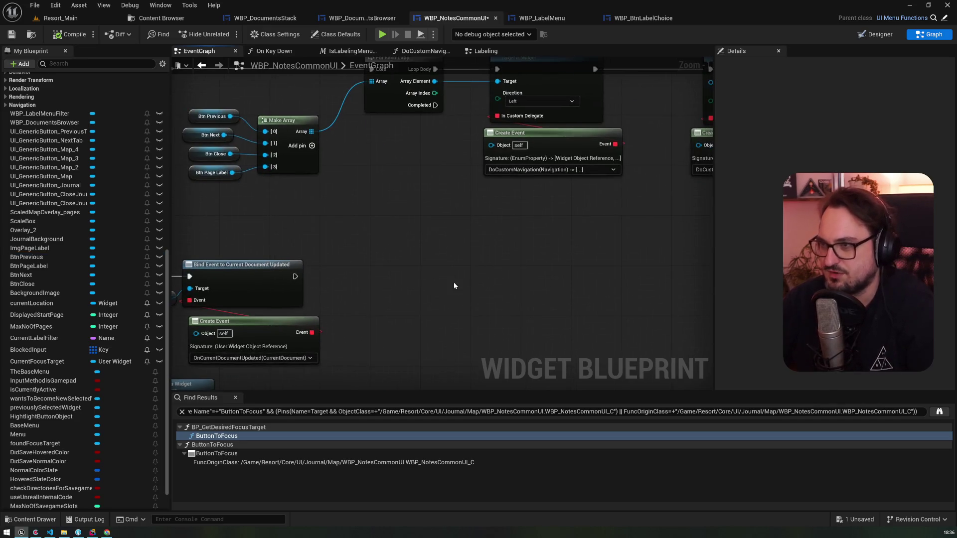
pyautogui.hotkey('ctrl', 'c')
pyautogui.hotkey('ctrl', 'v')
pyautogui.click(538, 109)
pyautogui.hotkey('ctrl', 'c')
pyautogui.hotkey('ctrl', 'v')
pyautogui.moveTo(482, 324); pyautogui.dragTo(548, 321)
pyautogui.moveTo(423, 138); pyautogui.dragTo(548, 309)
pyautogui.moveTo(583, 344)
pyautogui.mouseDown()
pyautogui.moveTo(533, 294)
pyautogui.moveTo(460, 244)
pyautogui.mouseUp()
# - Set the new rule's direction to Up, target Btn Previous, and bind a NavigateToFilterMenu custom event
pyautogui.click(460, 242)
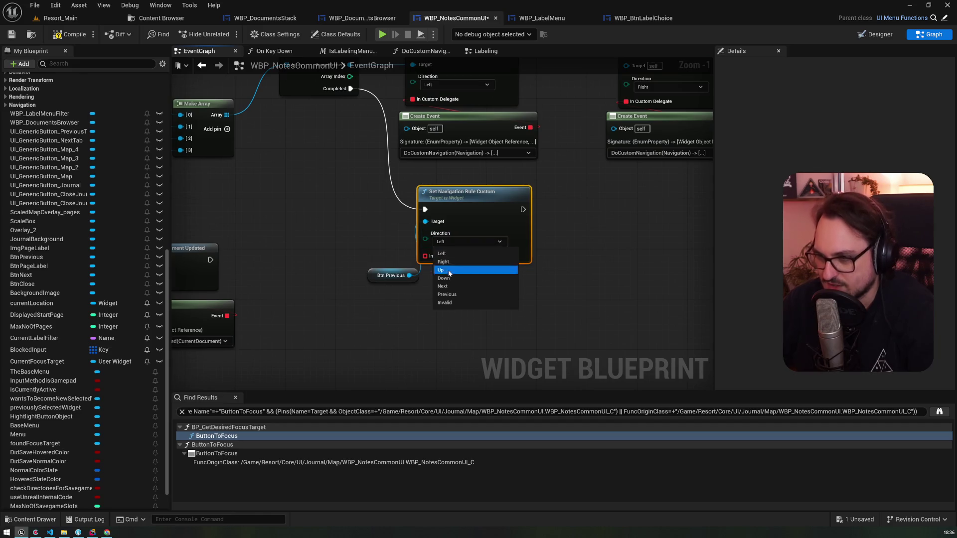
pyautogui.click(454, 270)
pyautogui.click(363, 276)
pyautogui.moveTo(383, 277)
pyautogui.mouseDown()
pyautogui.moveTo(377, 239)
pyautogui.moveTo(414, 269)
pyautogui.moveTo(407, 293)
pyautogui.mouseUp()
pyautogui.write('custom')
pyautogui.press('Return')
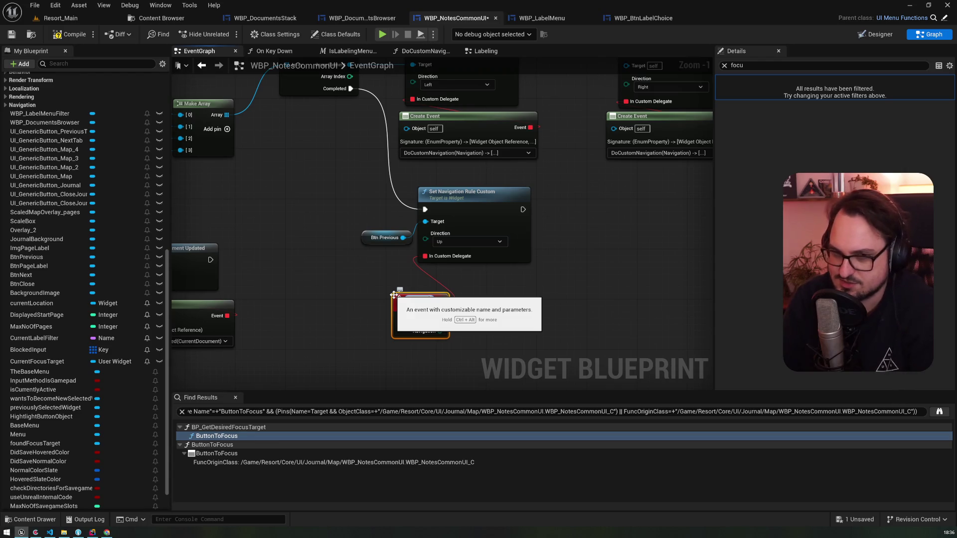
pyautogui.write('NavigateToFlterMenu')
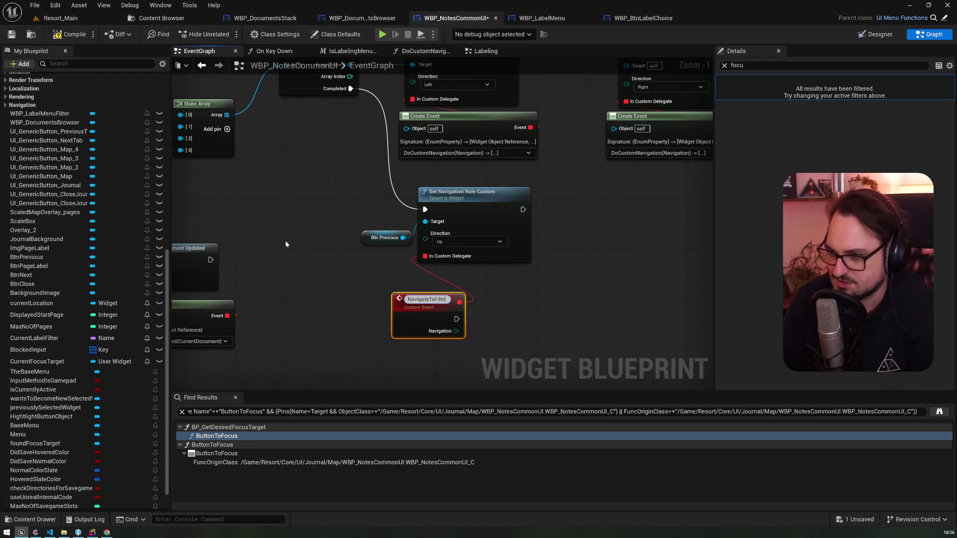
pyautogui.press('Return')
# - Add a WBP_LabelMenuFilter reference and duplicate the navigation rule, chaining it after the first
pyautogui.click(382, 237)
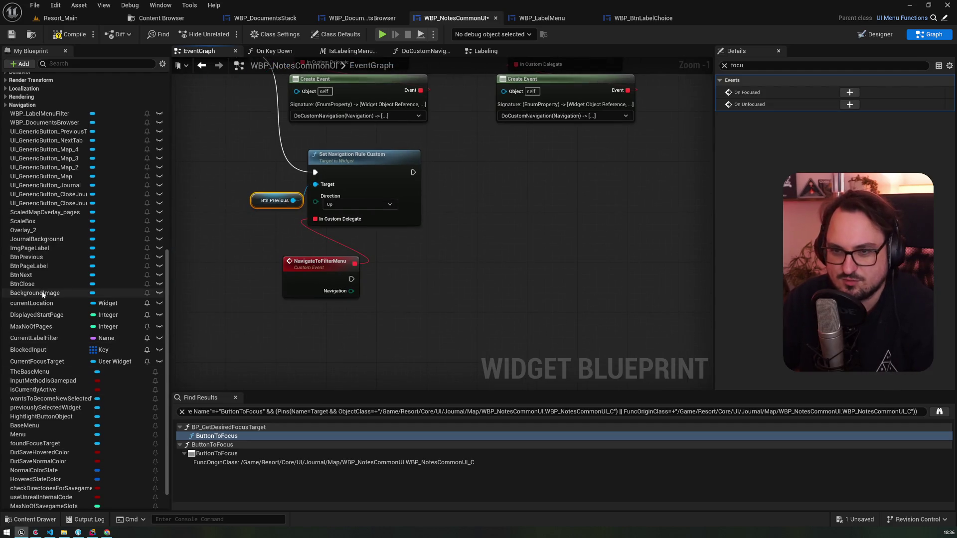
pyautogui.scroll(-1, 46, 274)
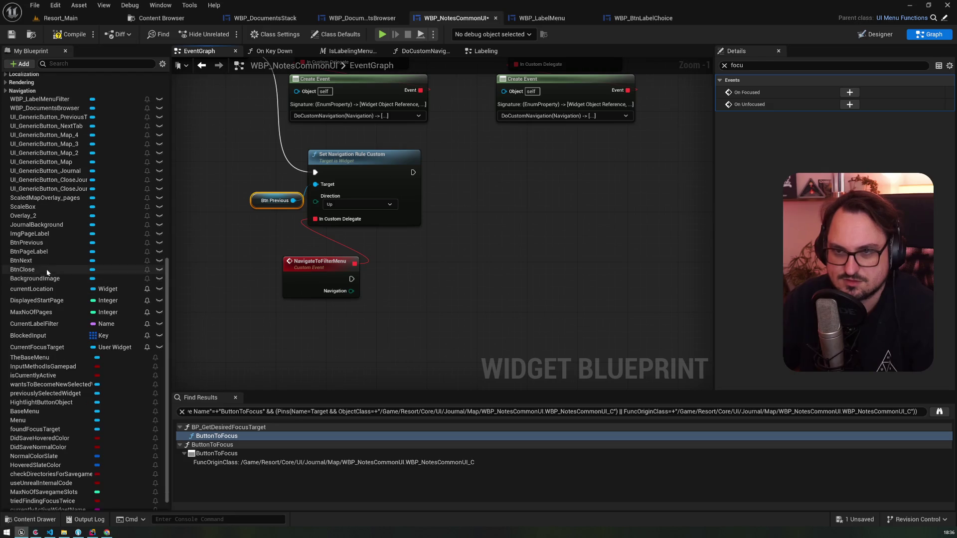
pyautogui.moveTo(40, 99); pyautogui.dragTo(437, 256)
pyautogui.keyDown('ctrl'); pyautogui.click(366, 156); pyautogui.keyUp('ctrl')
pyautogui.hotkey('ctrl', 'd')
pyautogui.moveTo(413, 172); pyautogui.dragTo(465, 131)
pyautogui.moveTo(499, 124); pyautogui.dragTo(549, 169)
# - Remove the extra filter copy, target WBP_LabelMenuFilter with the second rule, and set its direction to Down
pyautogui.click(661, 311)
pyautogui.click(663, 257)
pyautogui.press('Delete')
pyautogui.moveTo(493, 257); pyautogui.dragTo(524, 187)
pyautogui.click(558, 205)
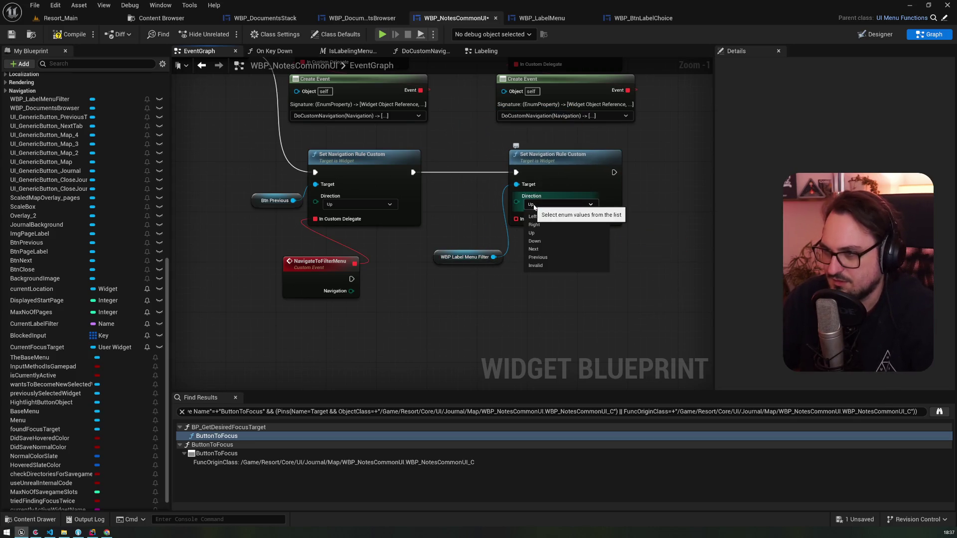
pyautogui.click(539, 241)
pyautogui.moveTo(444, 262); pyautogui.dragTo(444, 211)
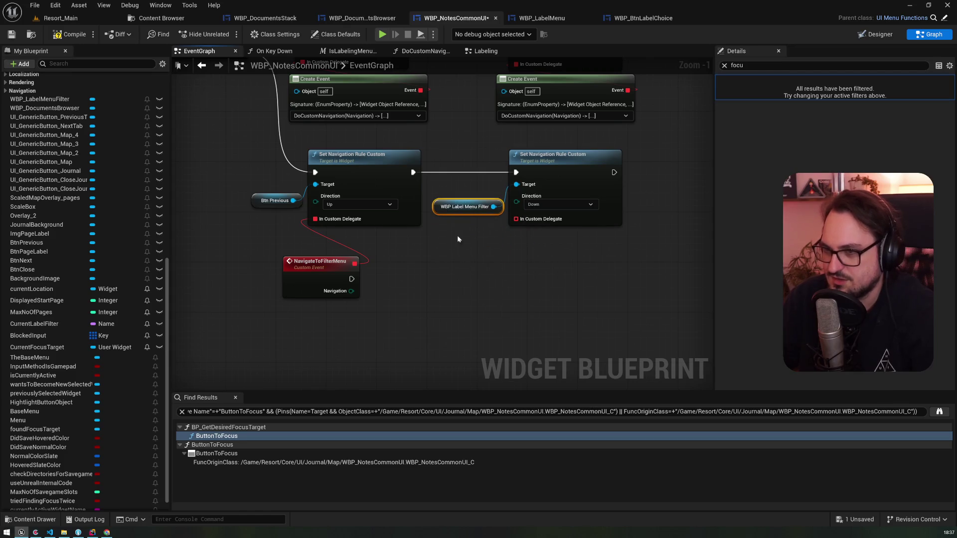
pyautogui.moveTo(542, 223); pyautogui.dragTo(483, 256)
# - Create the NavigateToPreviousBtn custom event, briefly checking the DoCustomNavigation function graph
pyautogui.write('custom')
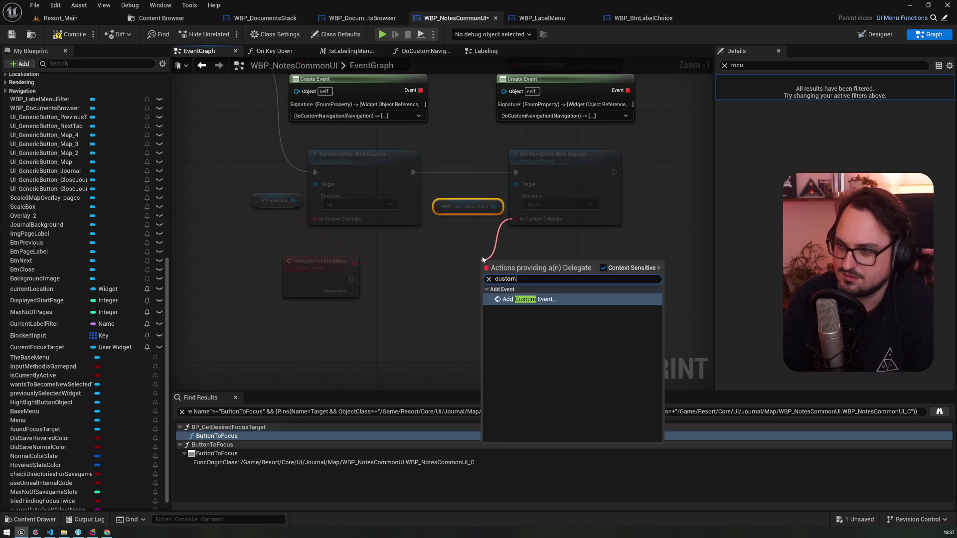
pyautogui.press('Return')
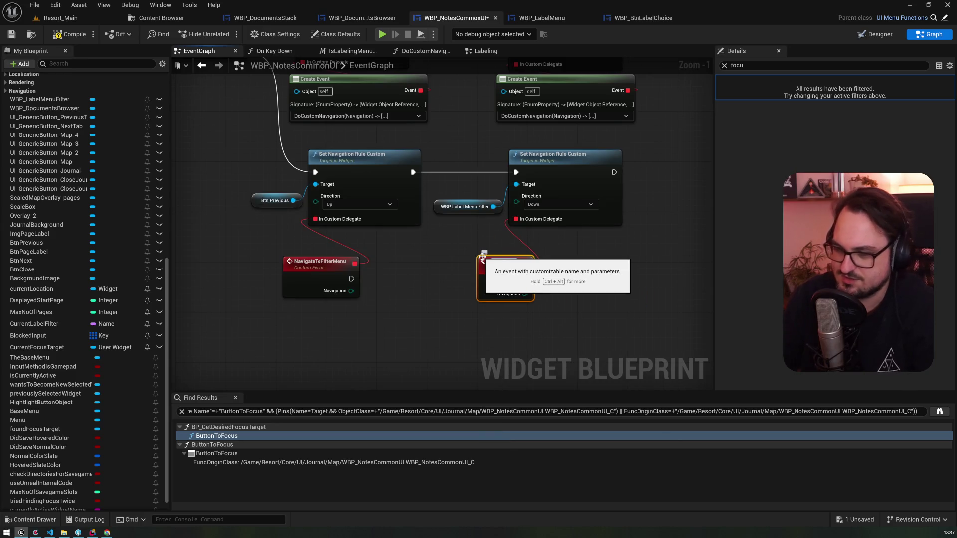
pyautogui.write('NavigateToPreviousBtn')
pyautogui.press('Return')
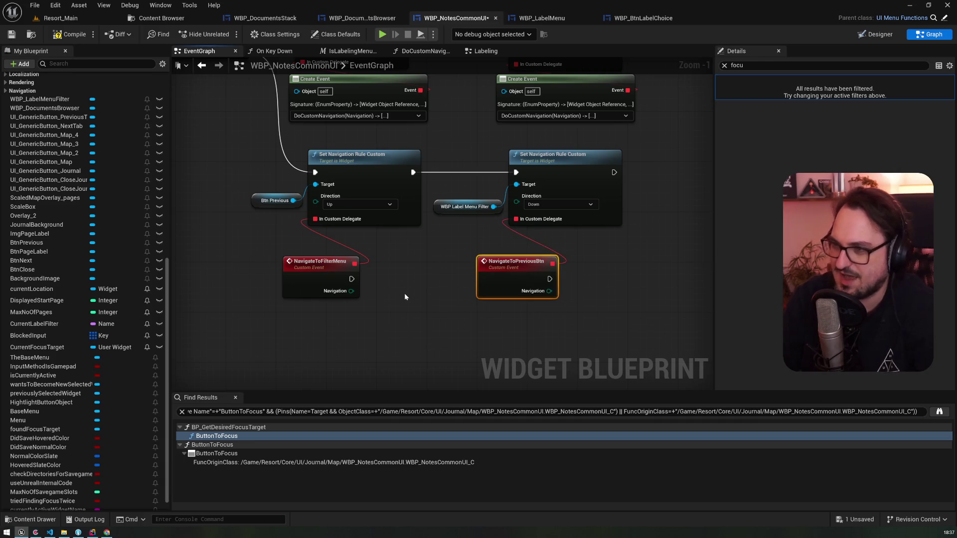
pyautogui.moveTo(433, 229); pyautogui.dragTo(390, 333)
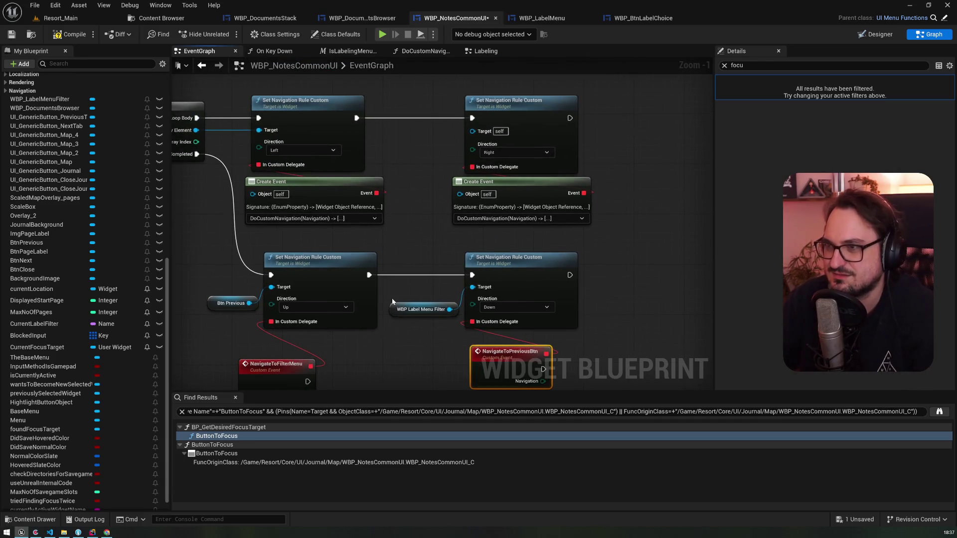
pyautogui.scroll(10, 50, 189)
pyautogui.scroll(3, 49, 189)
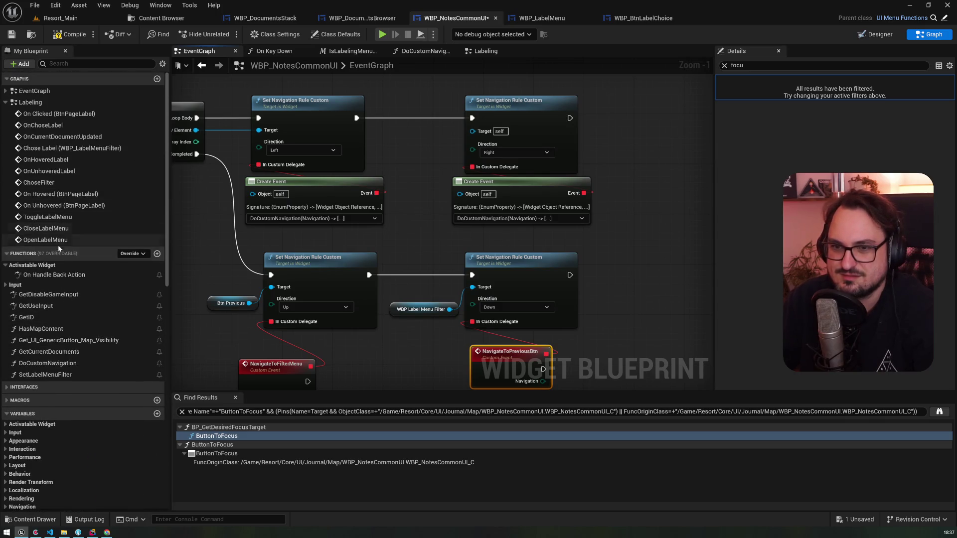
pyautogui.doubleClick(44, 364)
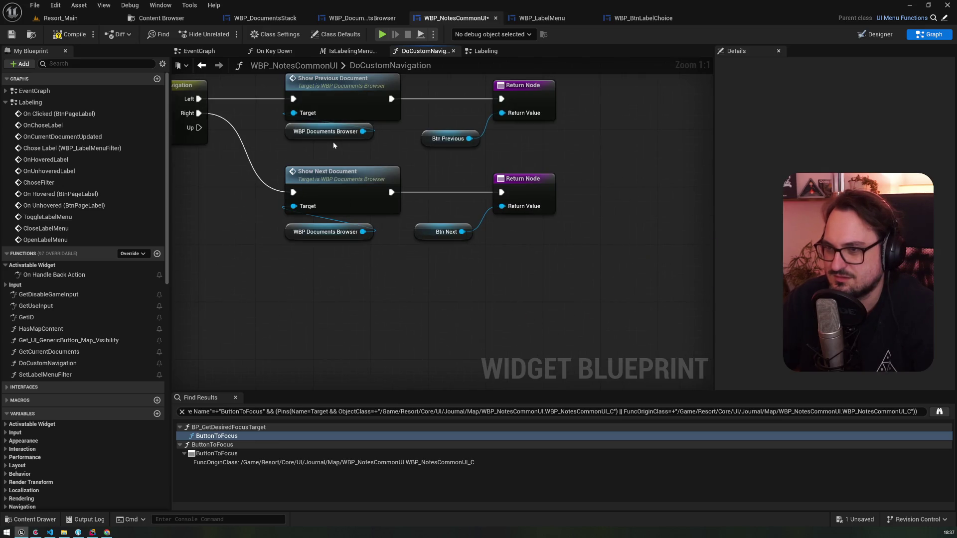
pyautogui.hotkey('alt', 'Left')
pyautogui.hotkey('alt', 'Left')
pyautogui.hotkey('alt', 'Left')
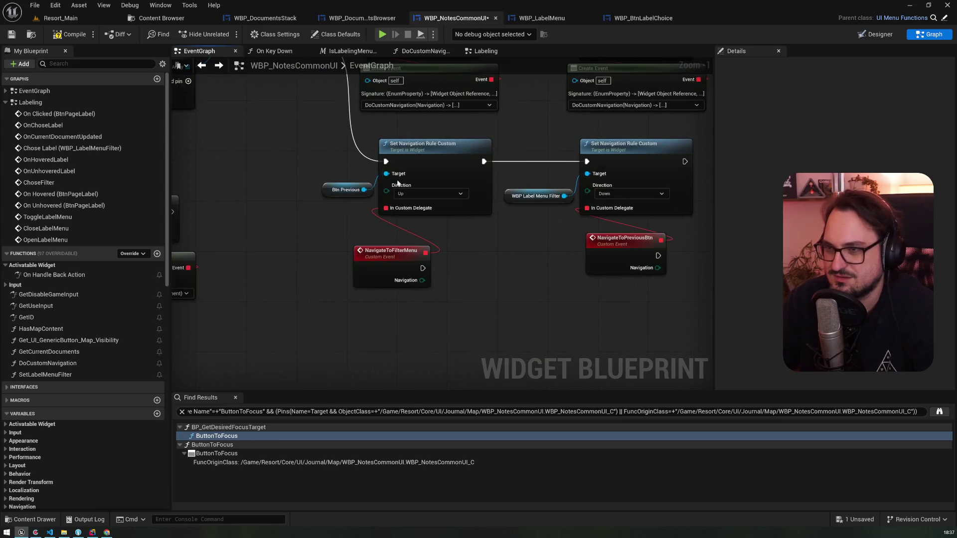
# - Make NavigateToFilterMenu call Set Desired Focus Widget with the label menu filter reference
pyautogui.moveTo(424, 196); pyautogui.dragTo(457, 200)
pyautogui.write('setdesi')
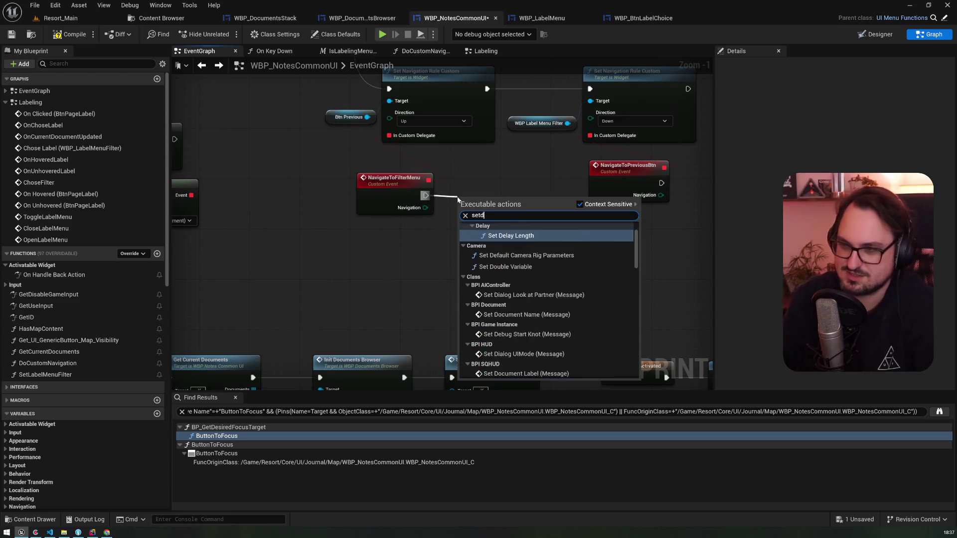
pyautogui.press('Return')
pyautogui.moveTo(490, 196); pyautogui.dragTo(490, 180)
pyautogui.click(538, 123)
pyautogui.hotkey('ctrl', 'c')
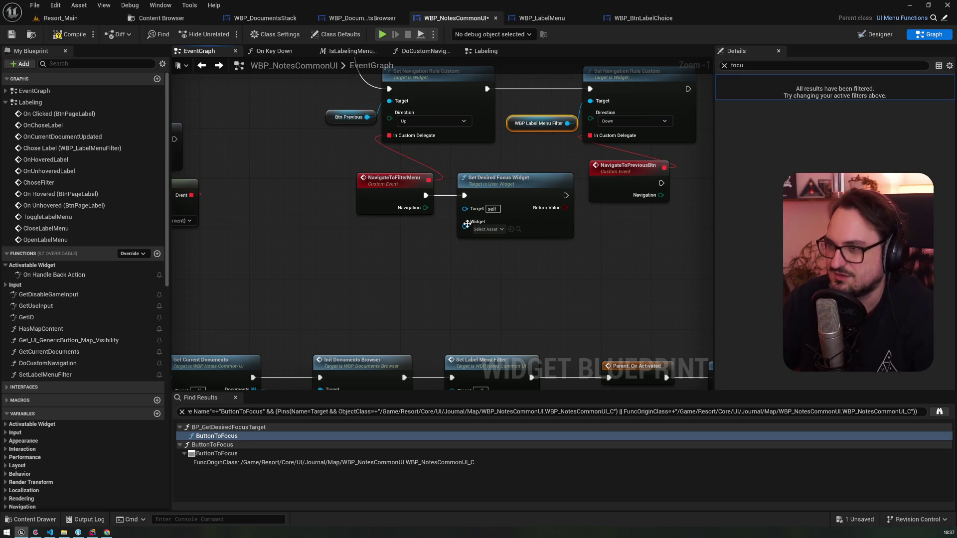
pyautogui.hotkey('ctrl', 'v')
pyautogui.moveTo(479, 255)
pyautogui.mouseDown()
pyautogui.moveTo(498, 240)
pyautogui.moveTo(465, 222)
pyautogui.mouseUp()
# - Give NavigateToPreviousBtn a Set Desired Focus Widget node fed by Btn Previous, then save and compile
pyautogui.click(348, 117)
pyautogui.hotkey('ctrl', 'c')
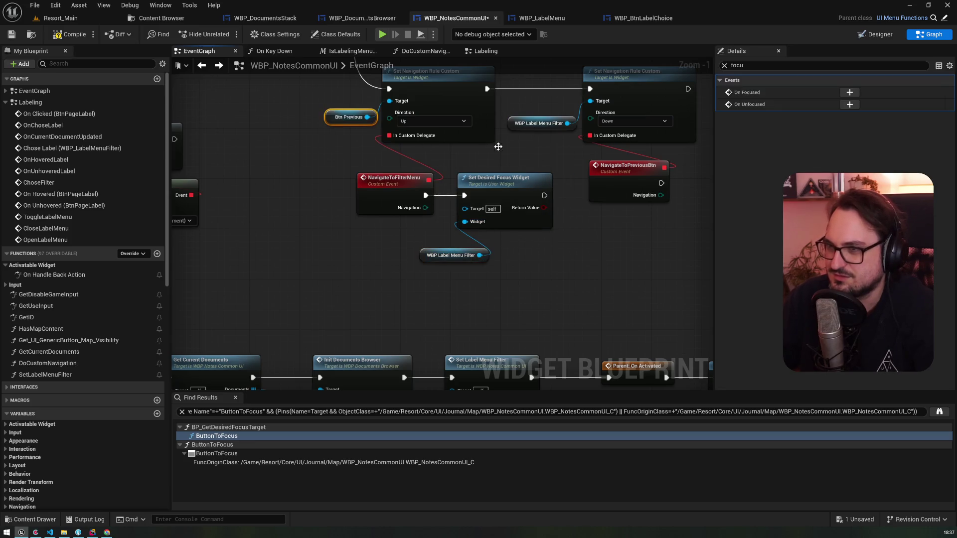
pyautogui.hotkey('ctrl', 'v')
pyautogui.click(289, 189)
pyautogui.hotkey('ctrl', 'c')
pyautogui.hotkey('ctrl', 'v')
pyautogui.moveTo(385, 234)
pyautogui.mouseDown()
pyautogui.moveTo(507, 219)
pyautogui.moveTo(427, 180)
pyautogui.mouseUp()
pyautogui.moveTo(548, 188); pyautogui.dragTo(523, 175)
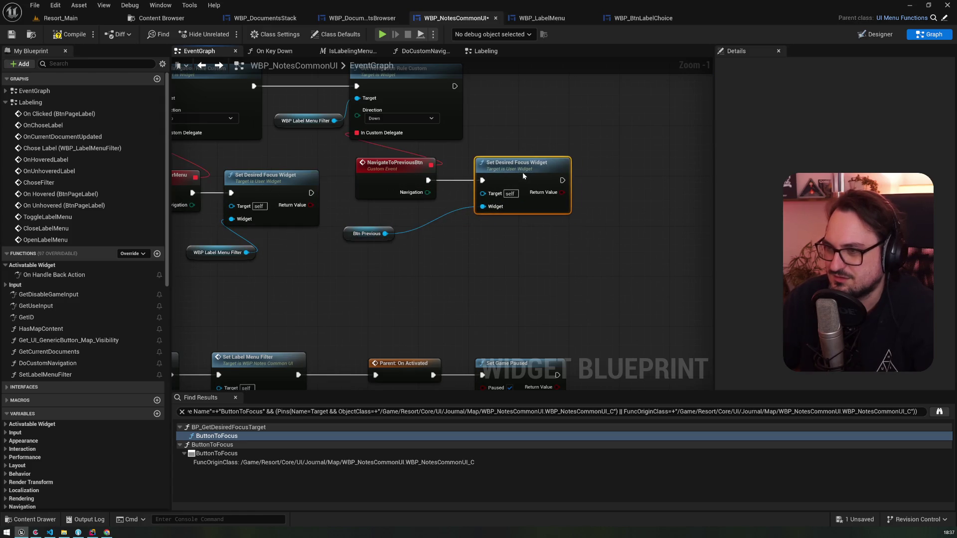
pyautogui.moveTo(362, 234); pyautogui.dragTo(434, 228)
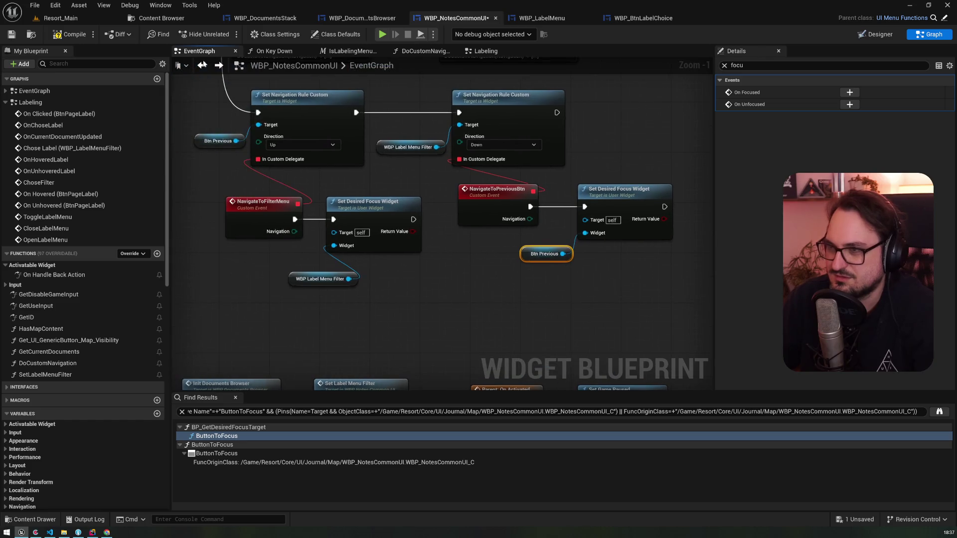
pyautogui.click(12, 37)
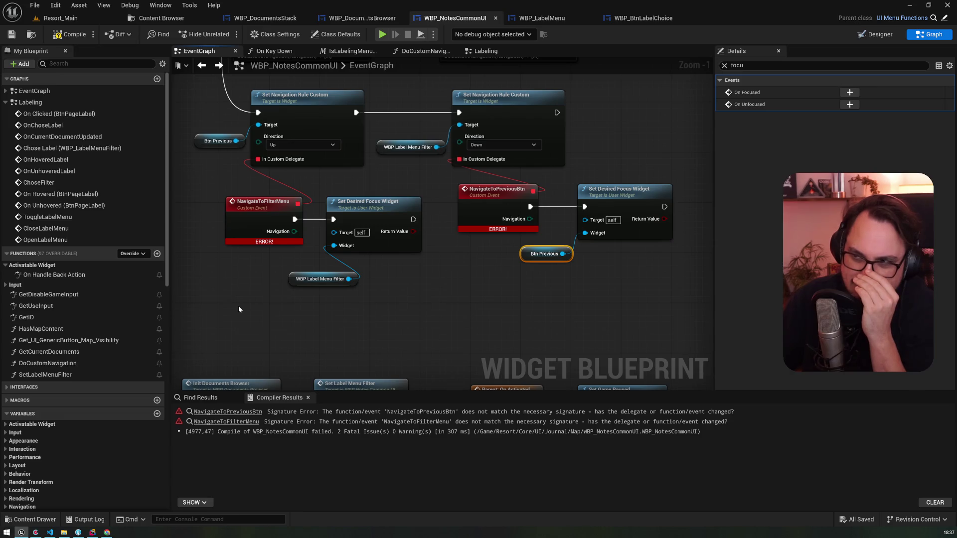
# - Delete the navigation-rule and focus nodes, then select BtnPrevious in the Designer to inspect its navigation
pyautogui.moveTo(238, 306)
pyautogui.mouseDown()
pyautogui.moveTo(552, 194)
pyautogui.moveTo(654, 118)
pyautogui.mouseUp()
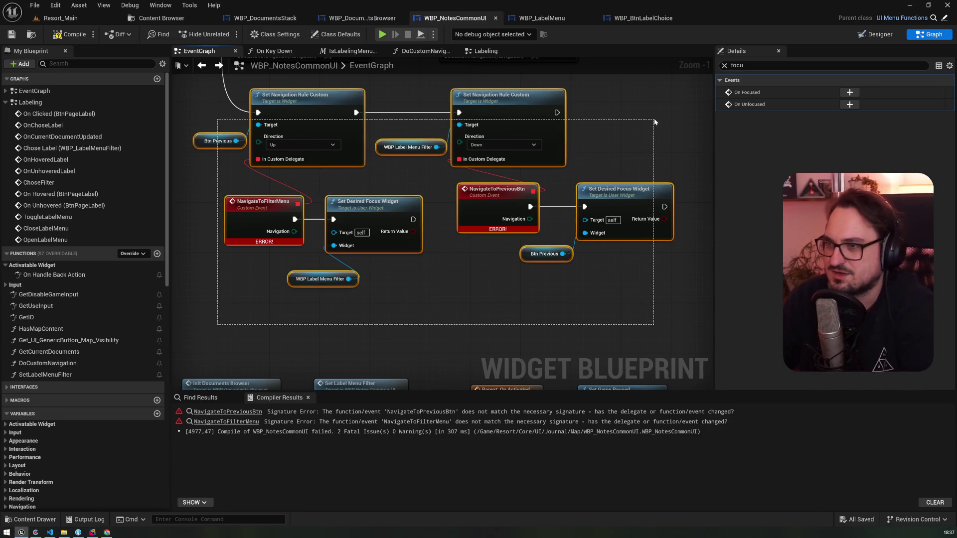
pyautogui.press('Delete')
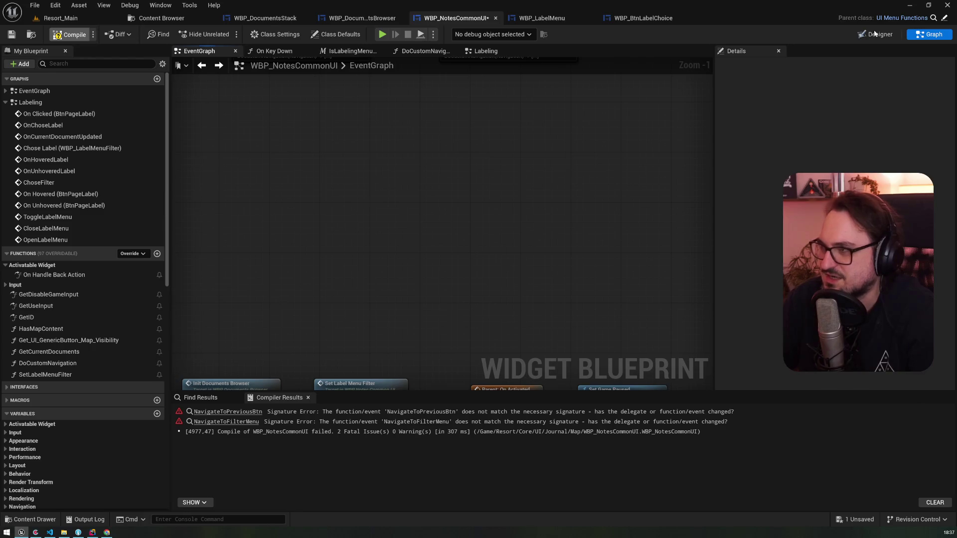
pyautogui.click(875, 34)
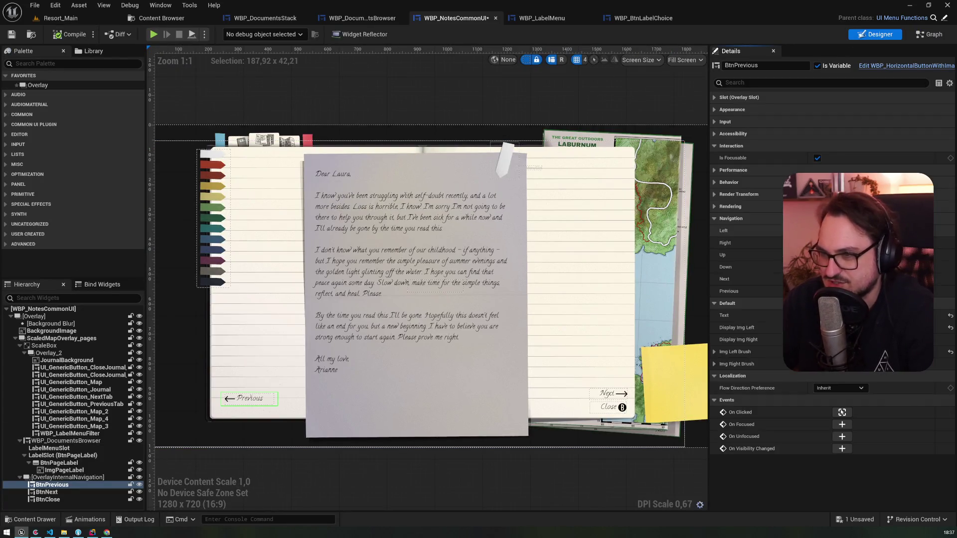
pyautogui.click(52, 484)
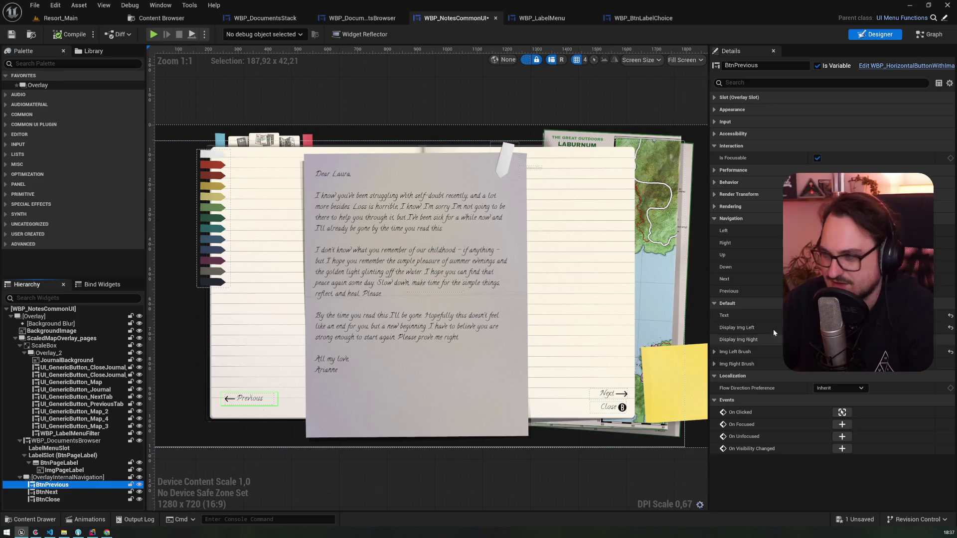
pyautogui.click(733, 255)
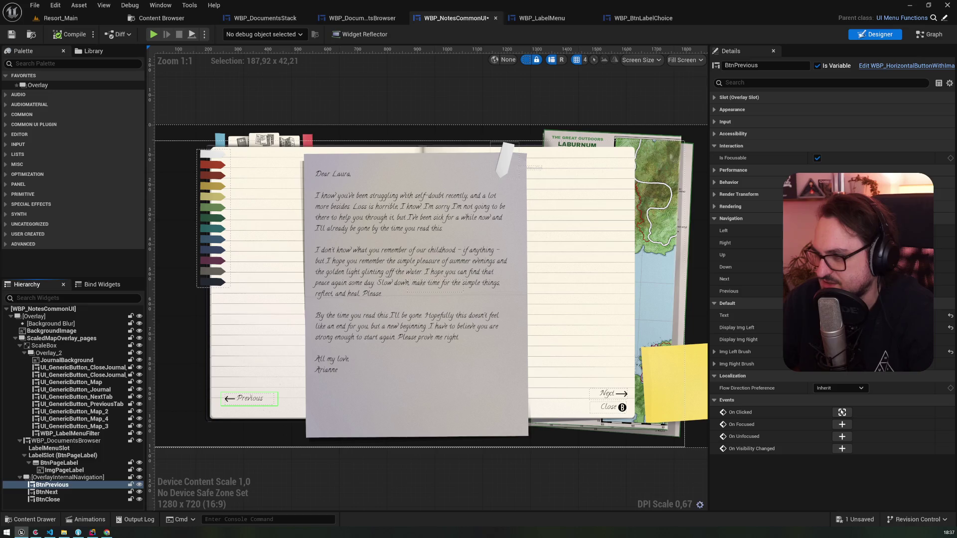
# - Point BtnPrevious's Up navigation at WBP_LabelMenuFilter, then select LabelMenuSlot and BtnPageLabel
pyautogui.click(837, 255)
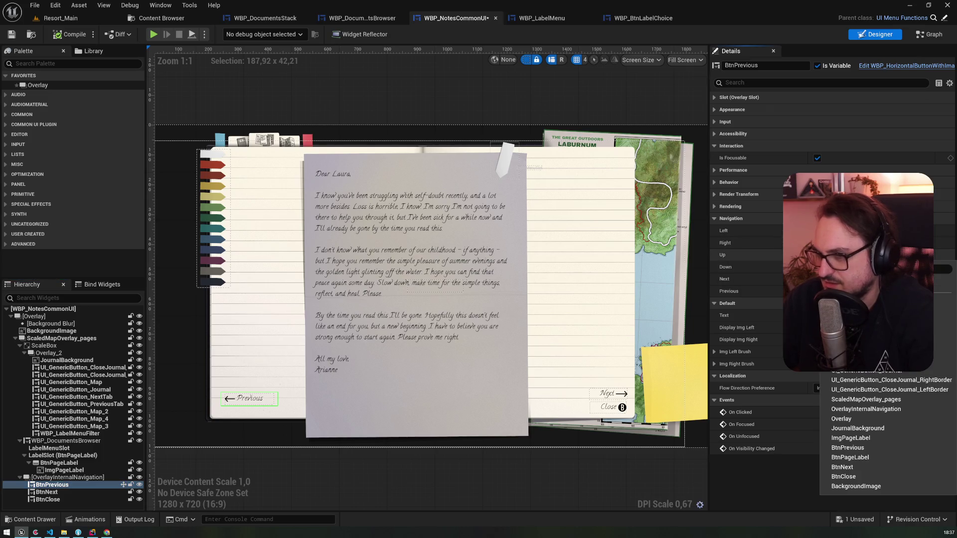
pyautogui.click(887, 303)
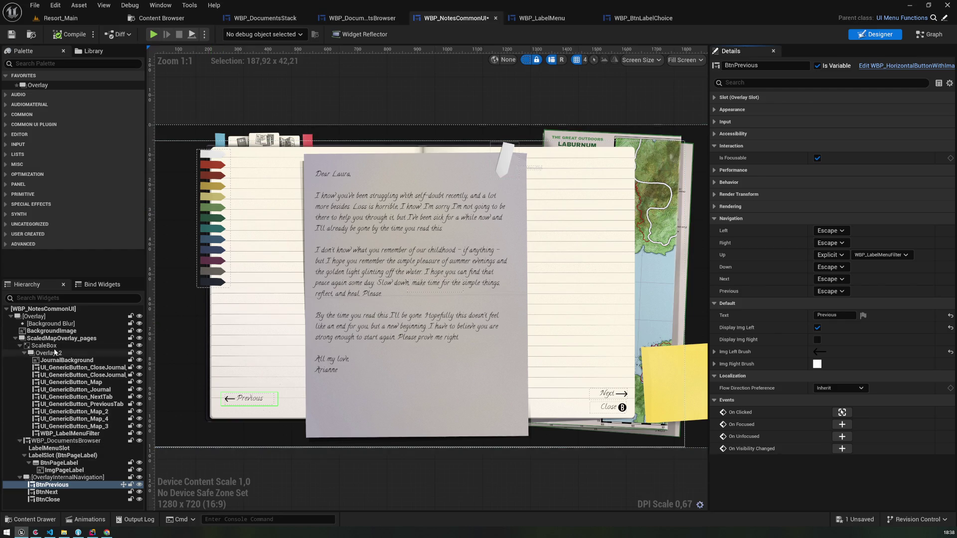
pyautogui.click(55, 448)
pyautogui.click(59, 463)
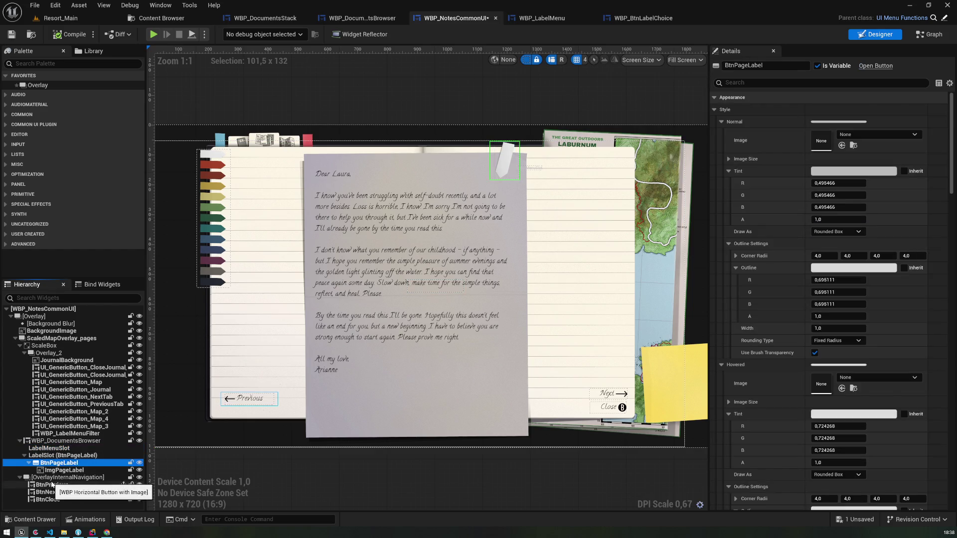
# - Set WBP_LabelMenuFilter's Down navigation to Explicit targeting BtnPrevious, leaving Left at Escape
pyautogui.click(70, 433)
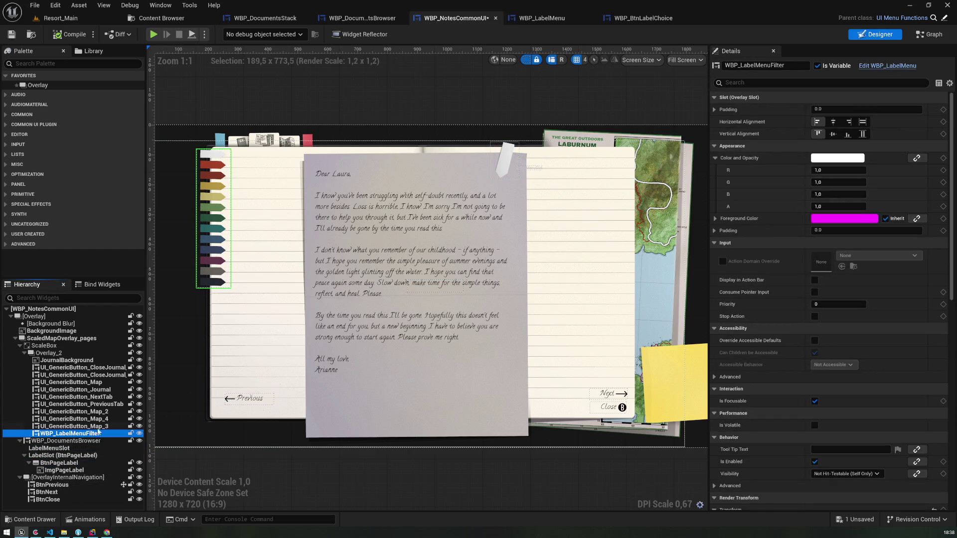
pyautogui.scroll(-3, 796, 326)
pyautogui.scroll(-10, 796, 327)
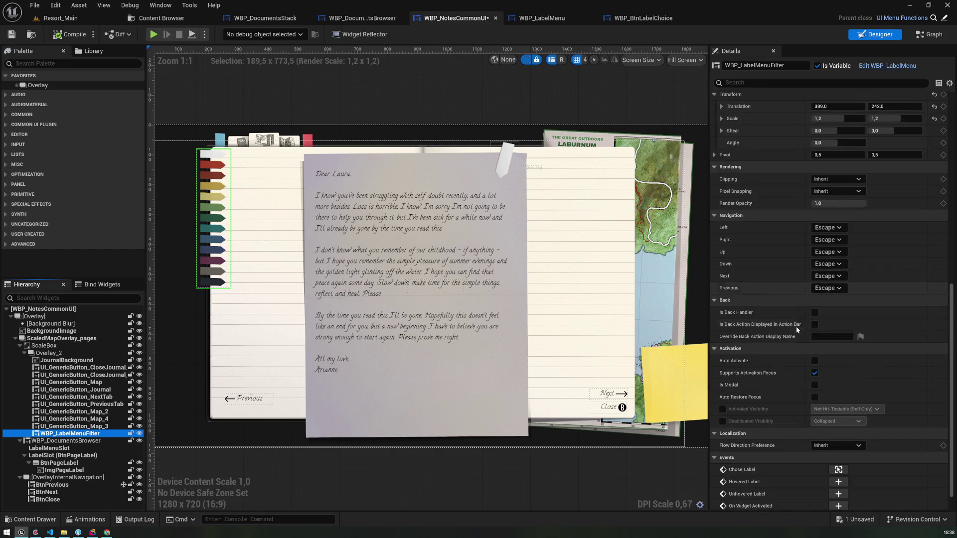
pyautogui.click(824, 264)
pyautogui.click(848, 308)
pyautogui.click(864, 265)
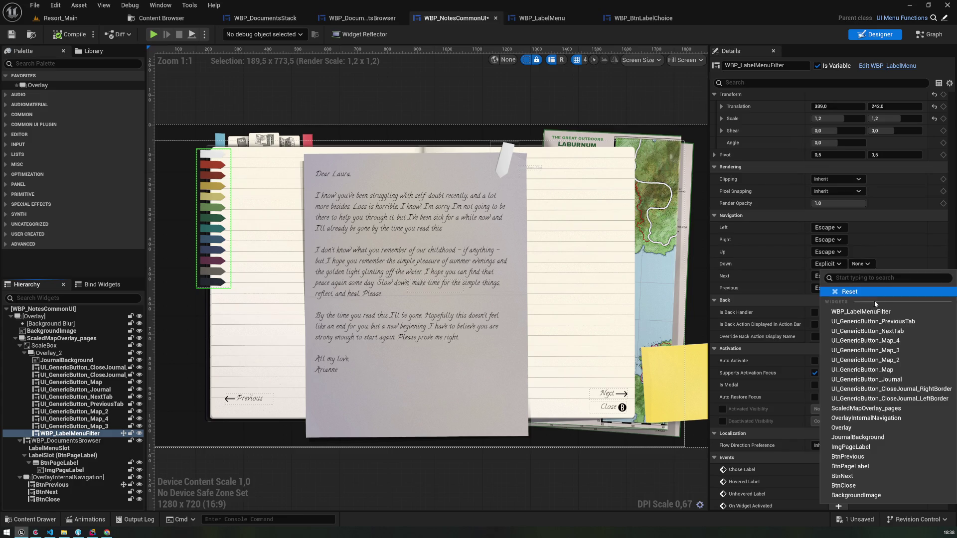
pyautogui.click(876, 322)
pyautogui.click(887, 263)
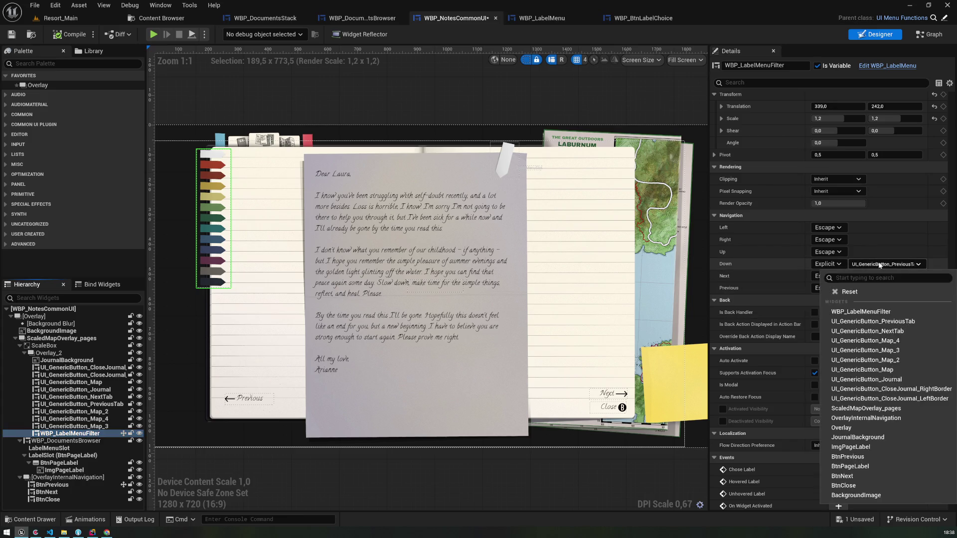
pyautogui.click(873, 457)
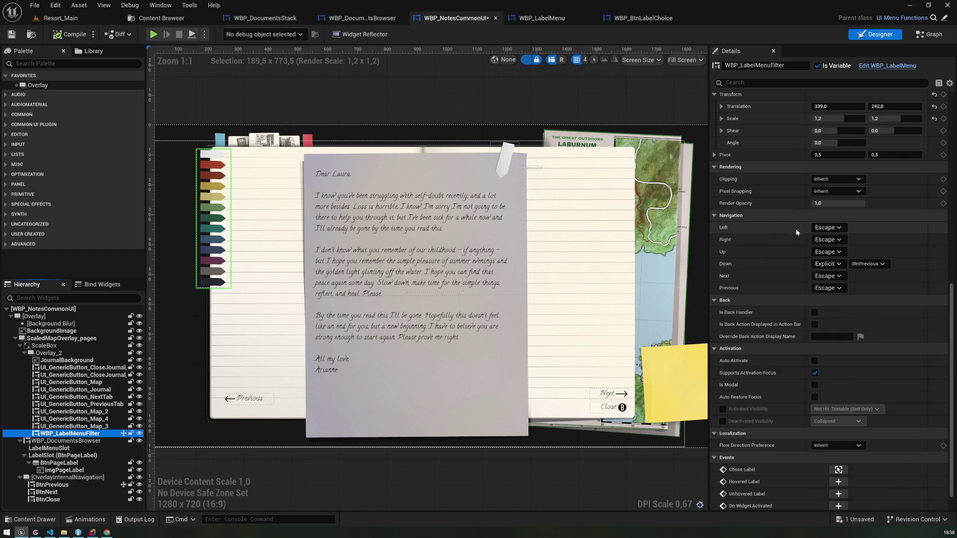
pyautogui.click(833, 229)
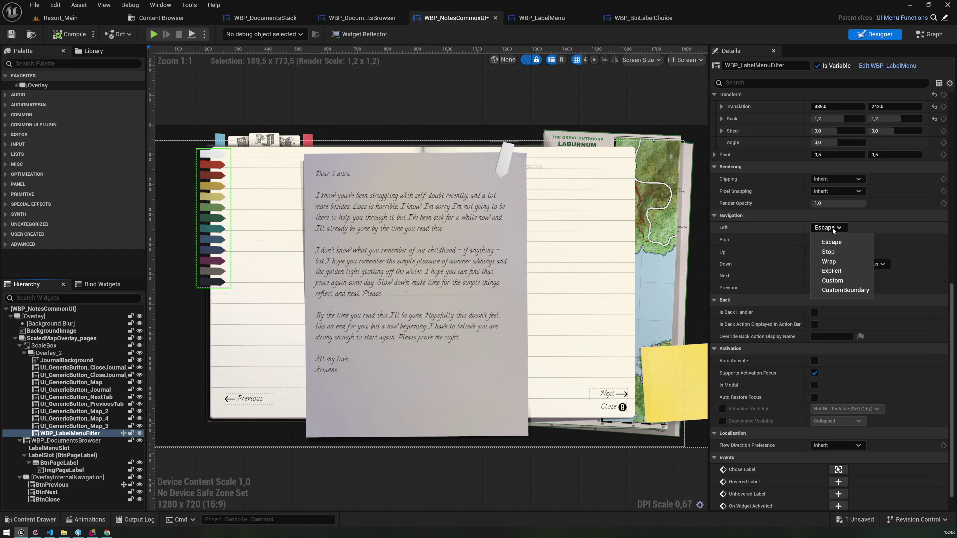
pyautogui.click(833, 229)
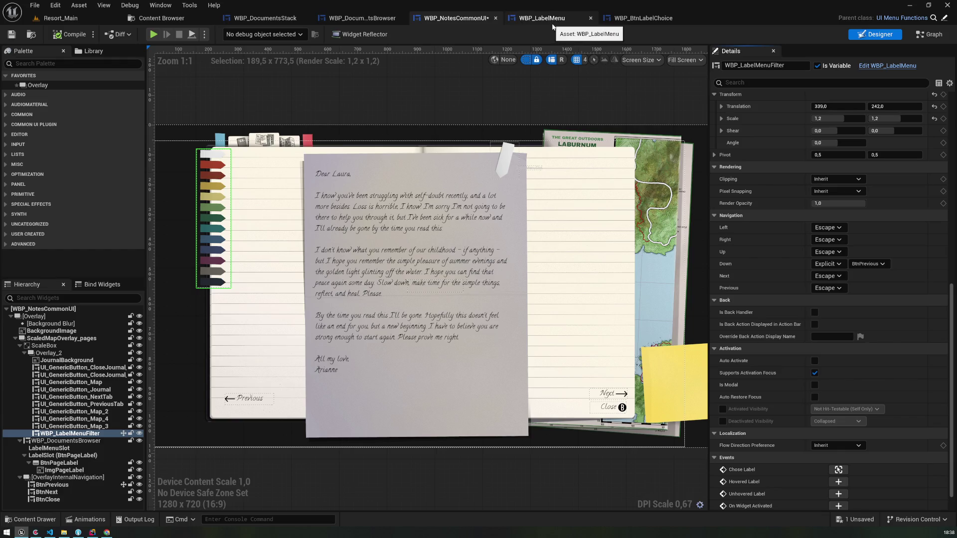
# - Open the blueprint graph and jump to the Event On Activated node in the EventGraph
pyautogui.click(924, 34)
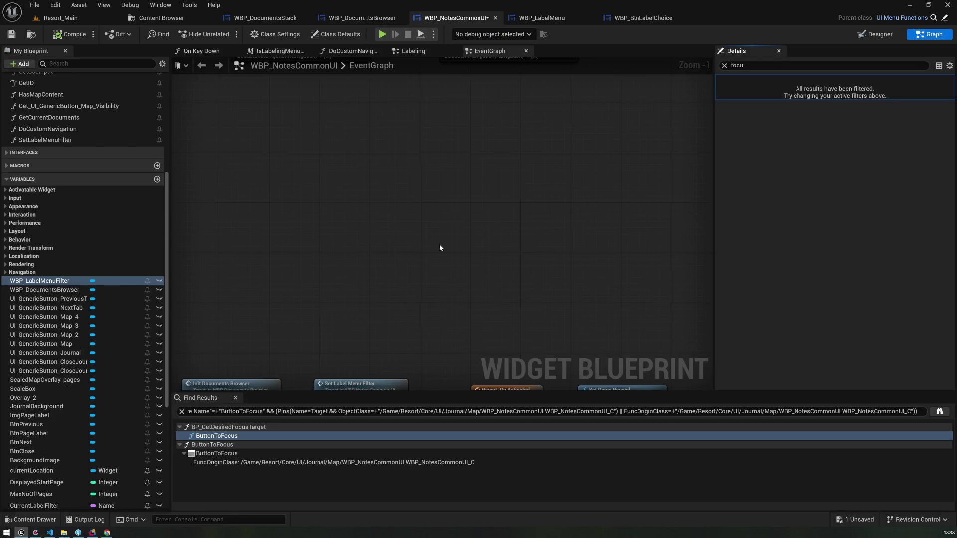
pyautogui.scroll(10, 100, 104)
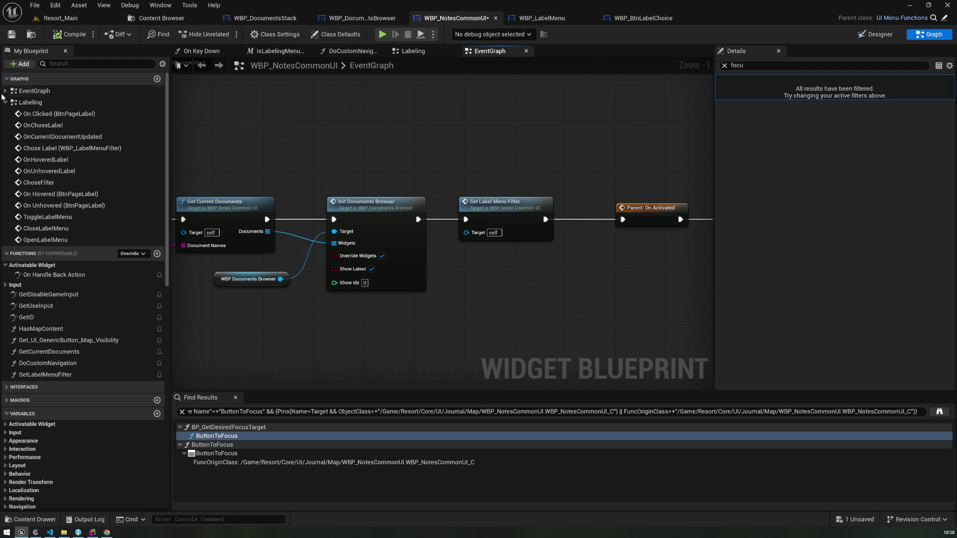
pyautogui.doubleClick(33, 91)
pyautogui.doubleClick(39, 102)
pyautogui.scroll(-4, 402, 274)
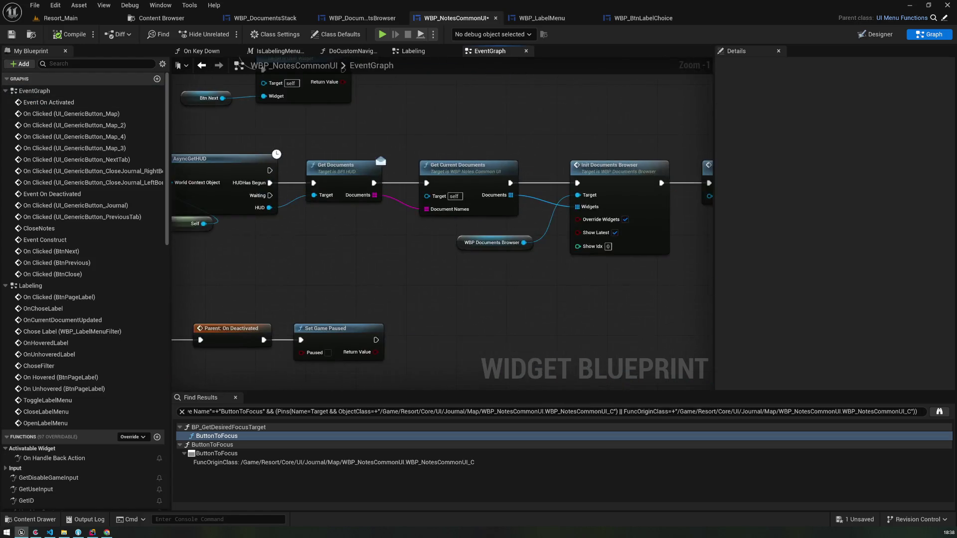
pyautogui.scroll(5, 399, 137)
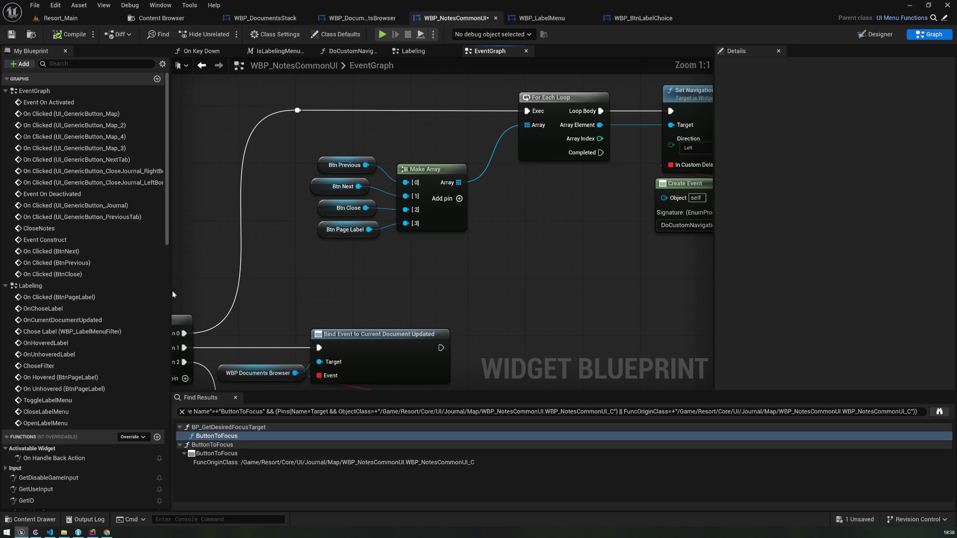
pyautogui.scroll(-3, 106, 412)
# - Search for 'filter', then delete the Set Label Menu Filter node that was placed by mistake
pyautogui.write('f')
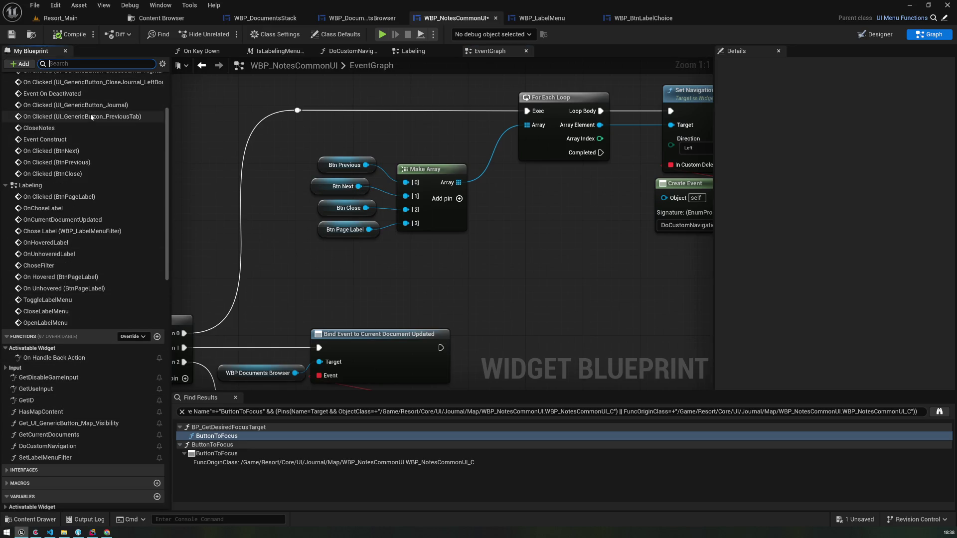
pyautogui.write('ilter')
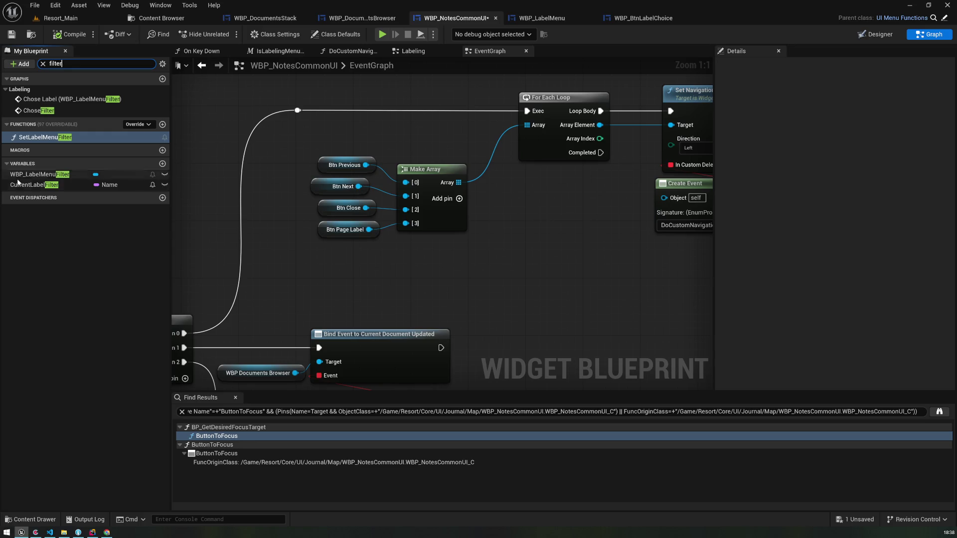
pyautogui.moveTo(35, 135); pyautogui.dragTo(305, 246)
pyautogui.click(344, 271)
pyautogui.press('Delete')
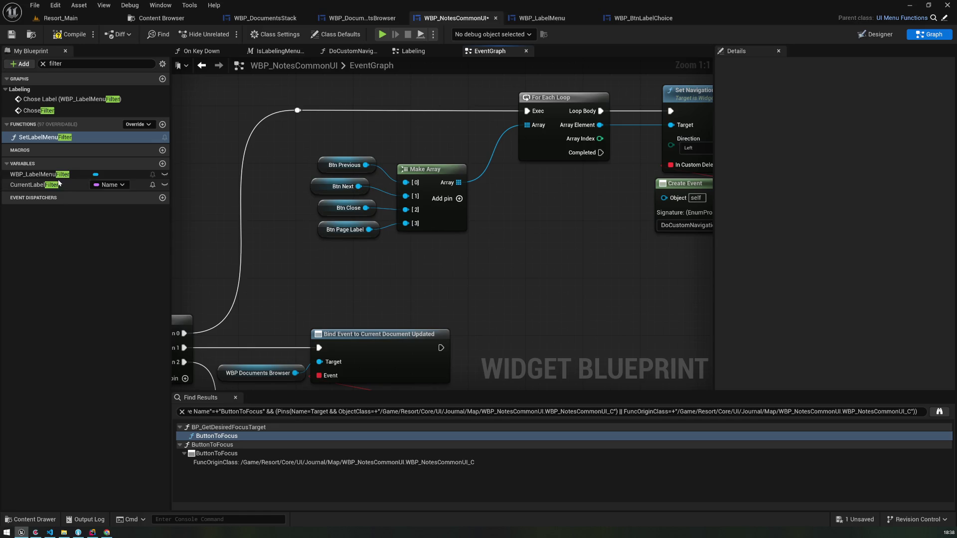
# - Add a WBP_LabelMenuFilter getter and wire it into the Make Array's new [4] pin
pyautogui.click(44, 174)
pyautogui.moveTo(43, 176); pyautogui.dragTo(307, 246)
pyautogui.click(459, 198)
pyautogui.moveTo(373, 251); pyautogui.dragTo(405, 239)
pyautogui.moveTo(314, 287)
pyautogui.mouseDown()
pyautogui.moveTo(319, 235)
pyautogui.moveTo(310, 276)
pyautogui.moveTo(355, 193)
pyautogui.mouseUp()
pyautogui.scroll(-2, 355, 193)
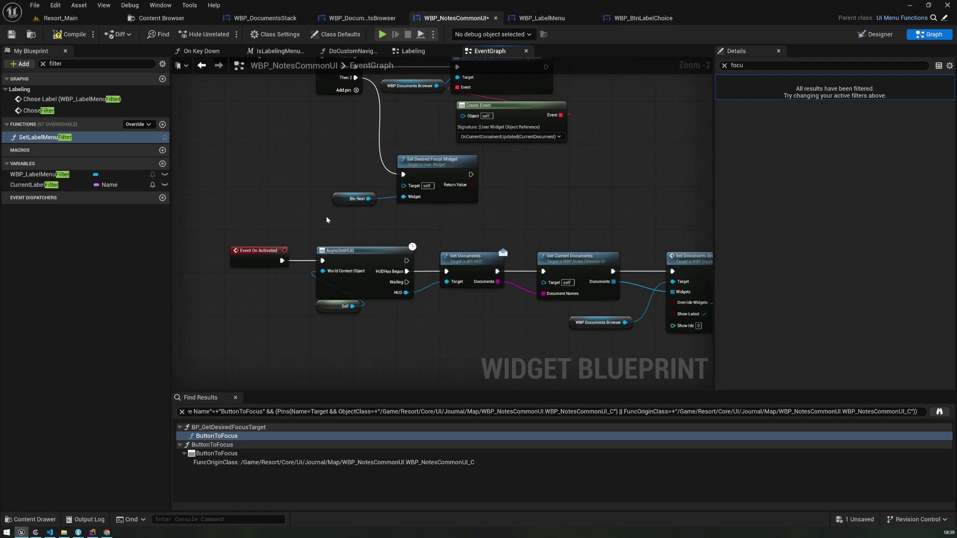
pyautogui.moveTo(304, 149)
pyautogui.mouseDown()
pyautogui.moveTo(302, 242)
pyautogui.moveTo(269, 356)
pyautogui.moveTo(250, 358)
pyautogui.mouseUp()
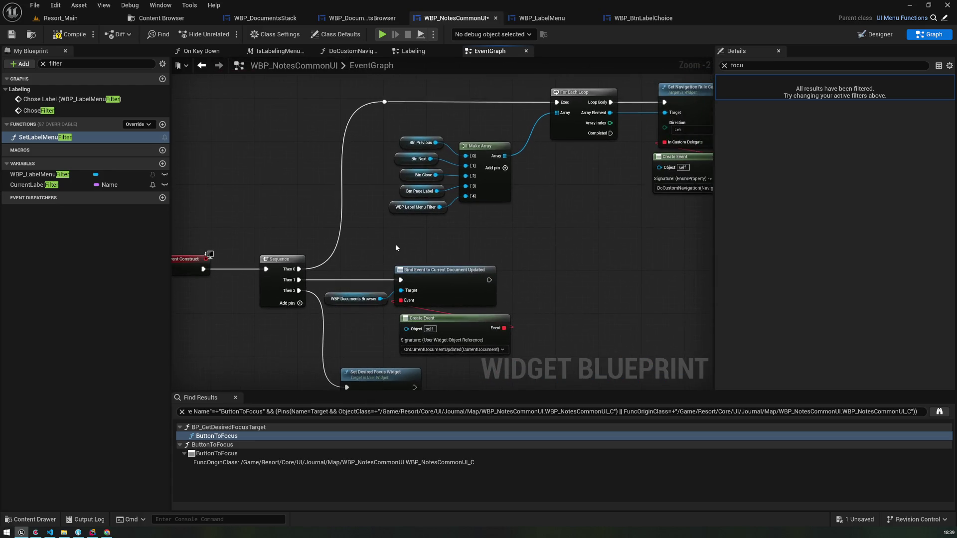
pyautogui.click(880, 34)
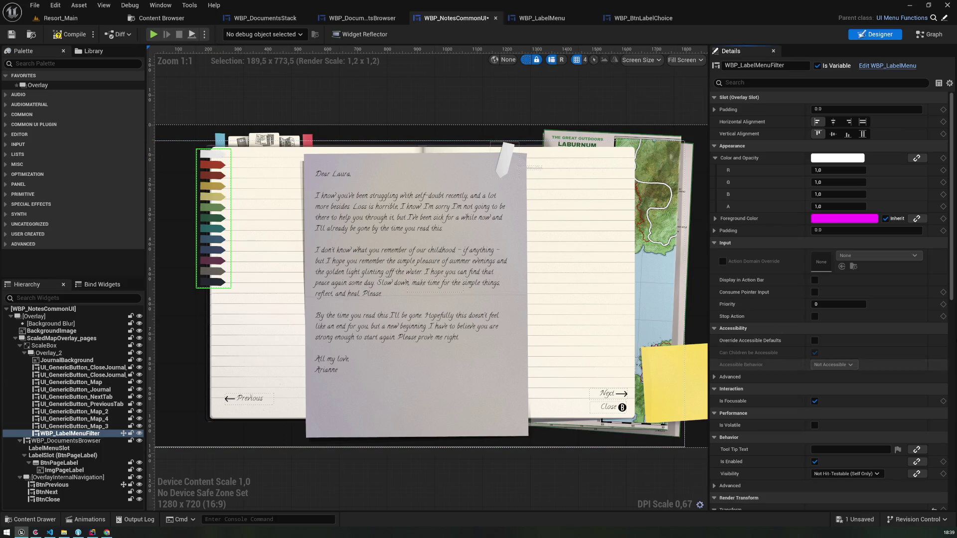
# - Set the filter's Up, Next and Previous navigation to Stop, then compile, save and start Play
pyautogui.scroll(-10, 885, 290)
pyautogui.scroll(-1, 885, 286)
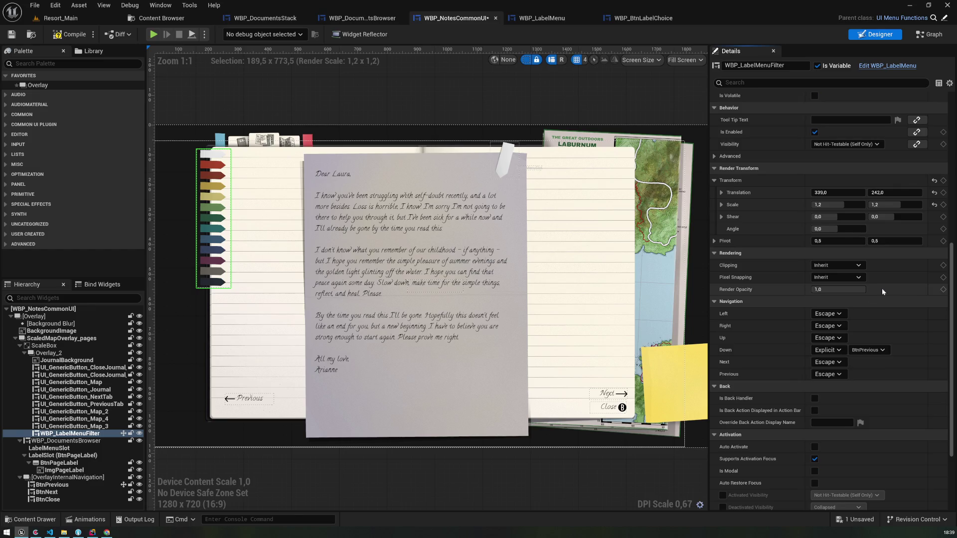
pyautogui.click(838, 339)
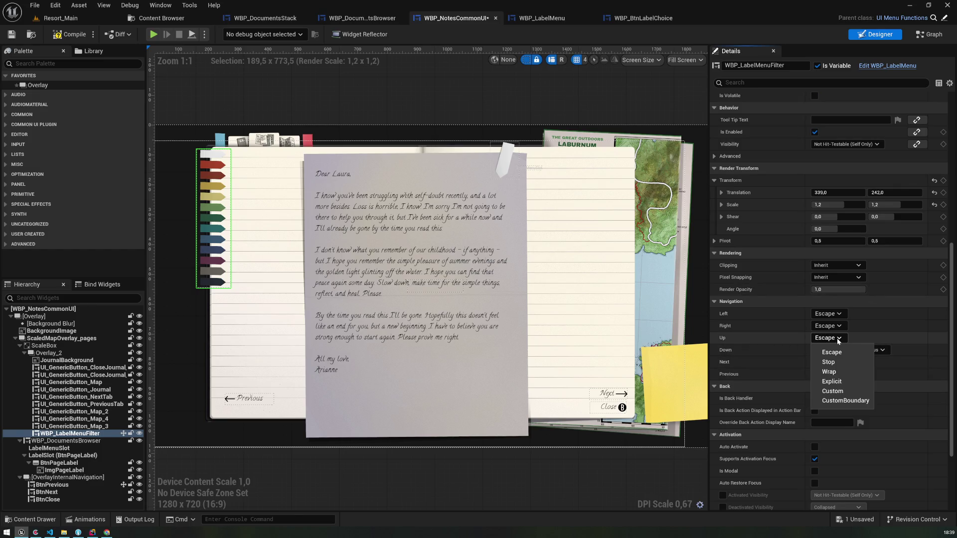
pyautogui.click(828, 362)
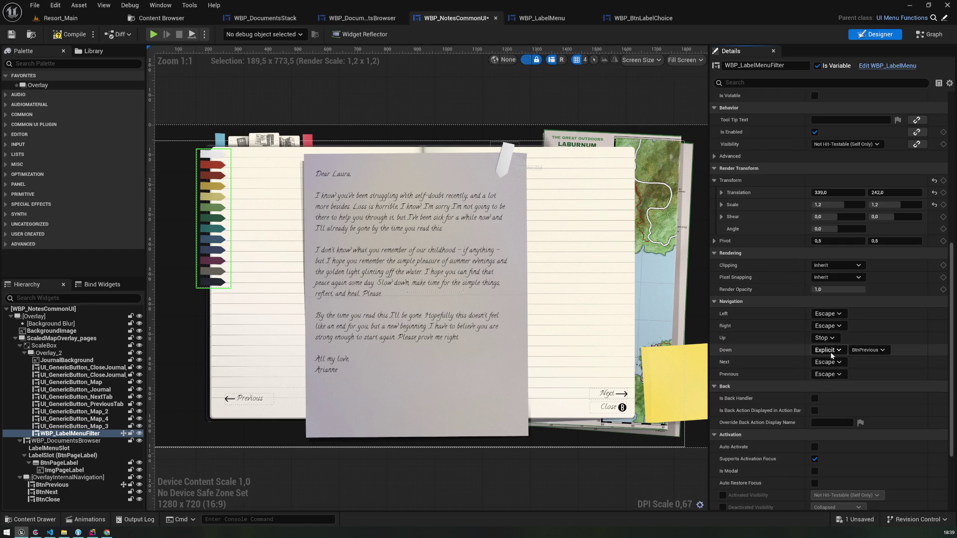
pyautogui.click(838, 362)
pyautogui.click(828, 386)
pyautogui.click(829, 375)
pyautogui.click(828, 398)
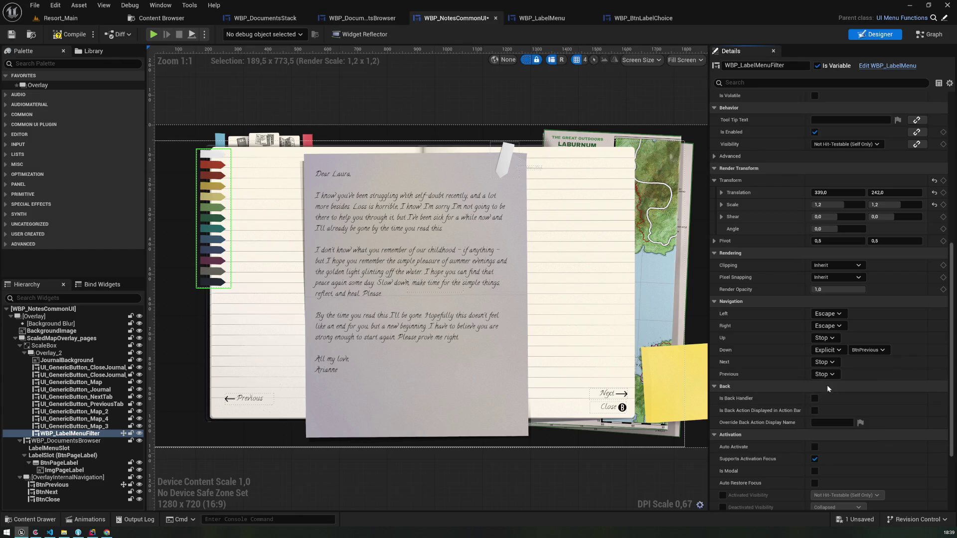
pyautogui.click(8, 35)
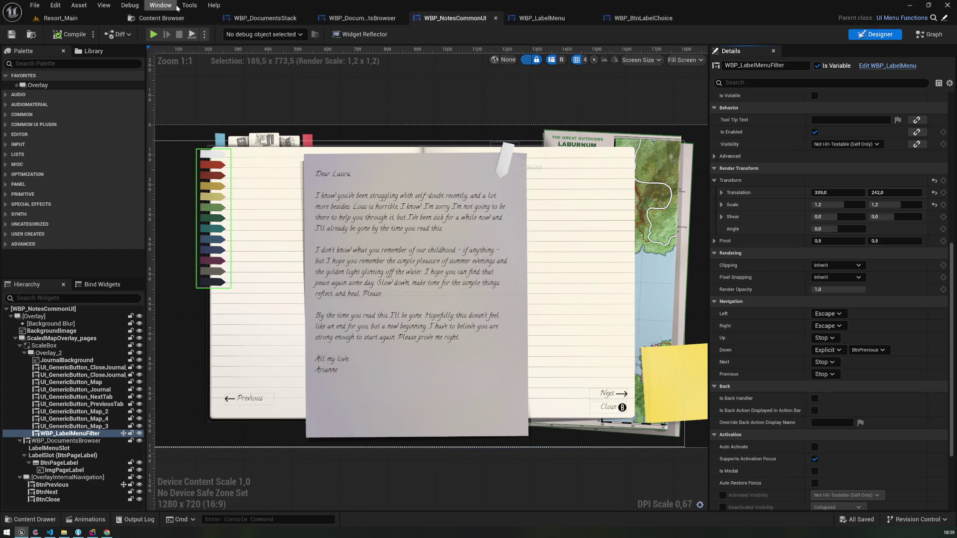
pyautogui.click(154, 34)
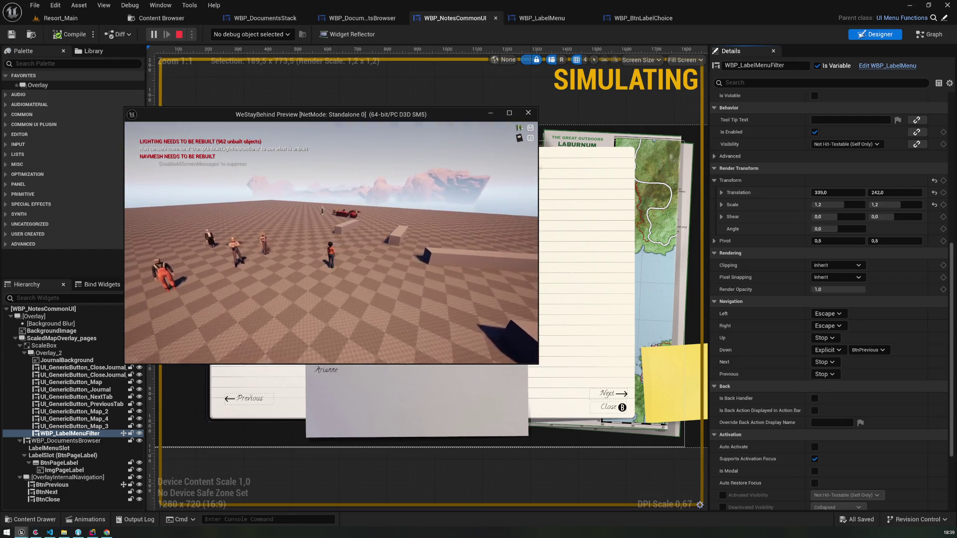
# - Open the journal on the editor-notes page, move focus to Previous and flip pages
pyautogui.press('m')
pyautogui.click(202, 142)
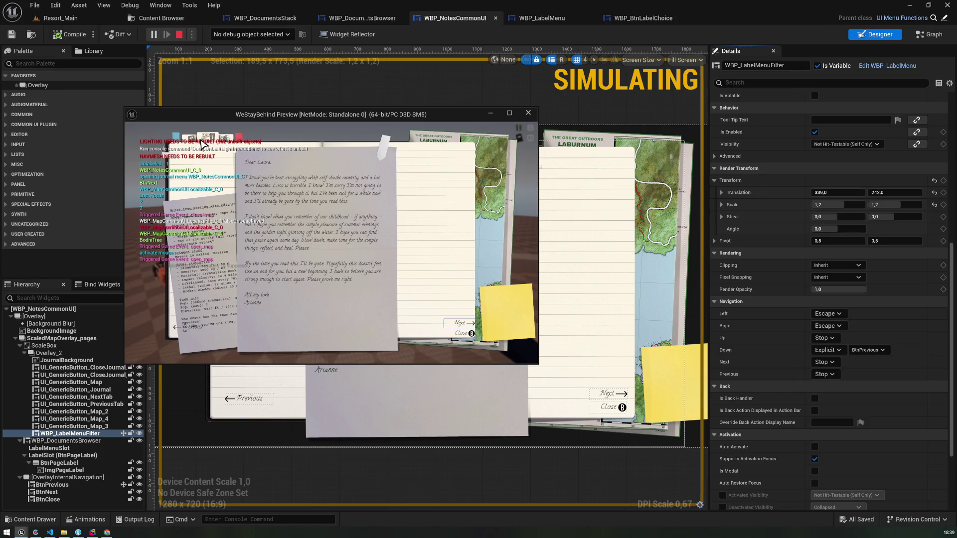
pyautogui.click(200, 279)
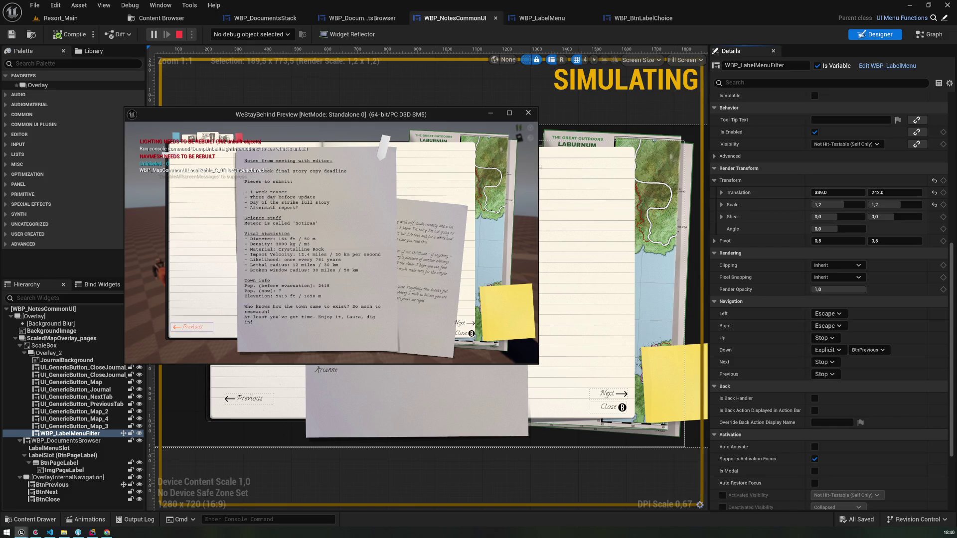
pyautogui.press('Left')
pyautogui.press('Left')
pyautogui.press('Right')
pyautogui.press('Left')
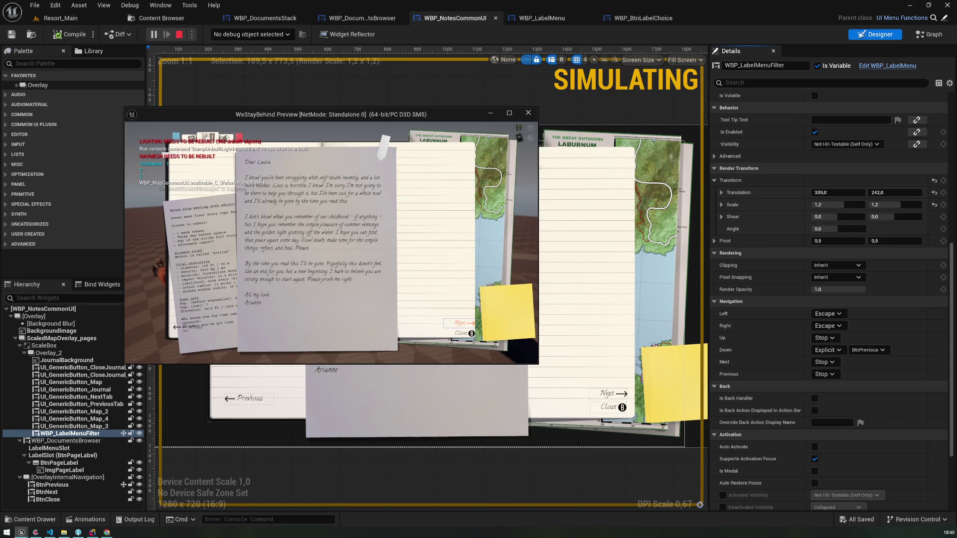
# - Give the letter a yellow colour label from the label menu
pyautogui.press('Up')
pyautogui.press('Down')
pyautogui.press('Return')
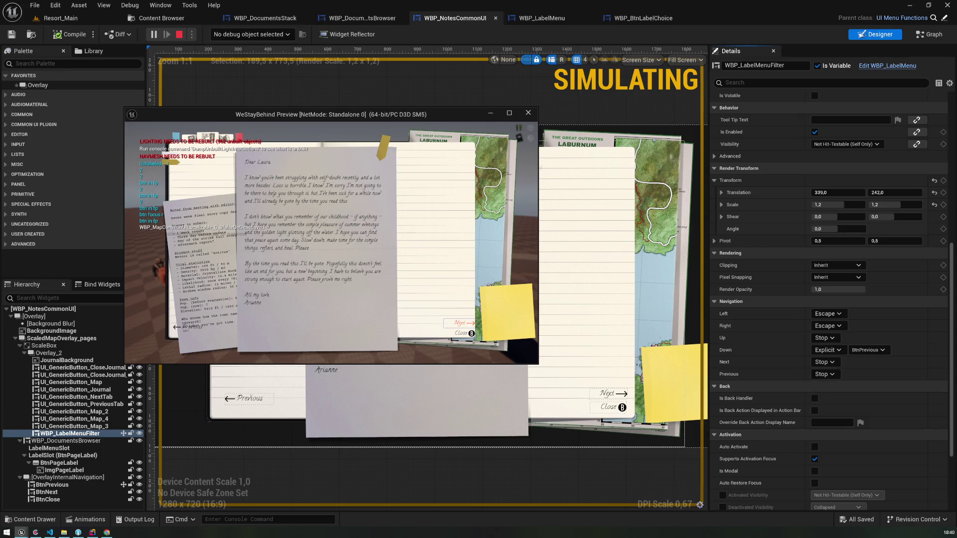
# - Give the notes page a green label, clear focus from Previous, and end the preview
pyautogui.press('Right')
pyautogui.press('Up')
pyautogui.press('Down')
pyautogui.press('Down')
pyautogui.press('Down')
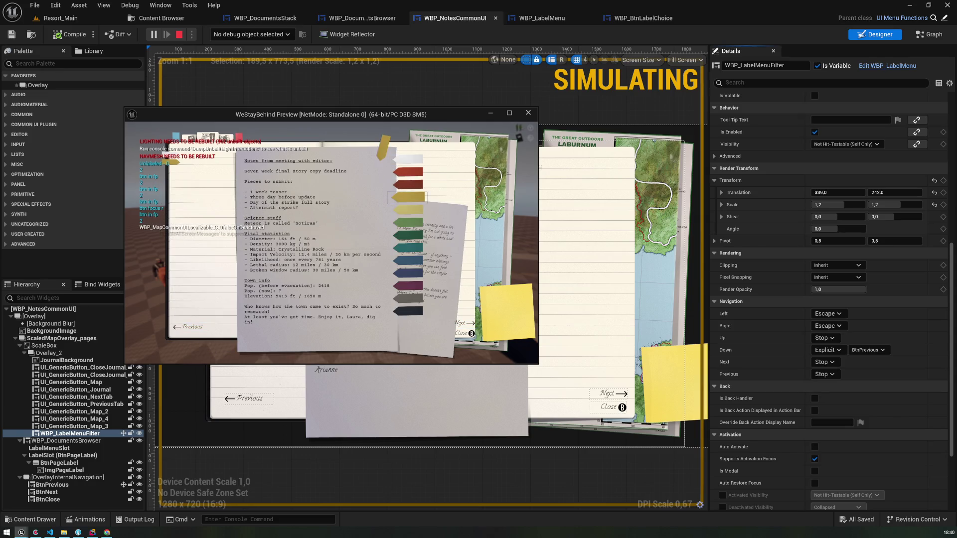
pyautogui.press('Down')
pyautogui.press('Down')
pyautogui.press('Return')
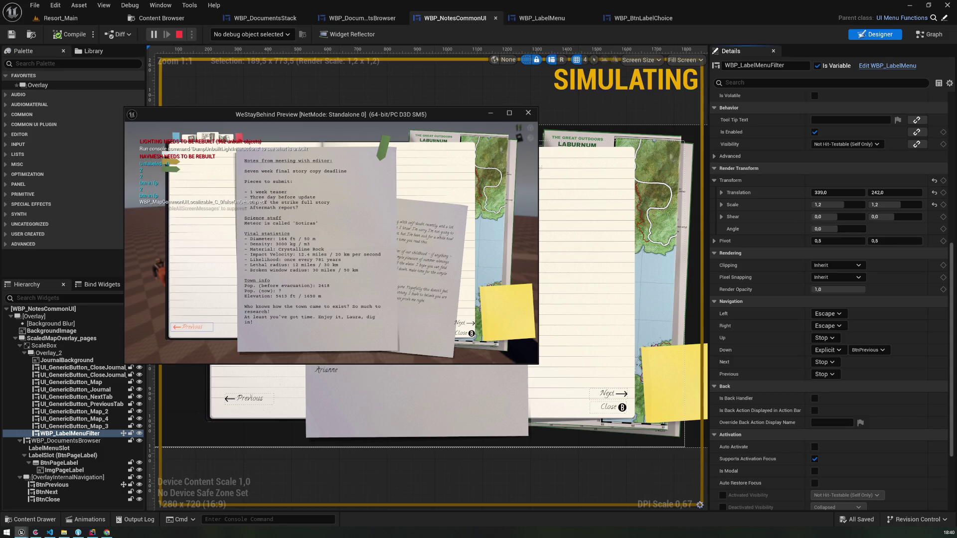
pyautogui.press('Up')
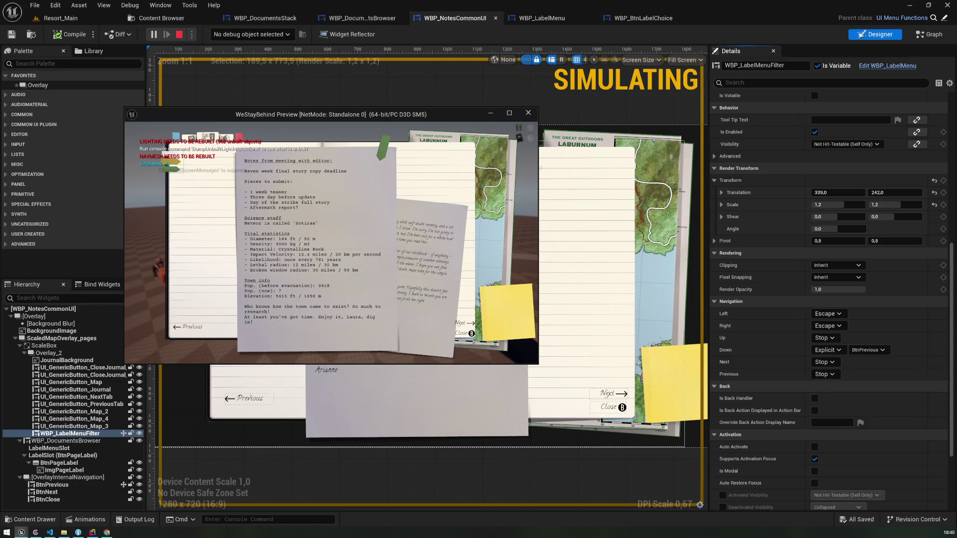
pyautogui.click(202, 143)
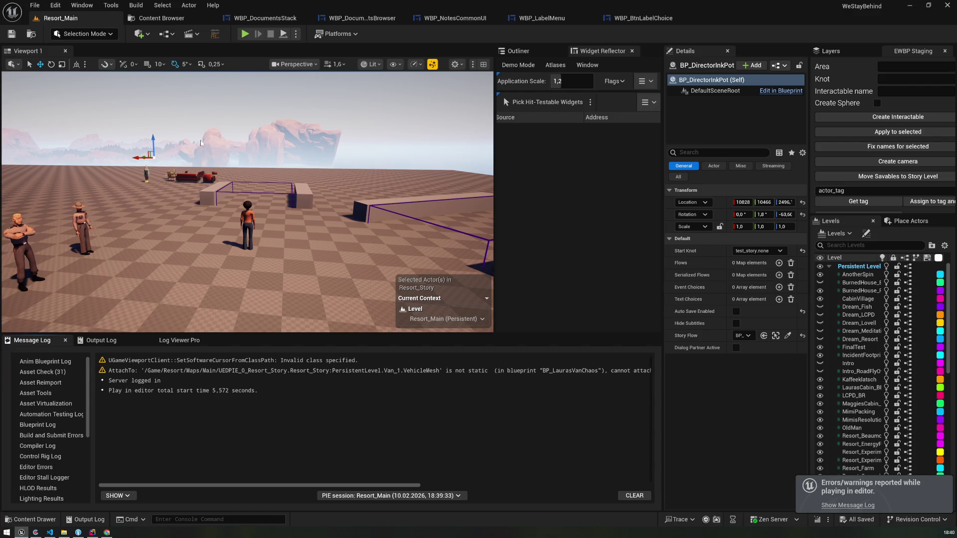
# - Show WBP_LabelMenu's DoCustomNavigation graph with its entry and the Switch on EUINavigation node
pyautogui.click(566, 25)
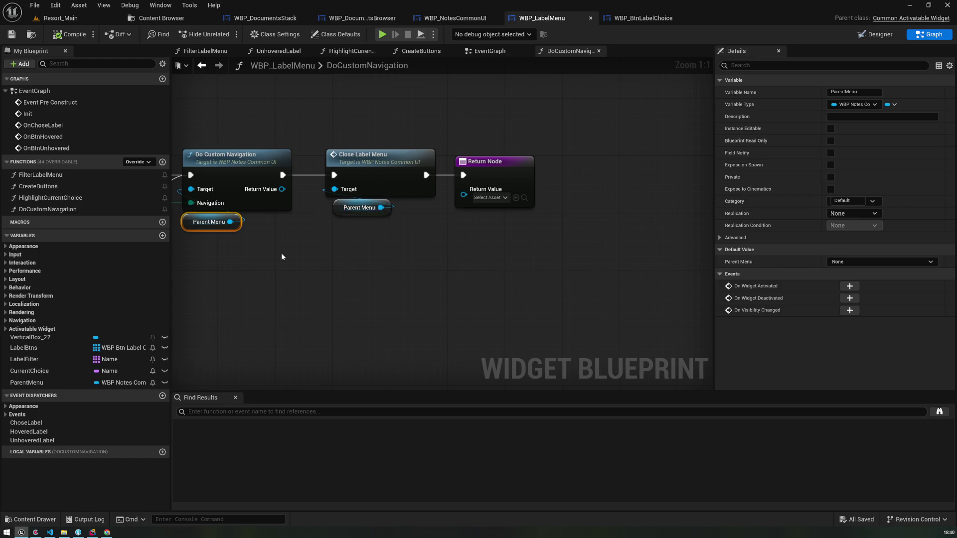
pyautogui.moveTo(281, 252); pyautogui.dragTo(428, 263)
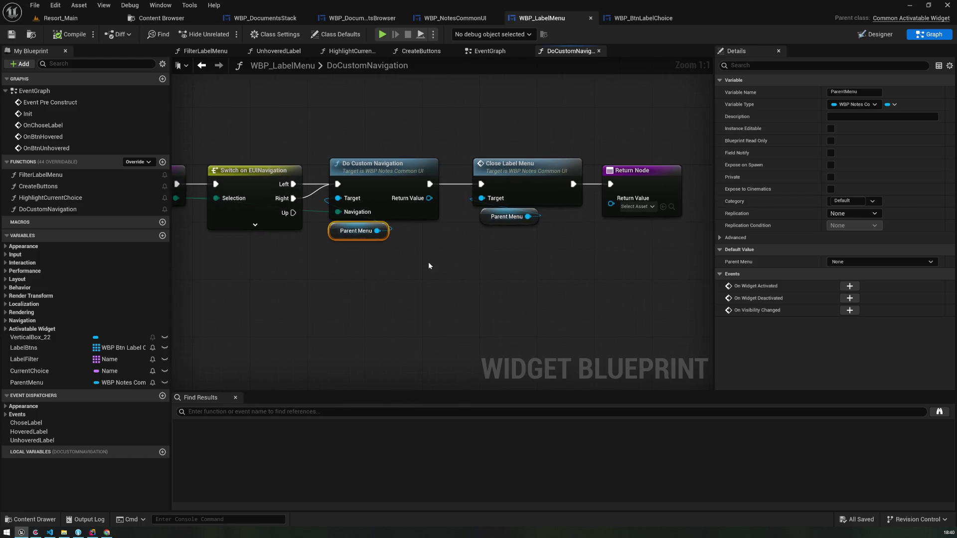
pyautogui.moveTo(269, 286)
pyautogui.mouseDown()
pyautogui.moveTo(458, 291)
pyautogui.moveTo(344, 288)
pyautogui.mouseUp()
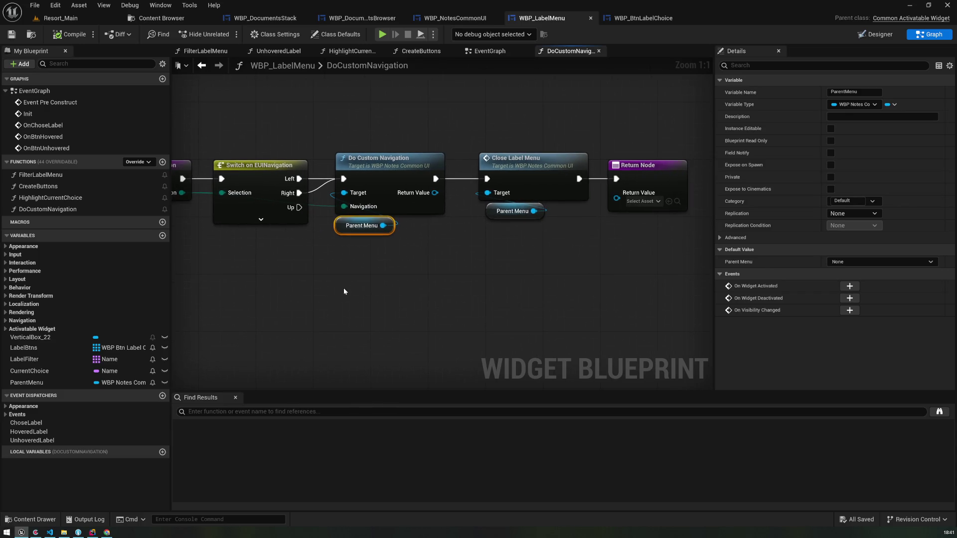